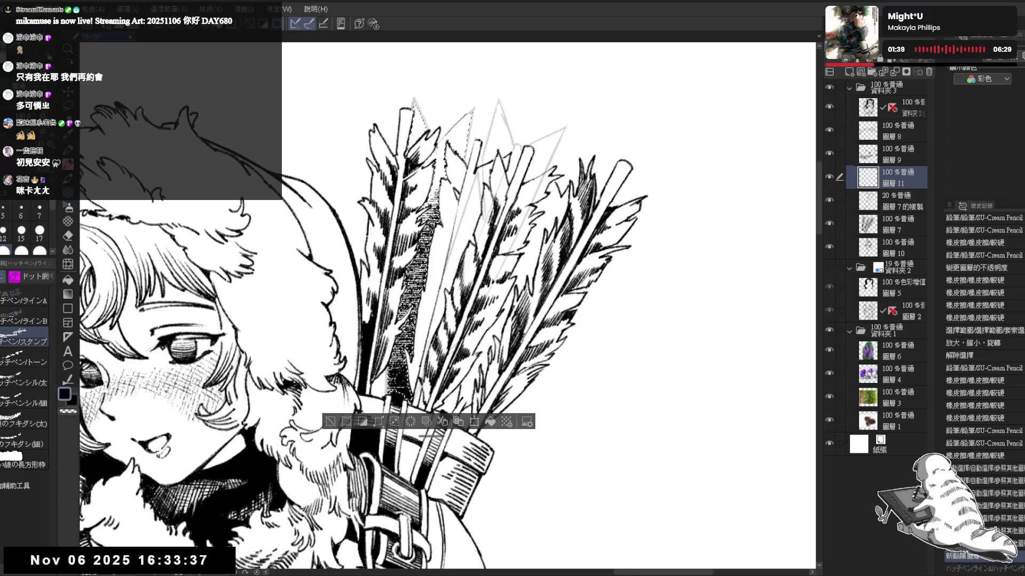
# - Paint dark hatched tone down the arrow-feather strip inside the selection, redoing the first attempt
pyautogui.moveTo(398, 339)
pyautogui.mouseDown()
pyautogui.moveTo(394, 389)
pyautogui.moveTo(411, 266)
pyautogui.mouseUp()
pyautogui.moveTo(414, 304); pyautogui.dragTo(419, 253)
pyautogui.press('Delete')
pyautogui.moveTo(435, 192); pyautogui.dragTo(414, 281)
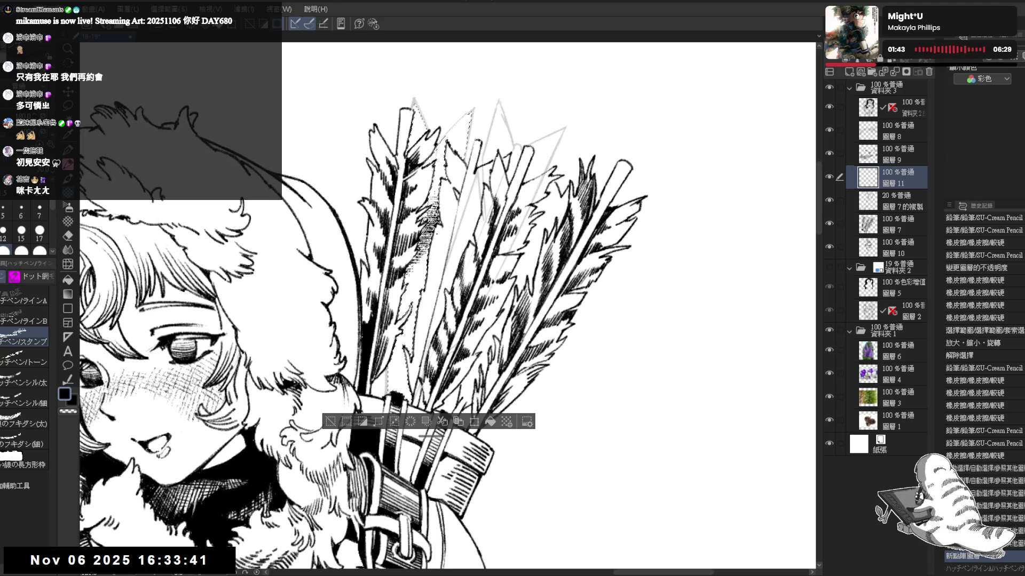
pyautogui.moveTo(421, 237); pyautogui.dragTo(398, 384)
pyautogui.moveTo(411, 315)
pyautogui.mouseDown()
pyautogui.moveTo(389, 397)
pyautogui.moveTo(406, 403)
pyautogui.moveTo(395, 360)
pyautogui.moveTo(430, 235)
pyautogui.mouseUp()
# - Extend the dense hatching up to the feather tips and clear the selection
pyautogui.moveTo(419, 283); pyautogui.dragTo(462, 152)
pyautogui.moveTo(435, 208); pyautogui.dragTo(459, 114)
pyautogui.moveTo(446, 166)
pyautogui.mouseDown()
pyautogui.moveTo(416, 107)
pyautogui.moveTo(425, 146)
pyautogui.mouseUp()
pyautogui.moveTo(422, 315); pyautogui.dragTo(424, 264)
pyautogui.moveTo(408, 104); pyautogui.dragTo(426, 152)
pyautogui.hotkey('ctrl', 'd')
# - Zoom out and hide the grey sketch layer to check the flipped view, then show it again
pyautogui.hotkey('ctrl', '-')
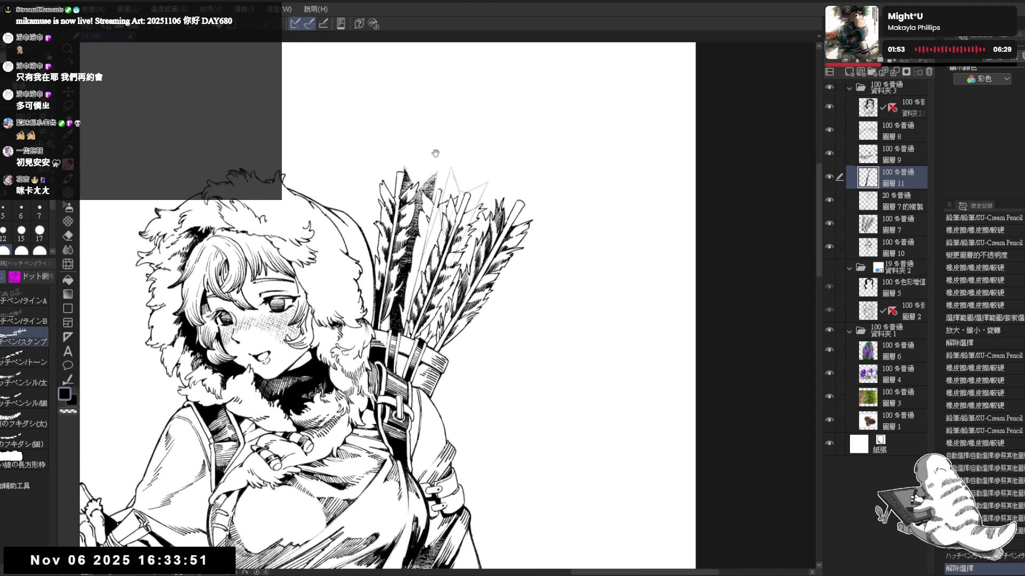
pyautogui.click(829, 201)
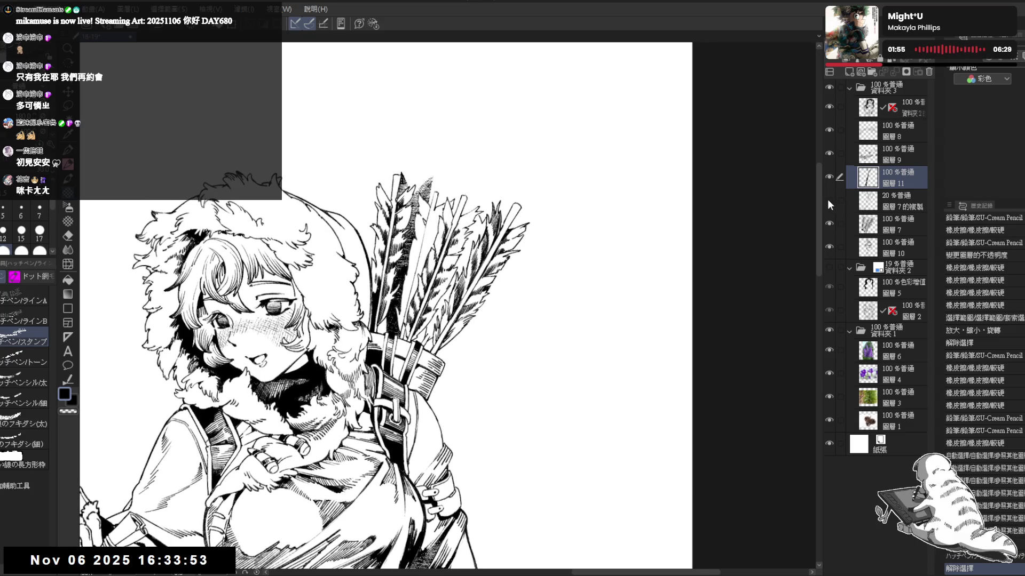
pyautogui.press('h')
pyautogui.press('h')
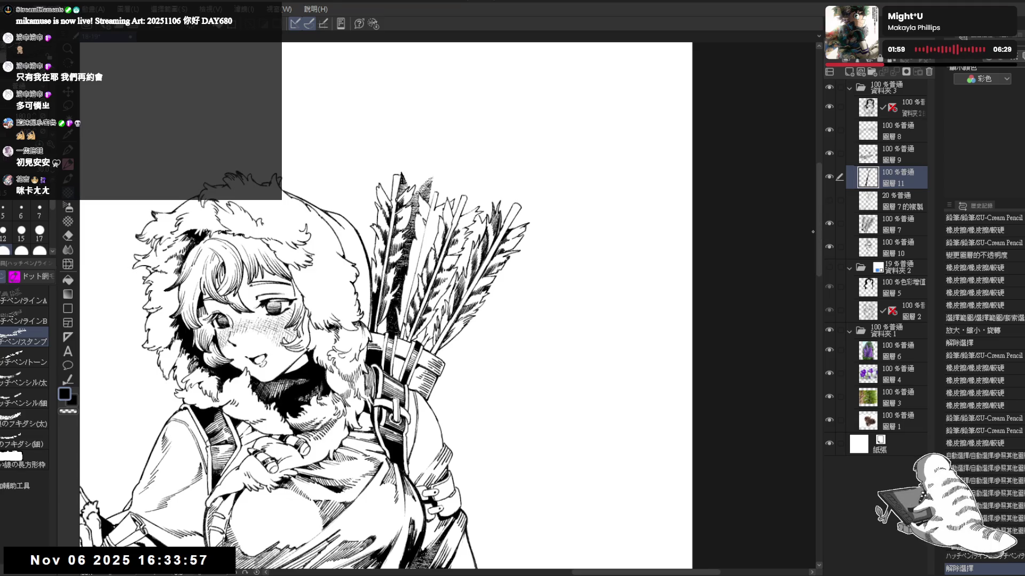
pyautogui.keyDown('ctrl'); pyautogui.click(868, 177); pyautogui.keyUp('ctrl')
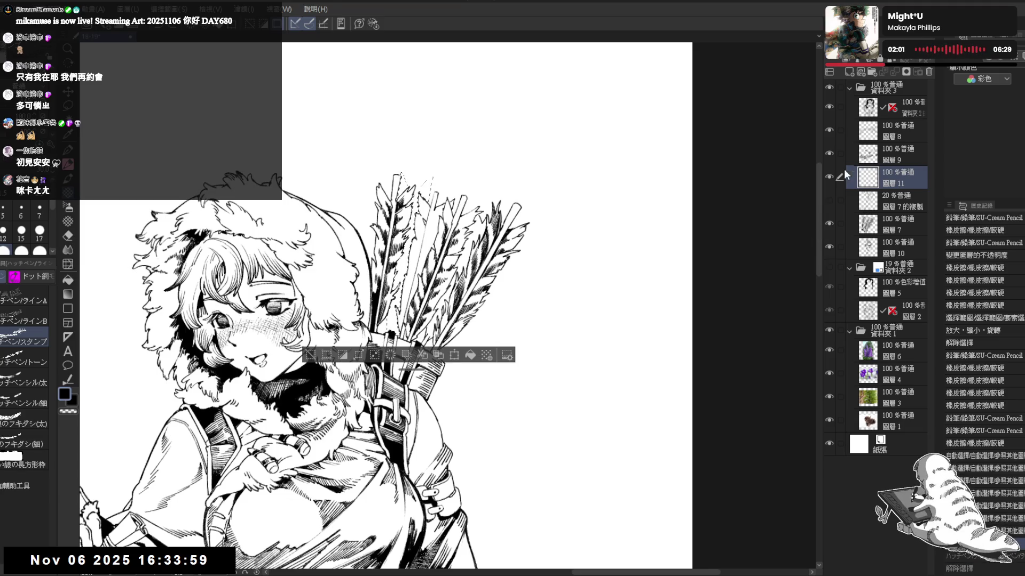
pyautogui.press('p')
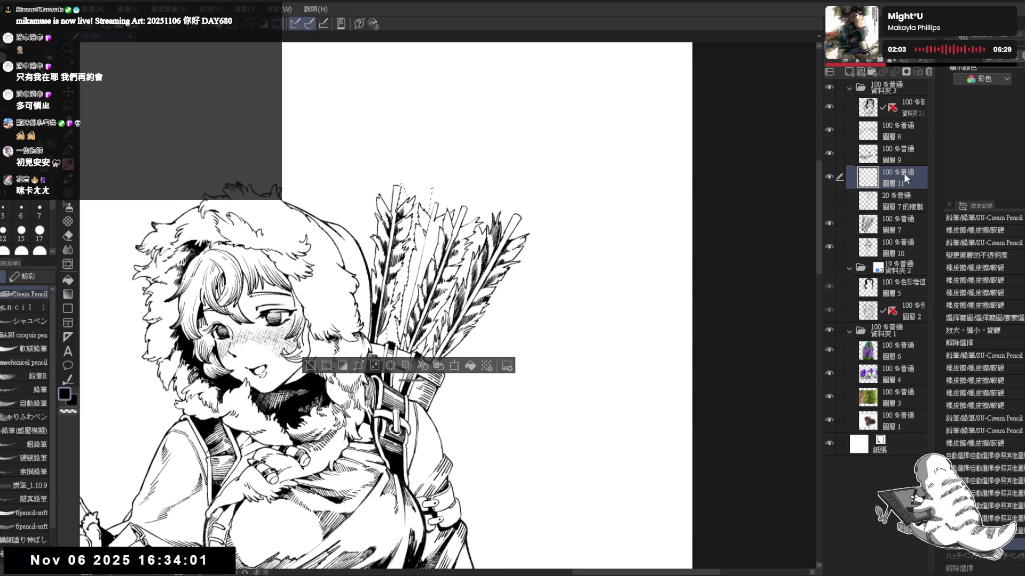
pyautogui.hotkey('ctrl', 'd')
pyautogui.click(887, 207)
pyautogui.click(892, 184)
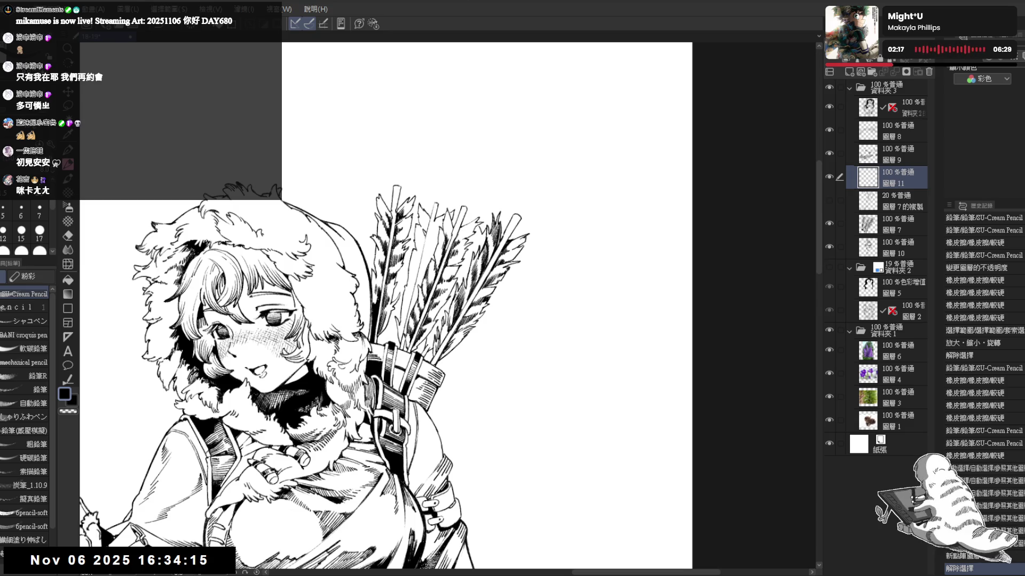
pyautogui.click(829, 200)
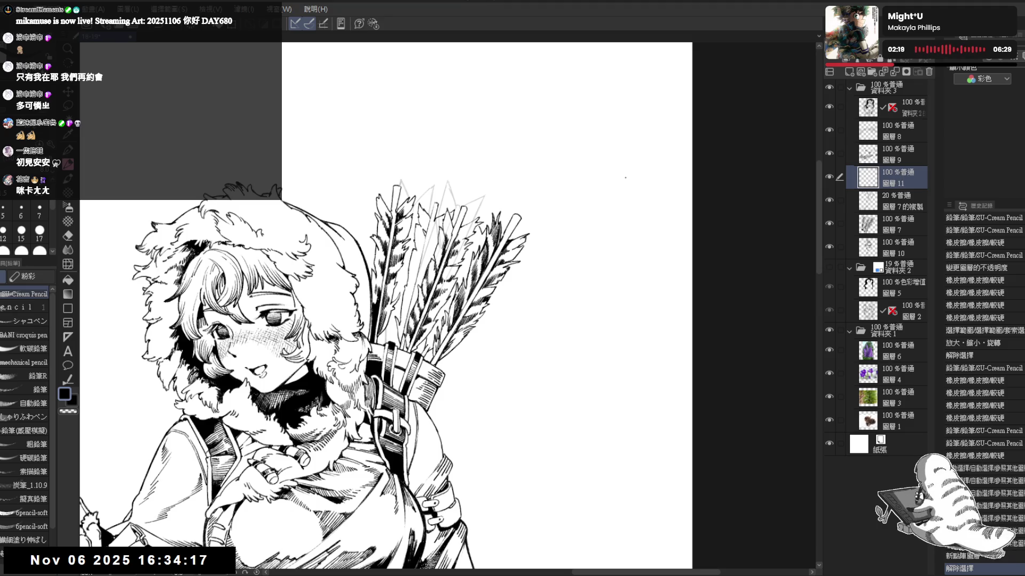
# - Rotate and scroll the view to the arrow tips and test a short pencil stroke, undoing it
pyautogui.scroll(2, 479, 37)
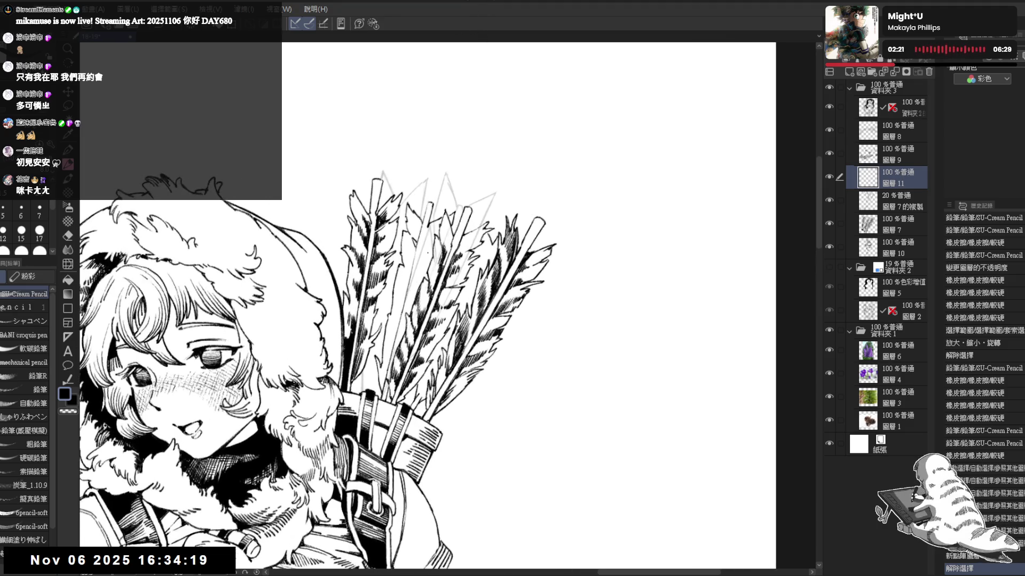
pyautogui.moveTo(479, 37); pyautogui.dragTo(513, 48)
pyautogui.hscroll(1, 407, 178)
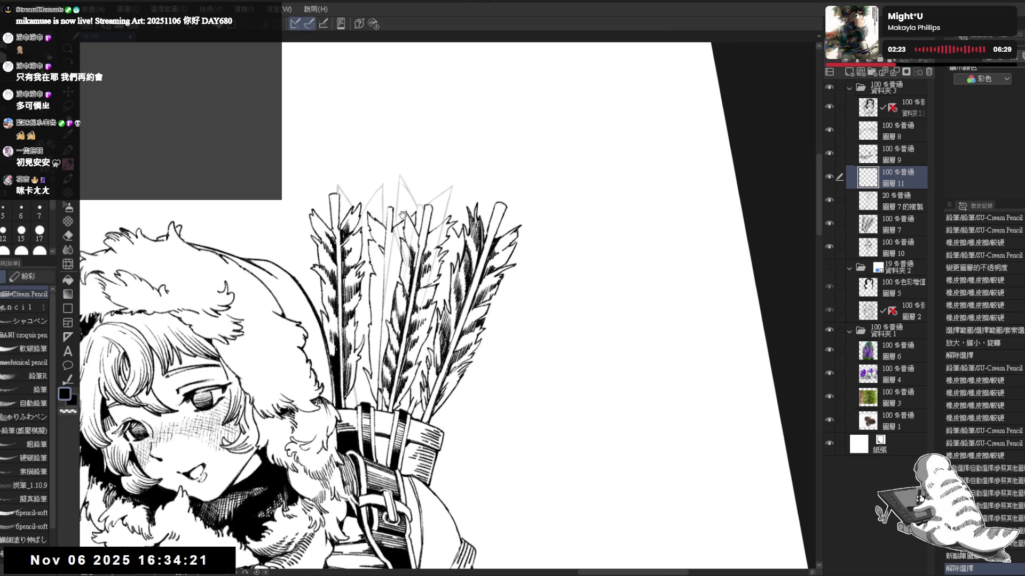
pyautogui.hscroll(1, 402, 215)
pyautogui.moveTo(399, 176); pyautogui.dragTo(400, 186)
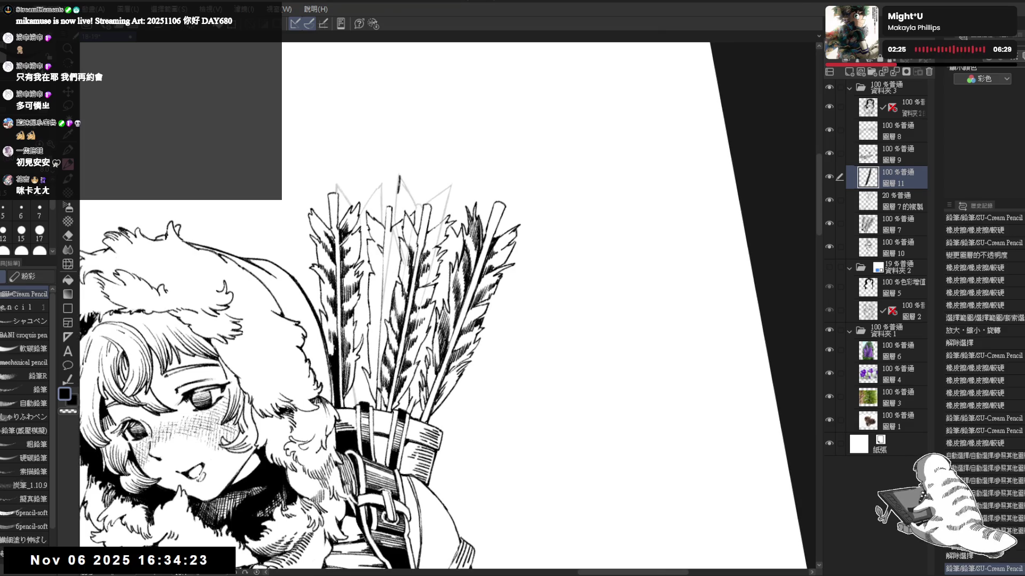
pyautogui.hotkey('ctrl', 'z')
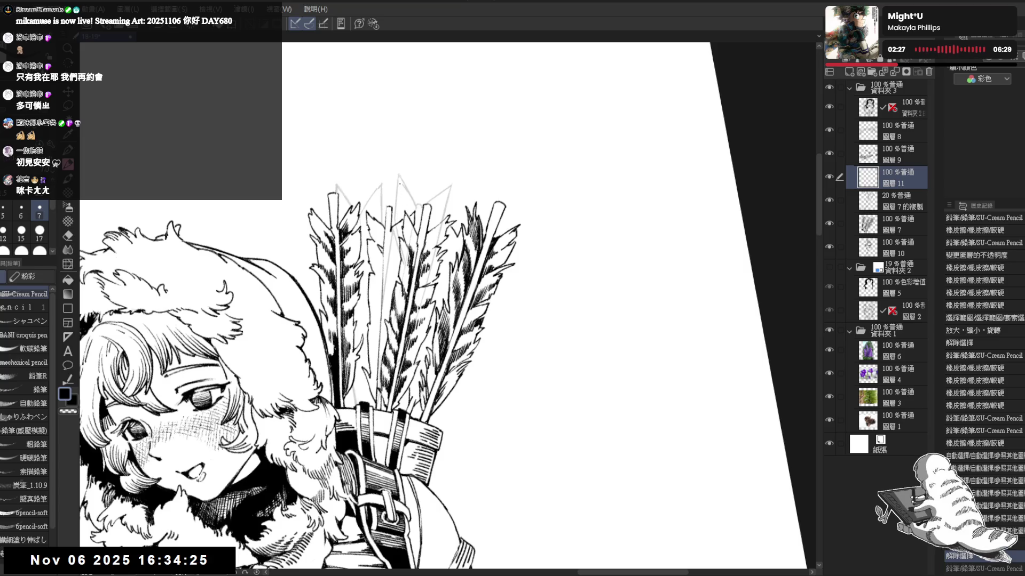
# - With a smaller pencil size, draw a small mark at the arrow tips and partly erase it
pyautogui.click(21, 209)
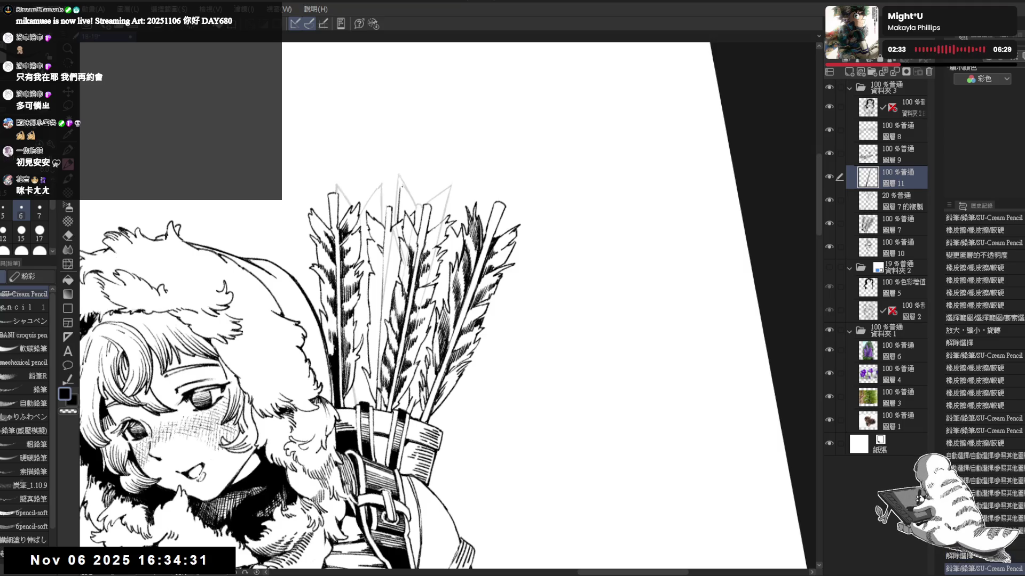
pyautogui.moveTo(410, 202); pyautogui.dragTo(415, 207)
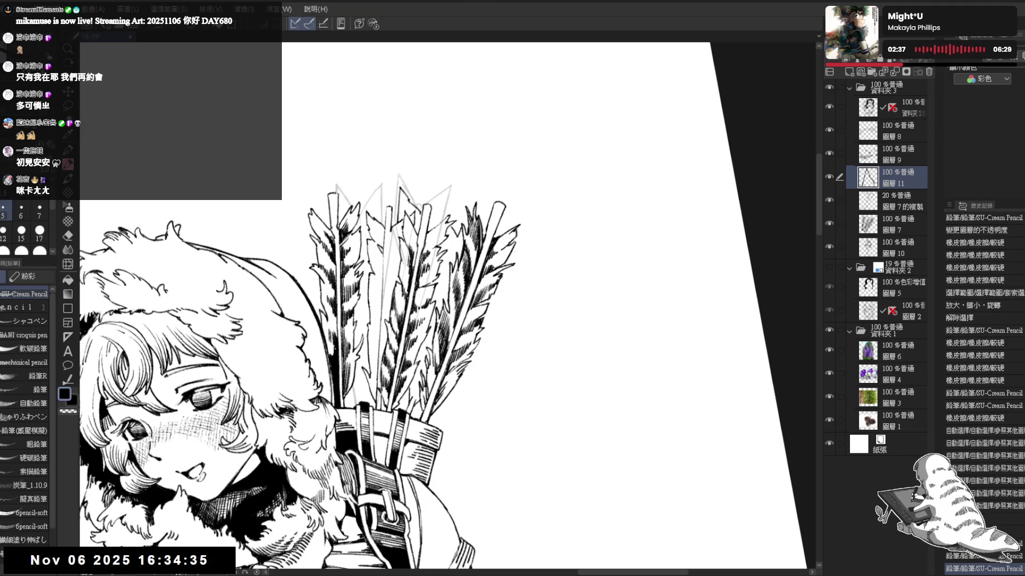
pyautogui.press('e')
pyautogui.press('p')
pyautogui.moveTo(410, 202)
pyautogui.mouseDown()
pyautogui.moveTo(436, 208)
pyautogui.moveTo(455, 197)
pyautogui.moveTo(453, 213)
pyautogui.mouseUp()
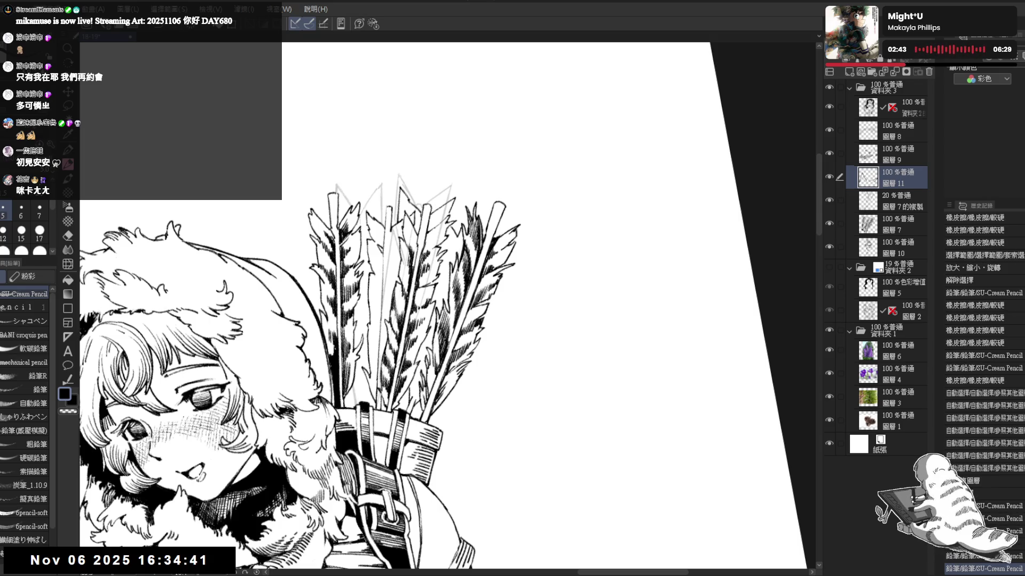
# - Reset the view upright and delete the faint sketch copy layer
pyautogui.hotkey('ctrl', '@')
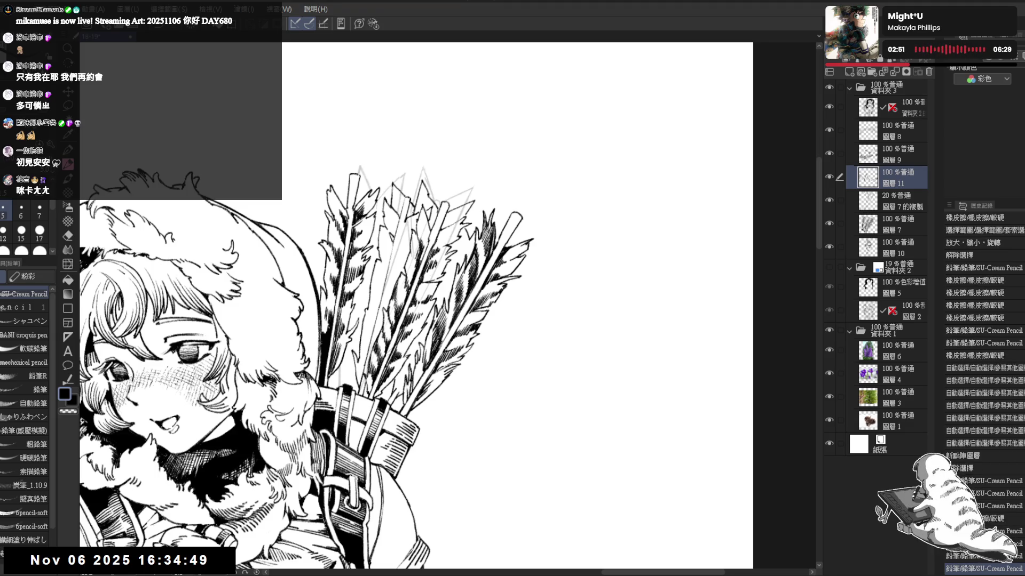
pyautogui.scroll(-1, 416, 304)
pyautogui.click(906, 202)
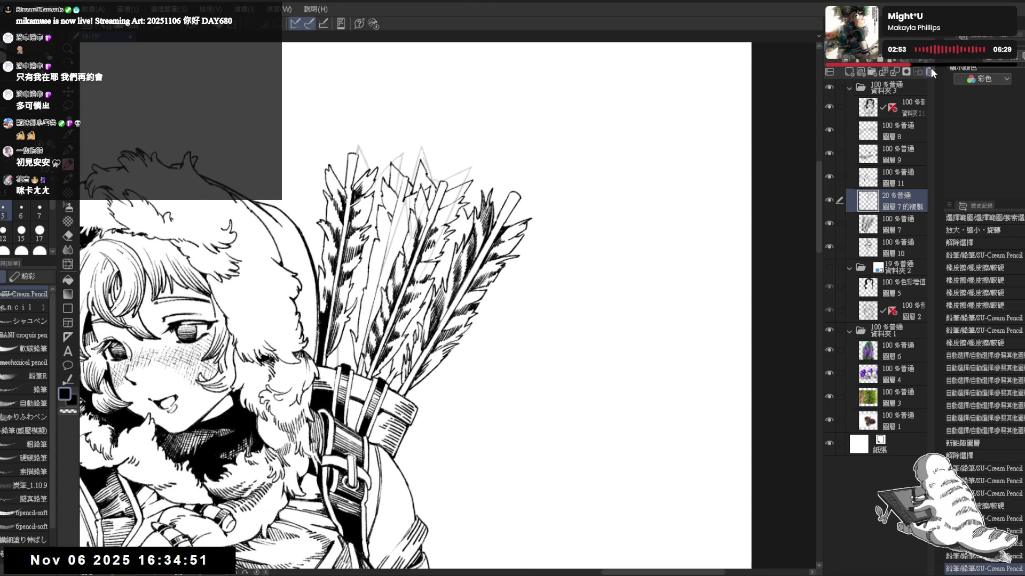
# - Confirm deleting the sketch copy layer and scroll down to the fur-trimmed hem and boots
pyautogui.click(929, 71)
pyautogui.scroll(-3, 579, 313)
pyautogui.scroll(-3, 374, 304)
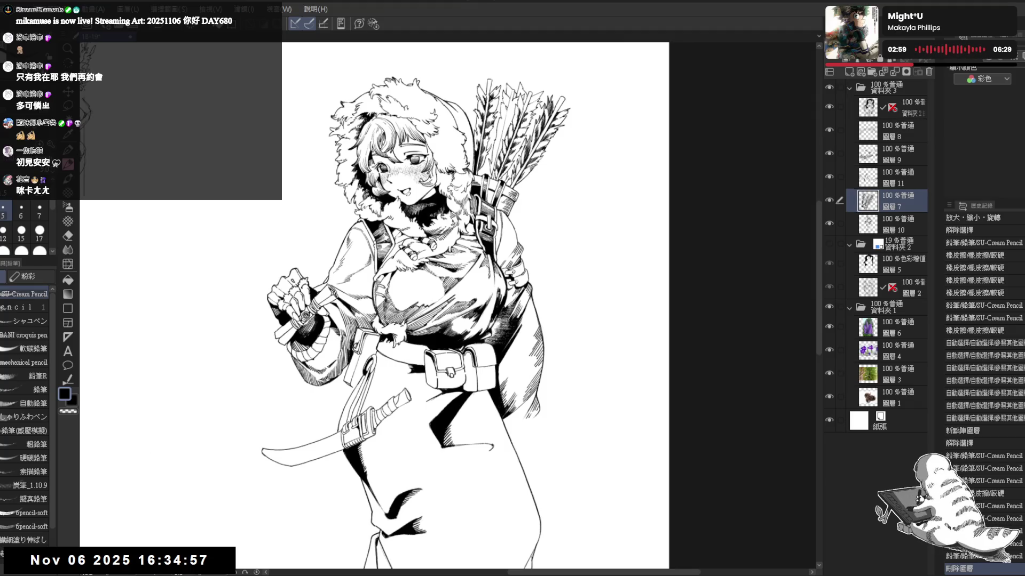
pyautogui.scroll(-2, 373, 304)
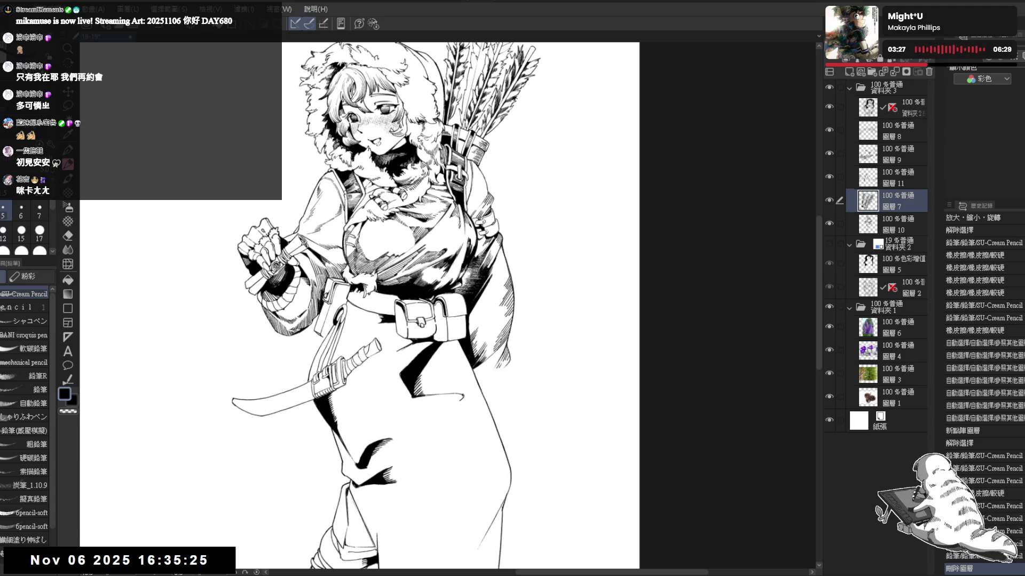
pyautogui.moveTo(293, 291); pyautogui.dragTo(298, 258)
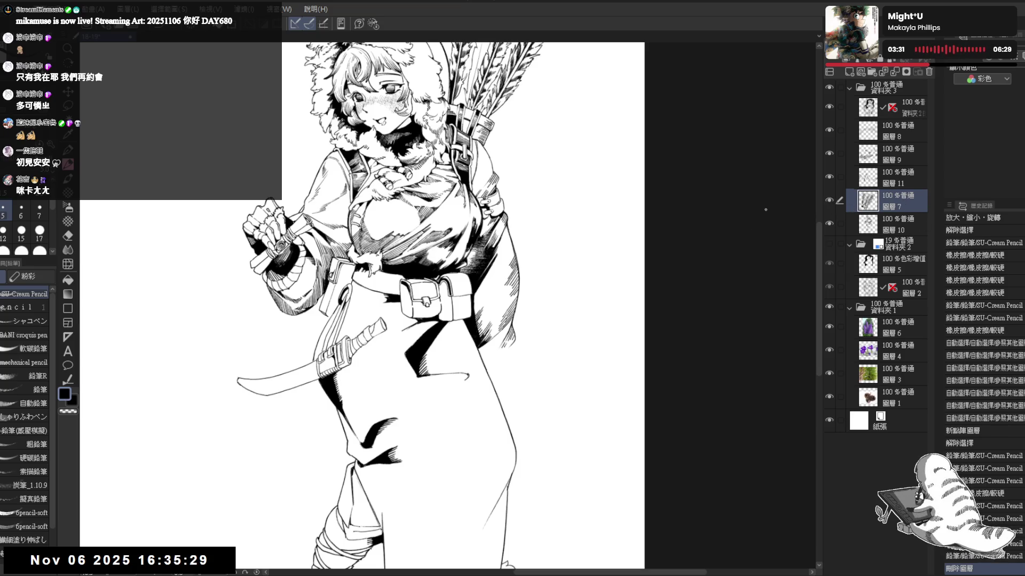
# - Make layer 10 active, tilt the view, and undo then redo the last pencil stroke
pyautogui.click(835, 227)
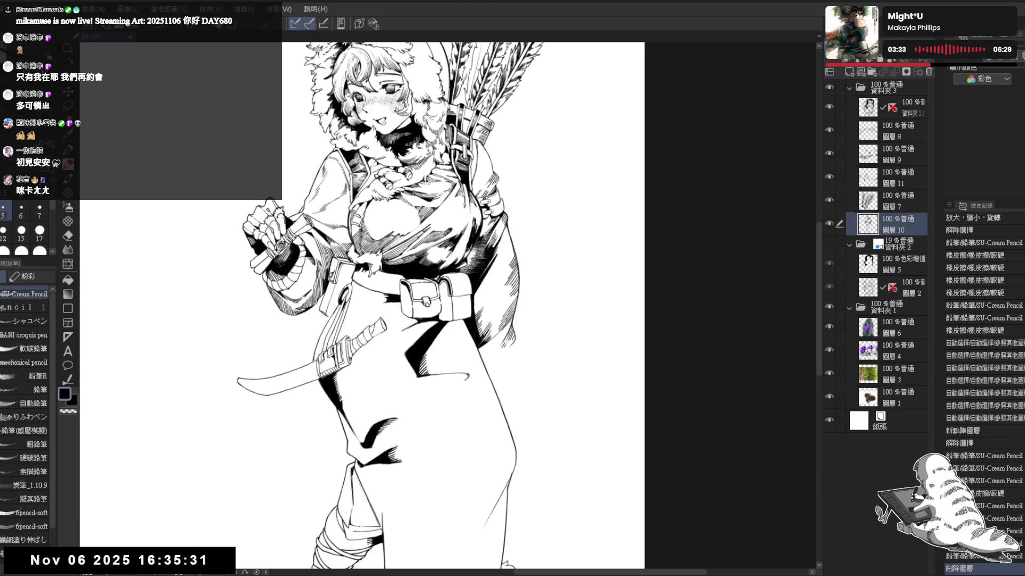
pyautogui.scroll(1, 317, 302)
pyautogui.moveTo(375, 310); pyautogui.dragTo(406, 267)
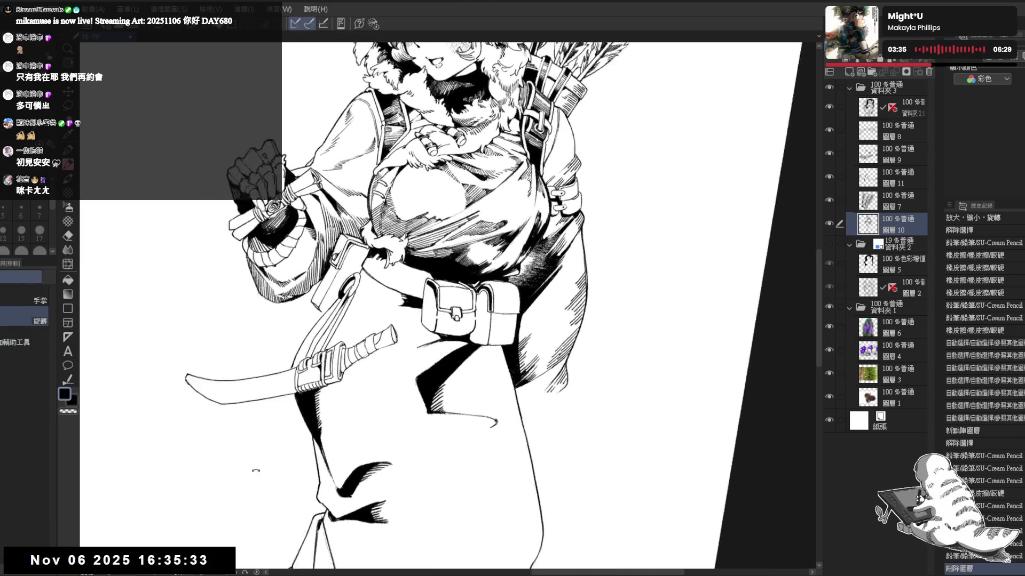
pyautogui.hotkey('ctrl', 'z')
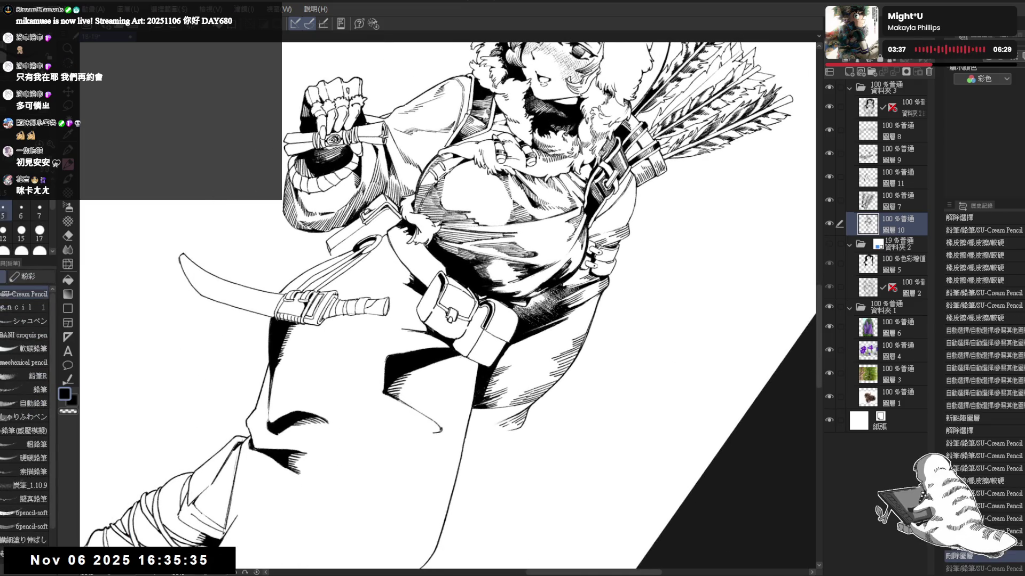
pyautogui.hotkey('ctrl', 'y')
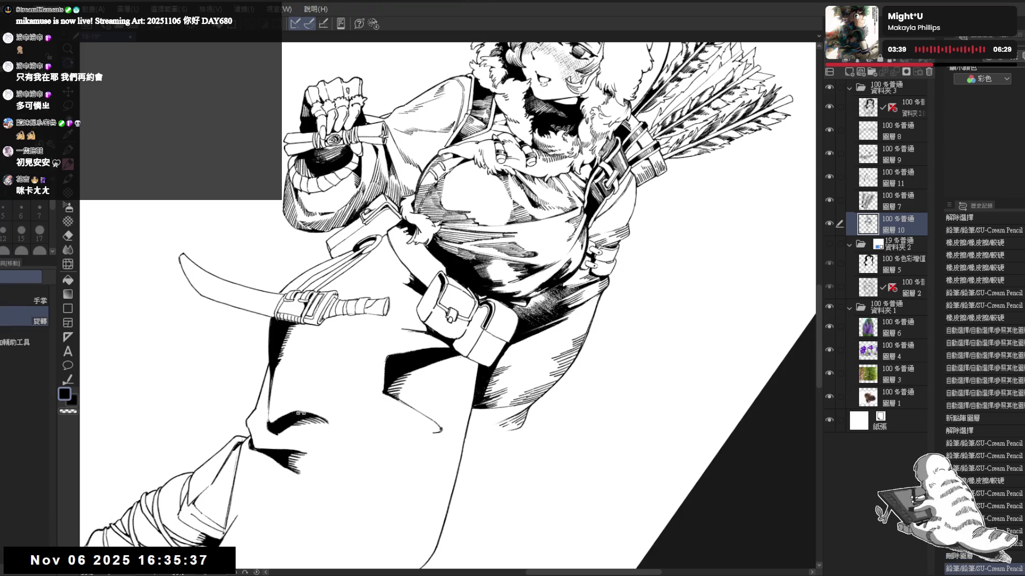
# - Rotate the view back upright and show the blue sketch folder beneath the inks
pyautogui.moveTo(448, 304); pyautogui.dragTo(427, 266)
pyautogui.scroll(-5, 413, 420)
pyautogui.moveTo(433, 419); pyautogui.dragTo(429, 364)
pyautogui.scroll(1, 430, 364)
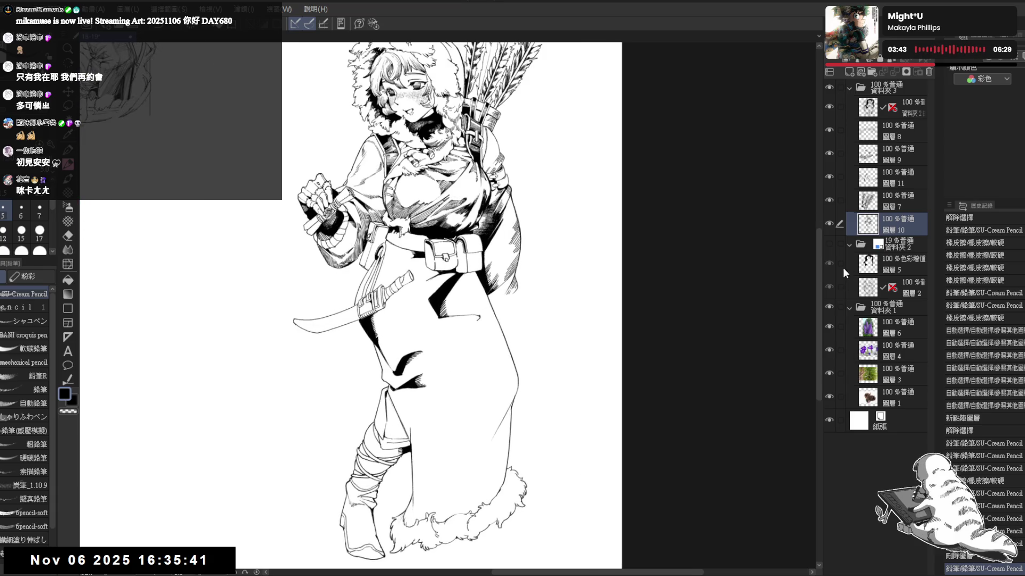
pyautogui.click(829, 244)
pyautogui.scroll(1, 443, 182)
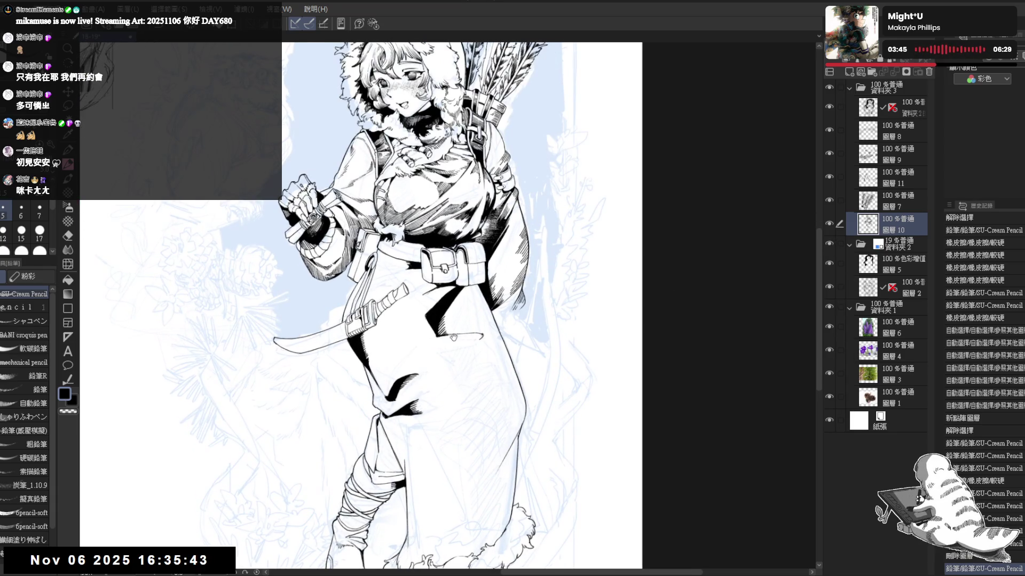
# - Zoom in on the skirt, rotate the view, undo the stray stroke and redraw the short ink mark
pyautogui.moveTo(453, 337)
pyautogui.mouseDown()
pyautogui.moveTo(416, 345)
pyautogui.moveTo(432, 299)
pyautogui.mouseUp()
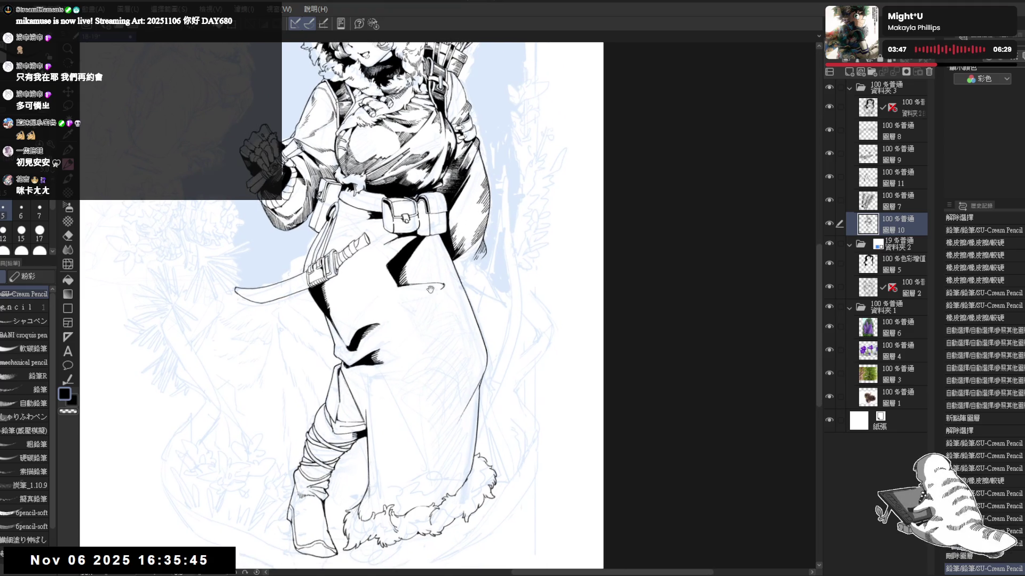
pyautogui.scroll(1, 432, 299)
pyautogui.scroll(1, 480, 285)
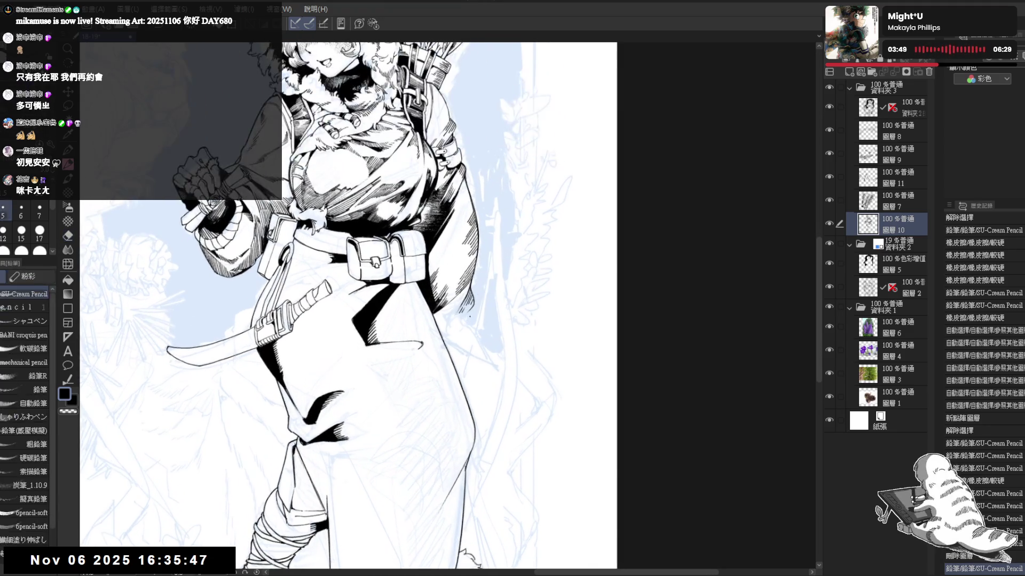
pyautogui.press('-')
pyautogui.hotkey('ctrl', 'z')
pyautogui.moveTo(463, 294)
pyautogui.mouseDown()
pyautogui.moveTo(413, 439)
pyautogui.moveTo(439, 410)
pyautogui.moveTo(446, 419)
pyautogui.mouseUp()
# - Ink short strokes on the coat with the pencil at size 6 and reset the rotation
pyautogui.moveTo(433, 299); pyautogui.dragTo(432, 313)
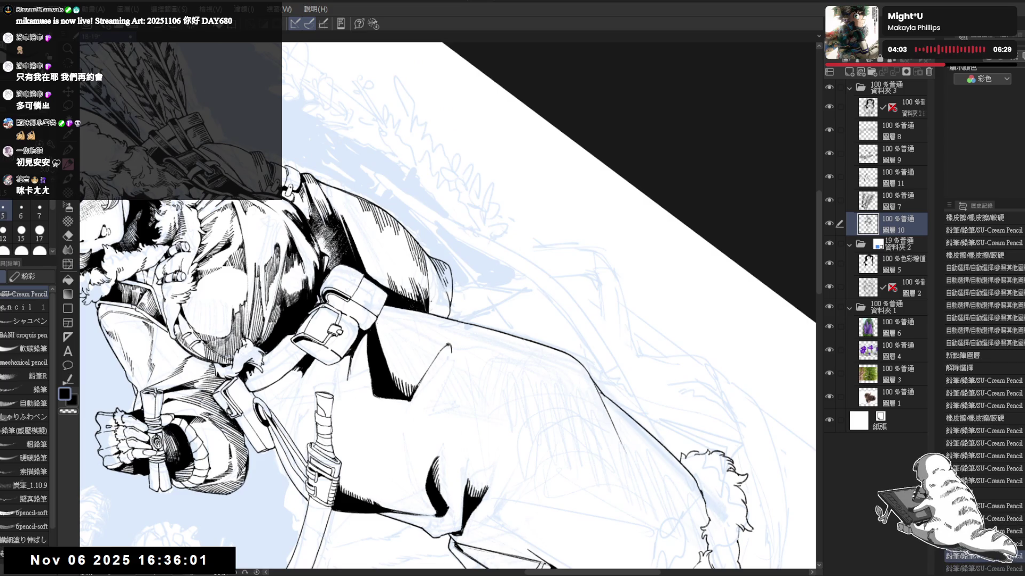
pyautogui.press(']')
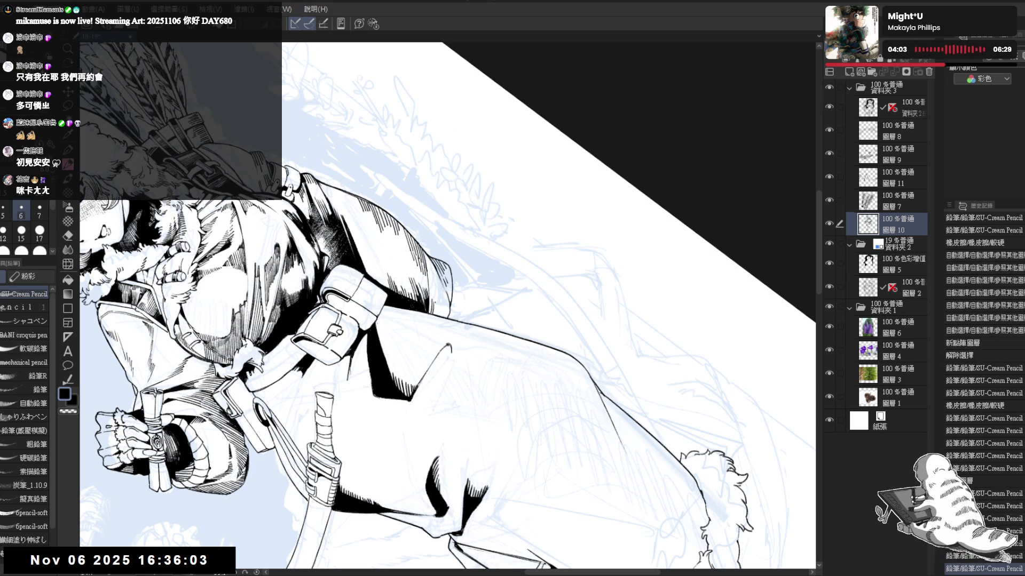
pyautogui.moveTo(433, 302); pyautogui.dragTo(435, 316)
pyautogui.hotkey('ctrl', '@')
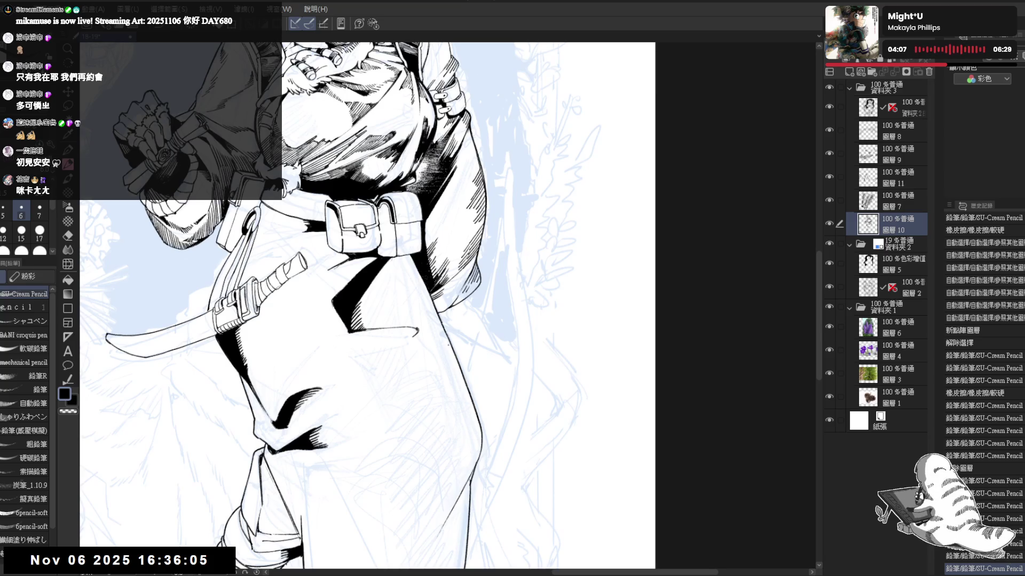
# - Tilt the canvas strongly clockwise, undo two stray ink marks, then reset and zoom out
pyautogui.moveTo(431, 333); pyautogui.dragTo(420, 312)
pyautogui.moveTo(422, 369)
pyautogui.mouseDown()
pyautogui.moveTo(430, 307)
pyautogui.moveTo(420, 310)
pyautogui.mouseUp()
pyautogui.hotkey('ctrl', 'z')
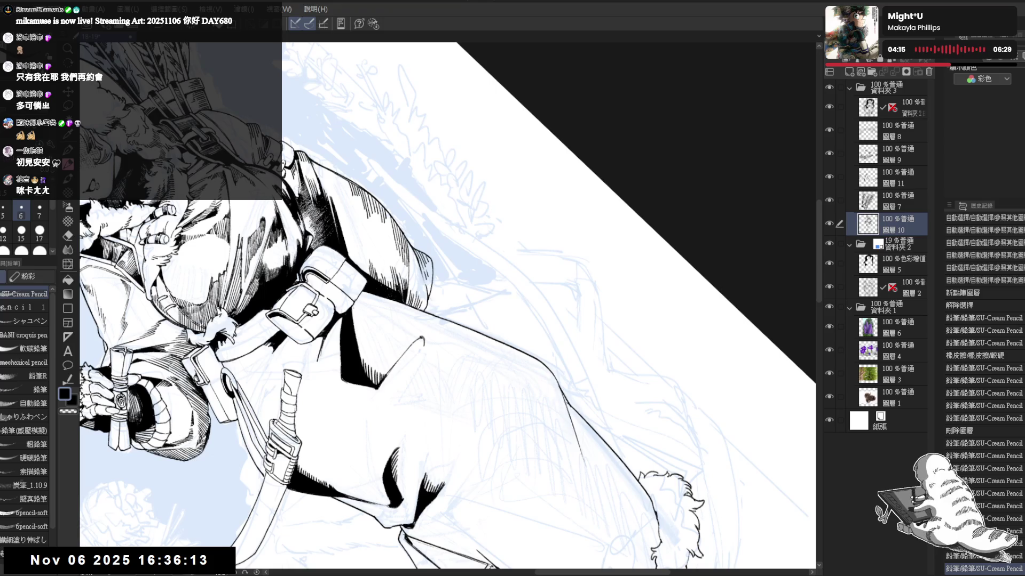
pyautogui.hotkey('ctrl', 'z')
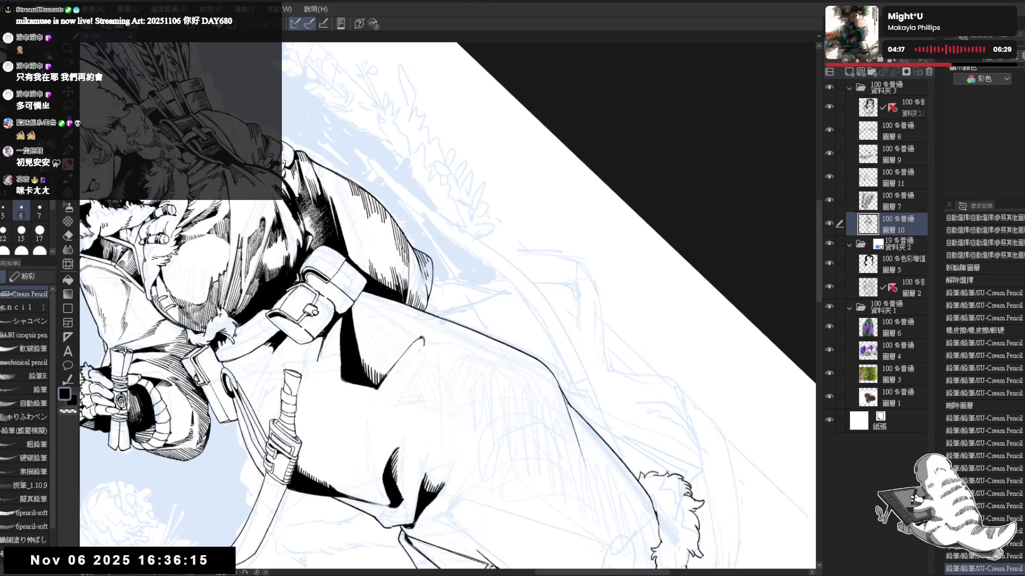
pyautogui.hotkey('ctrl', '@')
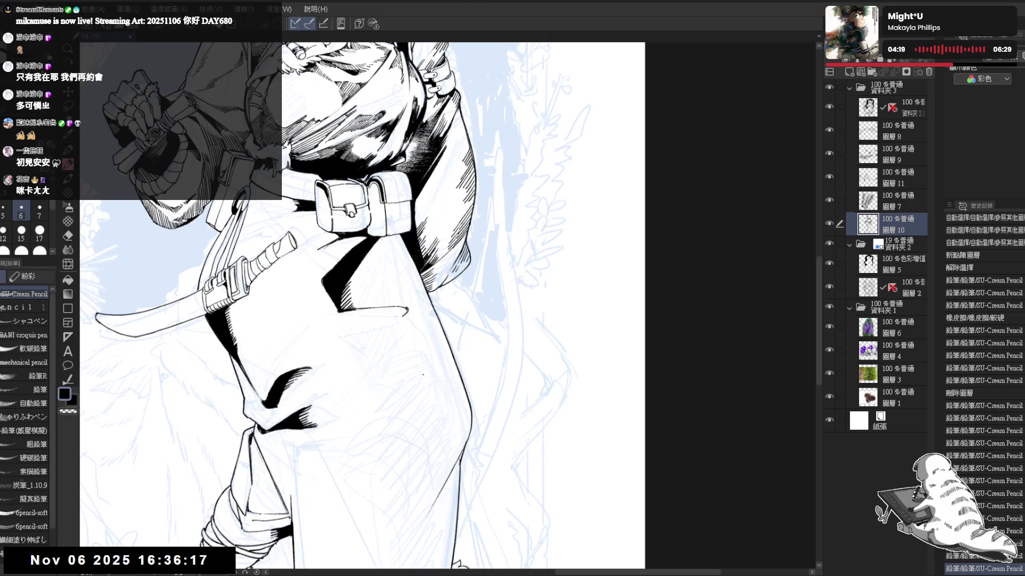
pyautogui.hotkey('ctrl', '-')
# - Rotate the canvas about 15° counter-clockwise for inking and undo the last few strokes
pyautogui.scroll(-1, 422, 375)
pyautogui.scroll(1, 422, 376)
pyautogui.scroll(1, 417, 375)
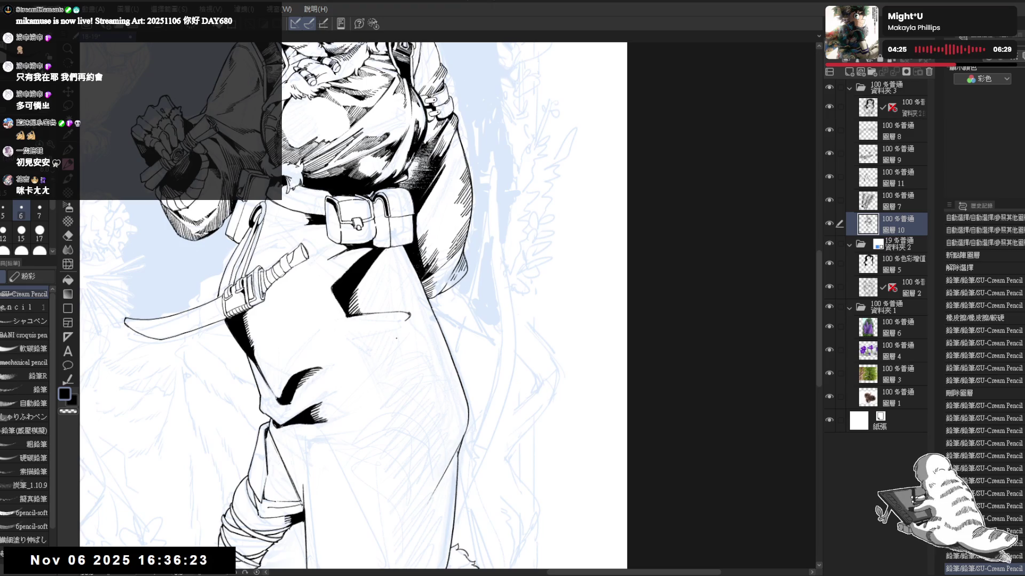
pyautogui.moveTo(414, 206)
pyautogui.mouseDown()
pyautogui.moveTo(408, 233)
pyautogui.moveTo(444, 291)
pyautogui.mouseUp()
pyautogui.press('-')
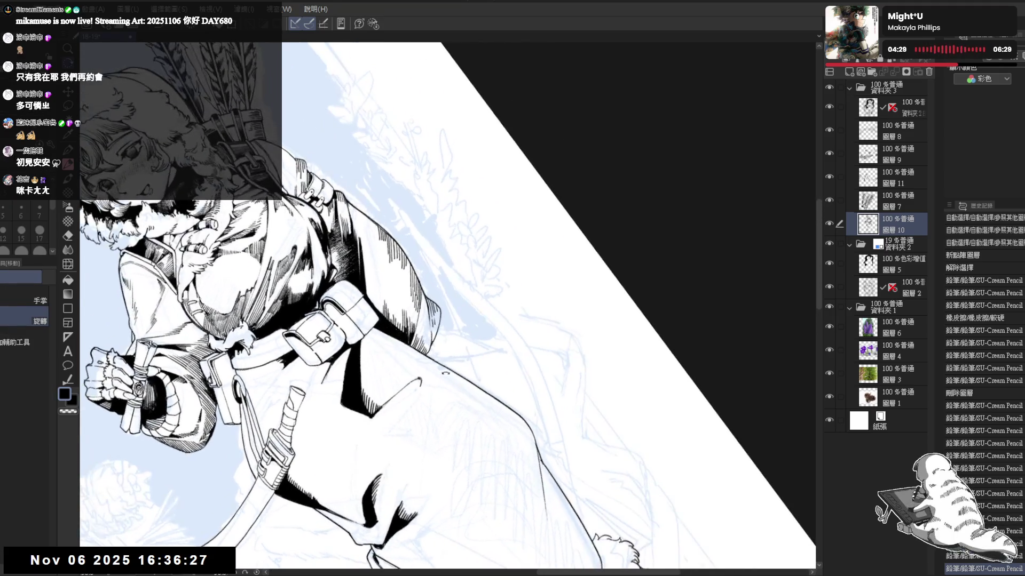
pyautogui.press('p')
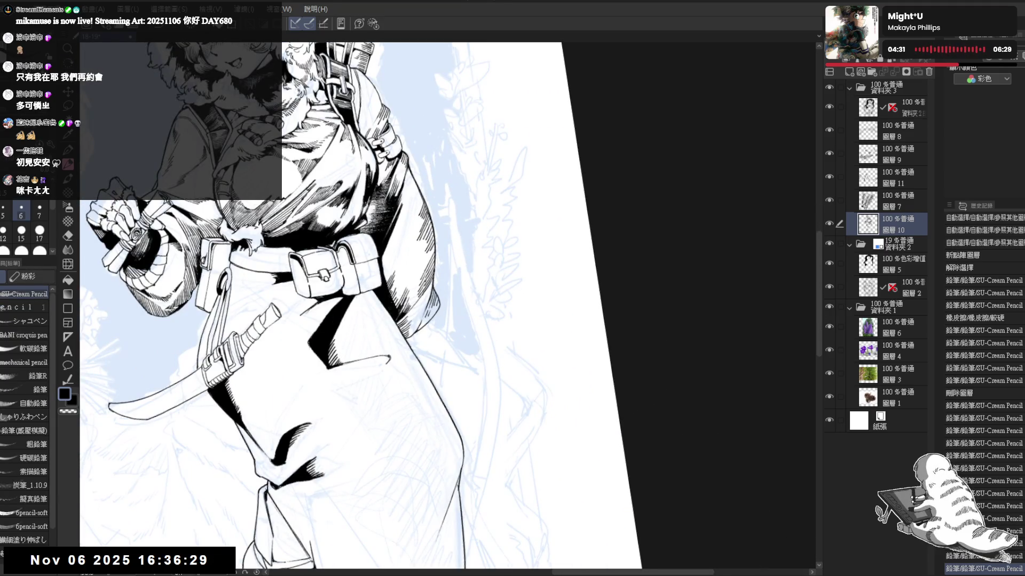
pyautogui.moveTo(442, 265)
pyautogui.mouseDown()
pyautogui.moveTo(413, 416)
pyautogui.moveTo(384, 443)
pyautogui.mouseUp()
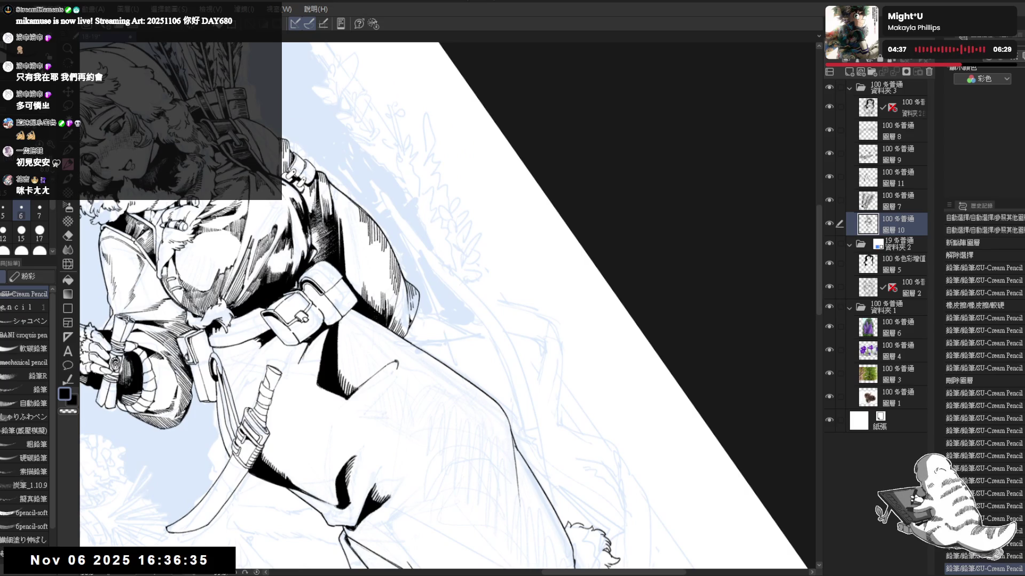
pyautogui.hotkey('ctrl', 'z')
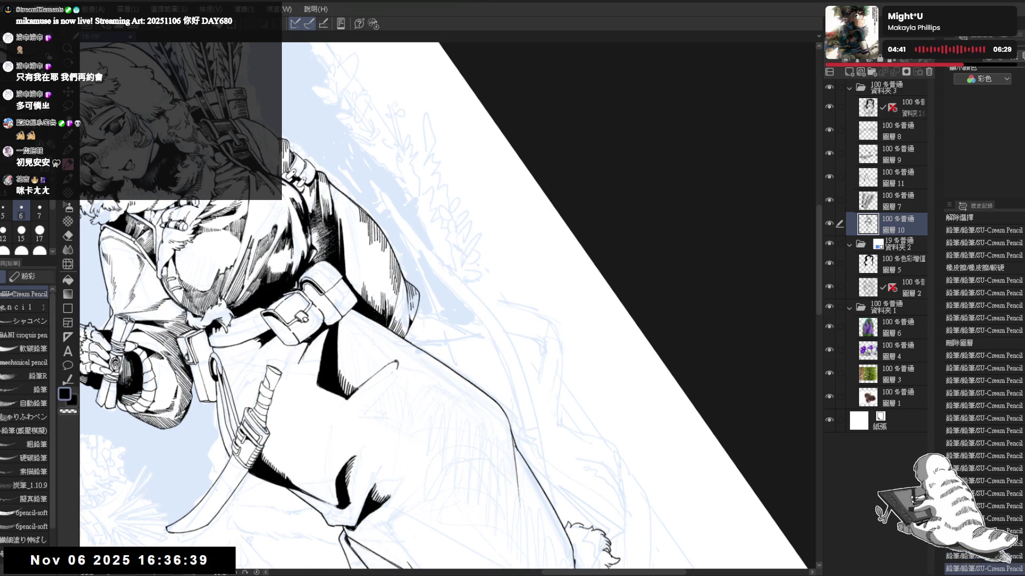
# - Erase part of the coat line work and ink small strokes and a short line along the coat edge
pyautogui.press('e')
pyautogui.click(404, 297)
pyautogui.click(405, 298)
pyautogui.click(405, 297)
pyautogui.press('p')
pyautogui.click(408, 297)
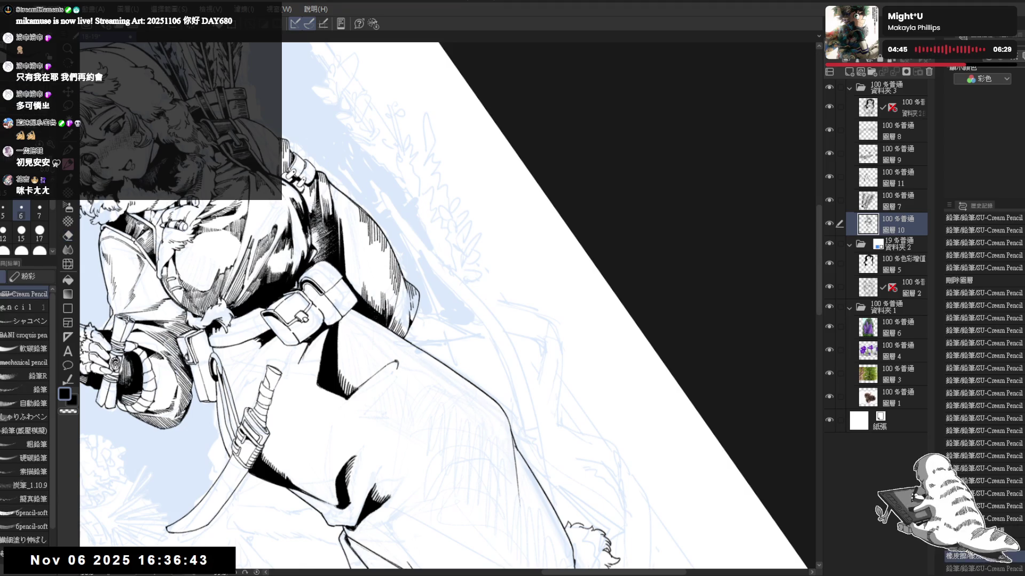
pyautogui.moveTo(409, 307); pyautogui.dragTo(435, 387)
pyautogui.hotkey('ctrl', '@')
# - Undo the stray coat marks and tilt the artwork about 35° for redrawing
pyautogui.moveTo(411, 318)
pyautogui.mouseDown()
pyautogui.moveTo(398, 414)
pyautogui.moveTo(405, 395)
pyautogui.mouseUp()
pyautogui.hotkey('ctrl', 'z')
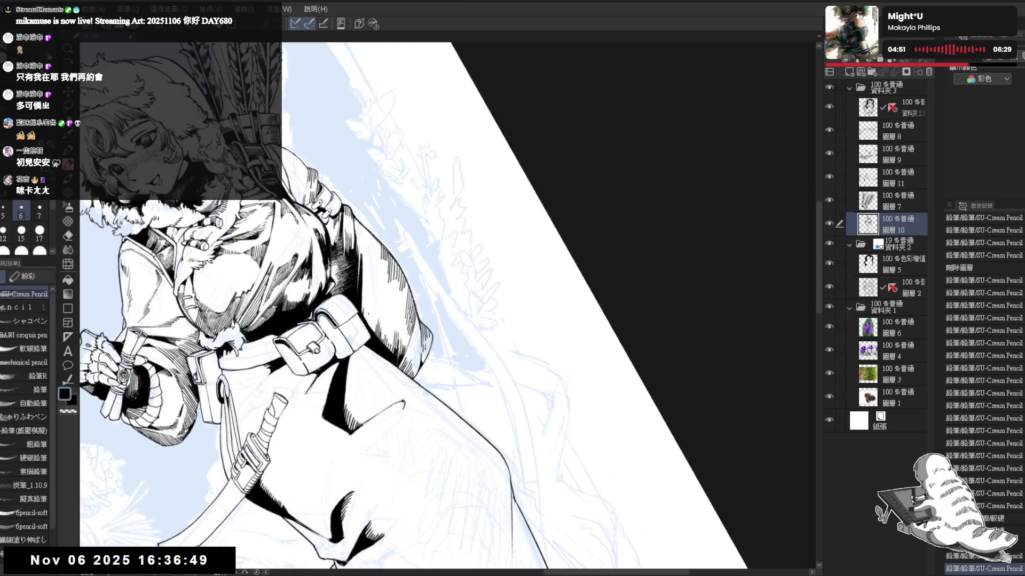
pyautogui.hotkey('ctrl', 'z')
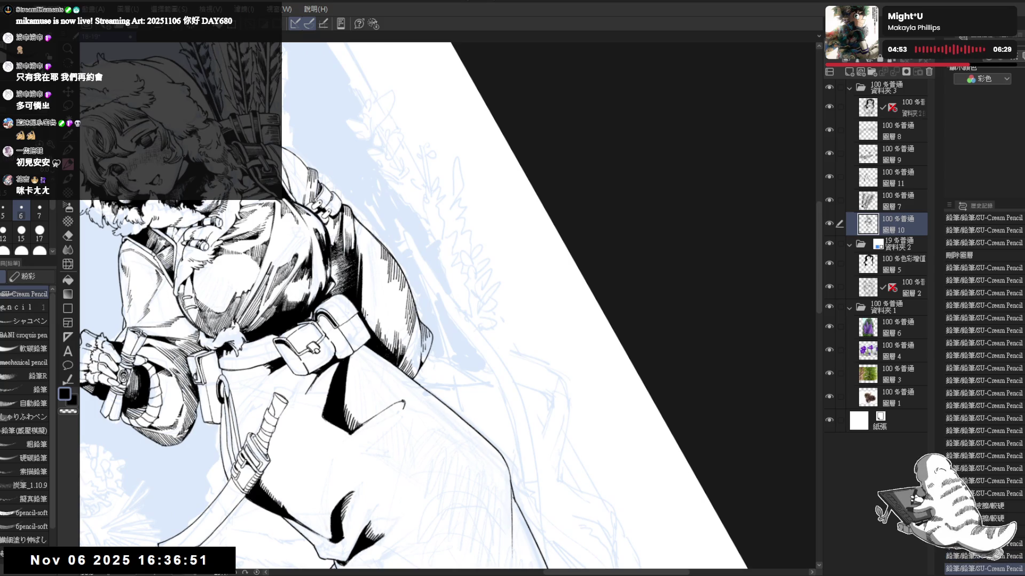
pyautogui.moveTo(369, 313); pyautogui.dragTo(370, 331)
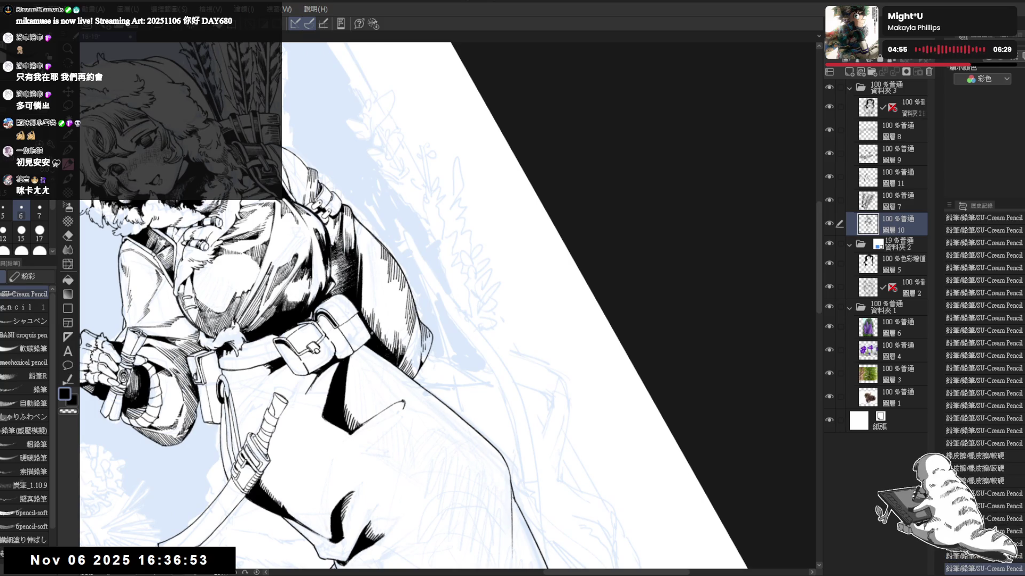
pyautogui.hotkey('ctrl', '@')
pyautogui.moveTo(443, 281); pyautogui.dragTo(439, 291)
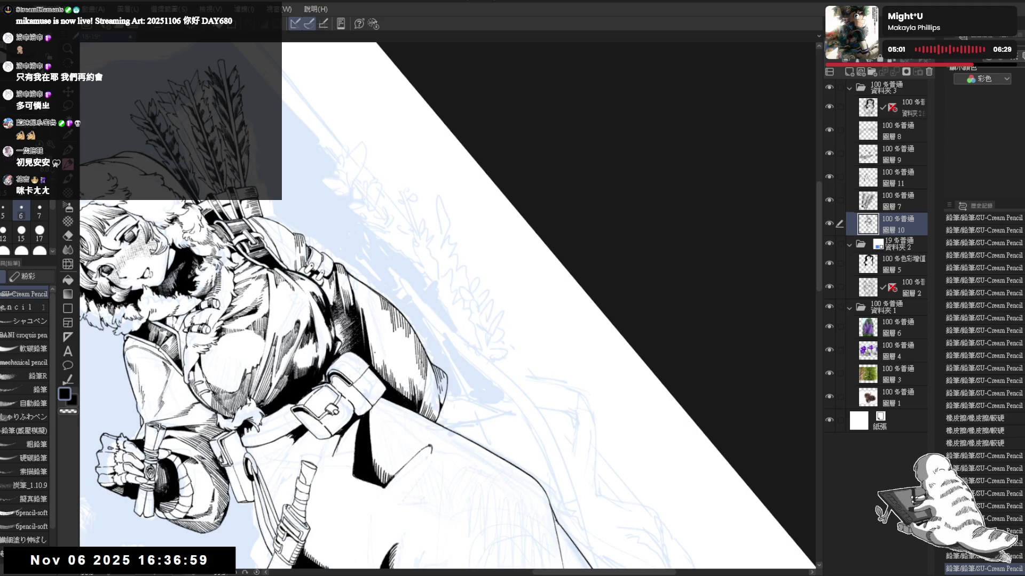
pyautogui.hotkey('ctrl', '@')
# - Rotate about 40° to ink near the bag and knife, undoing and restoring the last pencil stroke
pyautogui.moveTo(409, 439)
pyautogui.mouseDown()
pyautogui.moveTo(390, 385)
pyautogui.moveTo(399, 372)
pyautogui.mouseUp()
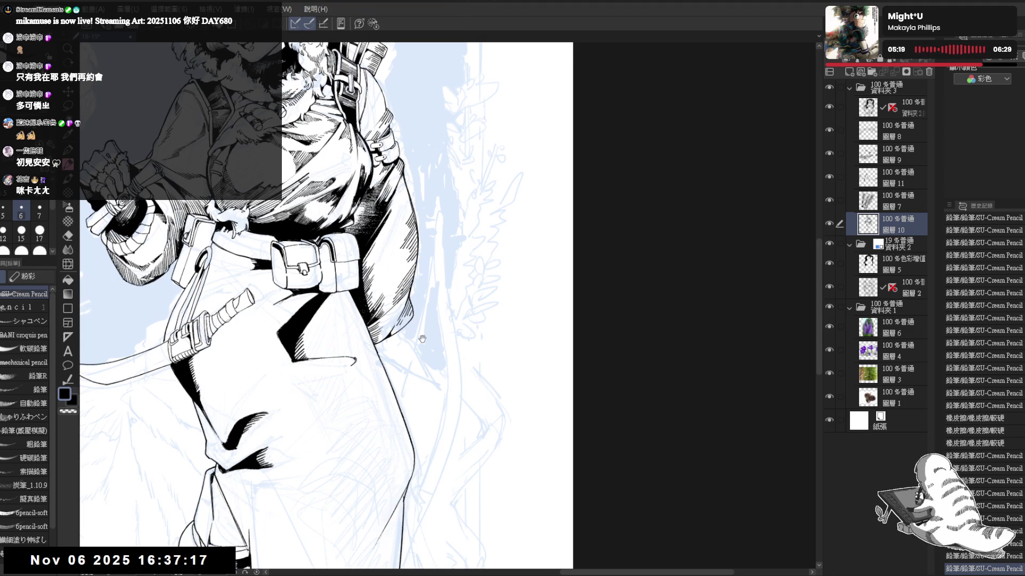
pyautogui.moveTo(419, 339); pyautogui.dragTo(395, 341)
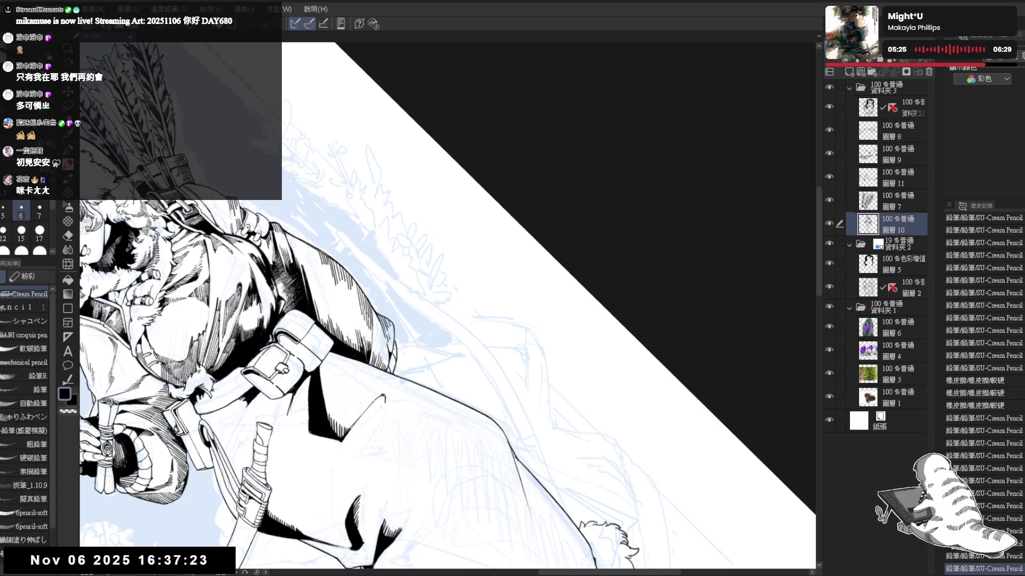
pyautogui.hotkey('ctrl', '@')
pyautogui.moveTo(394, 212)
pyautogui.mouseDown()
pyautogui.moveTo(427, 323)
pyautogui.moveTo(385, 332)
pyautogui.mouseUp()
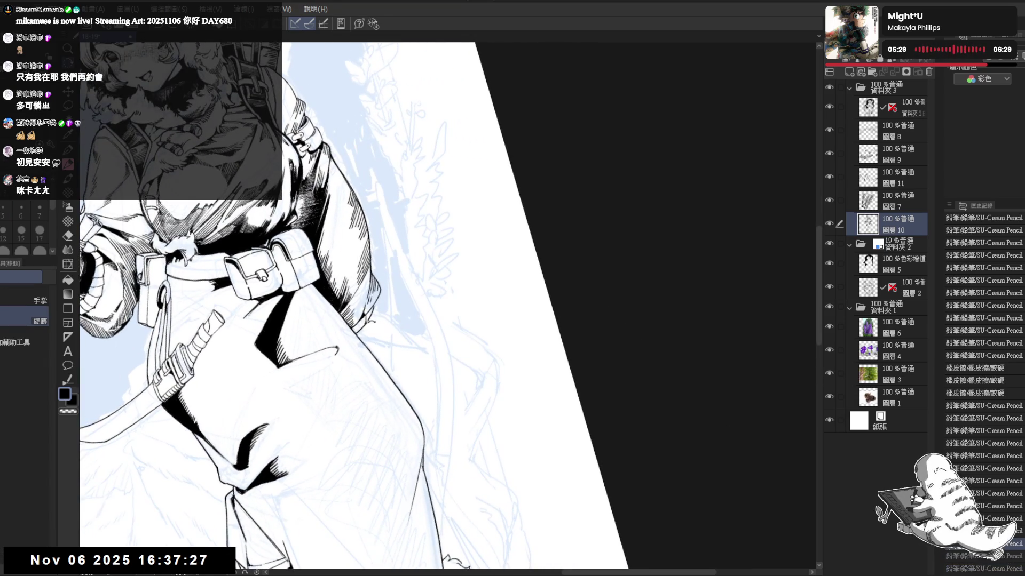
pyautogui.press('p')
pyautogui.hotkey('ctrl', 'z')
pyautogui.hotkey('ctrl', 'y')
pyautogui.scroll(-3, 334, 287)
pyautogui.scroll(-3, 335, 287)
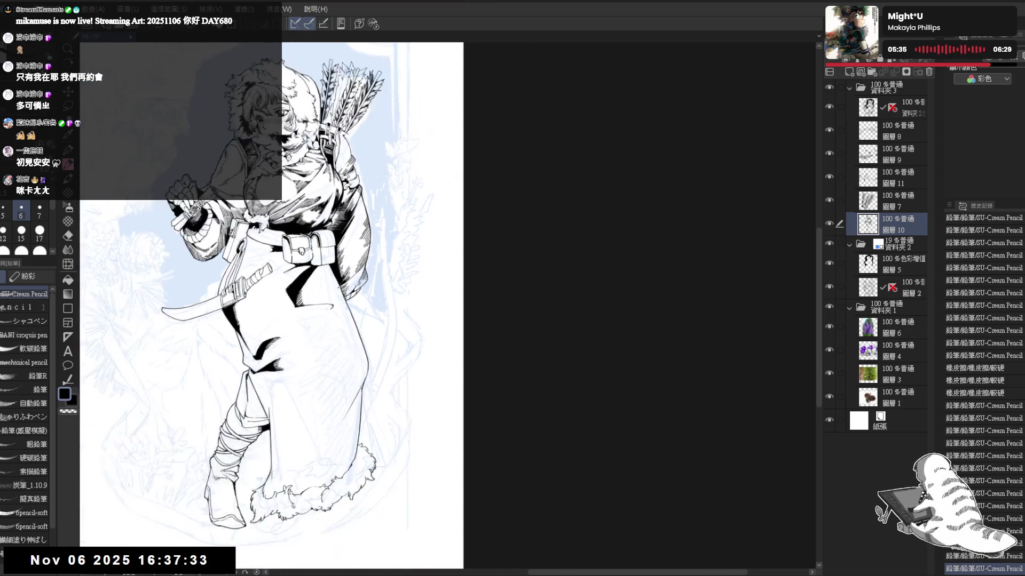
# - Pan, zoom and rotate the canvas to frame the back of the leg above the hem
pyautogui.moveTo(335, 287); pyautogui.dragTo(365, 289)
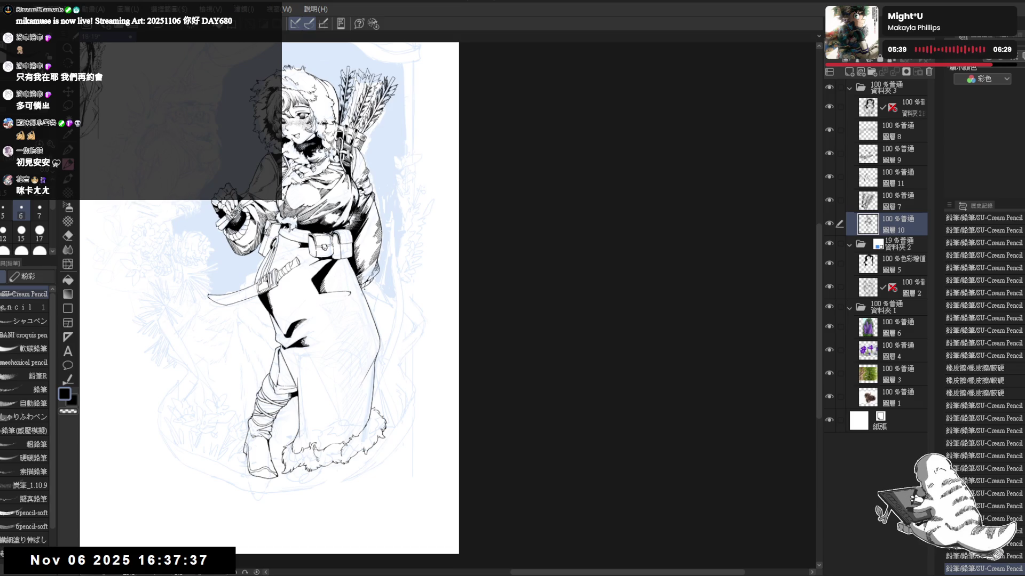
pyautogui.scroll(1, 362, 273)
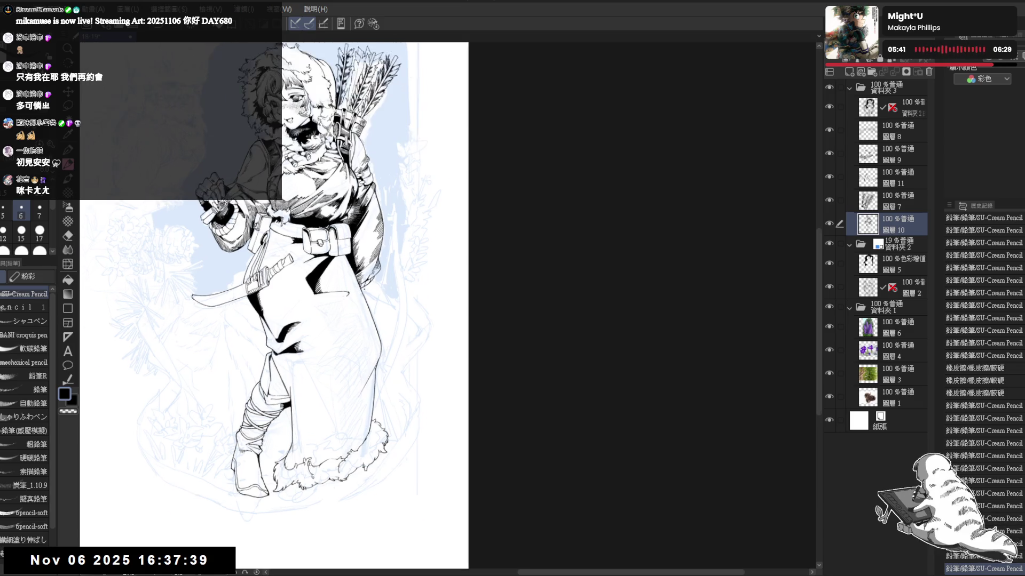
pyautogui.scroll(1, 362, 272)
pyautogui.moveTo(330, 348); pyautogui.dragTo(325, 351)
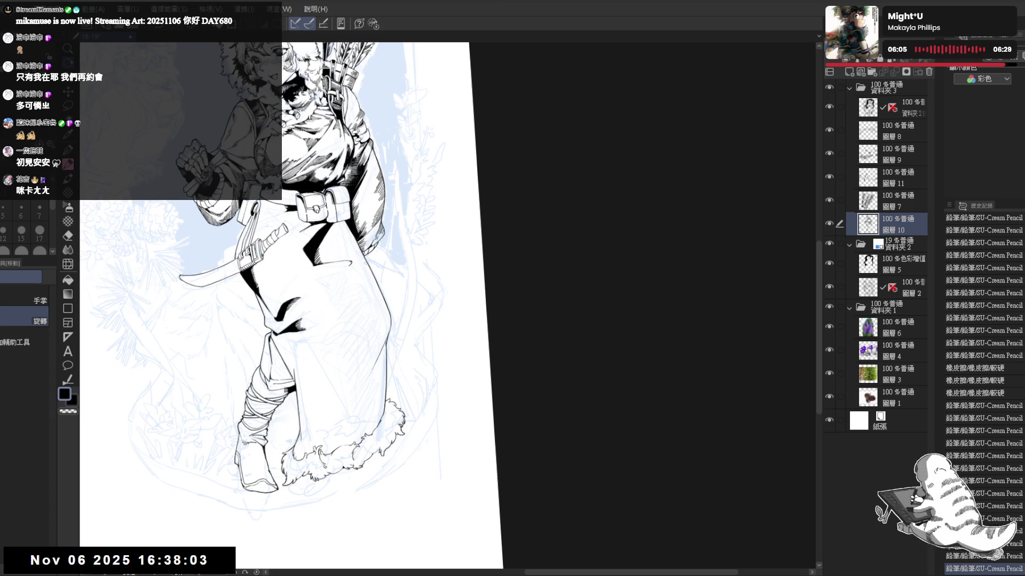
pyautogui.moveTo(299, 361)
pyautogui.mouseDown()
pyautogui.moveTo(401, 256)
pyautogui.moveTo(350, 279)
pyautogui.mouseUp()
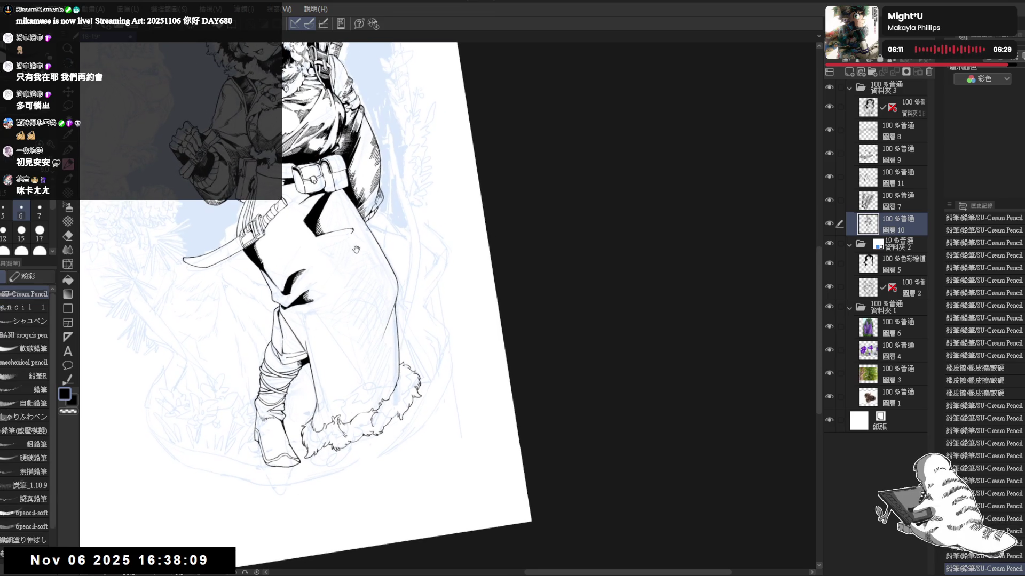
pyautogui.moveTo(382, 315); pyautogui.dragTo(348, 234)
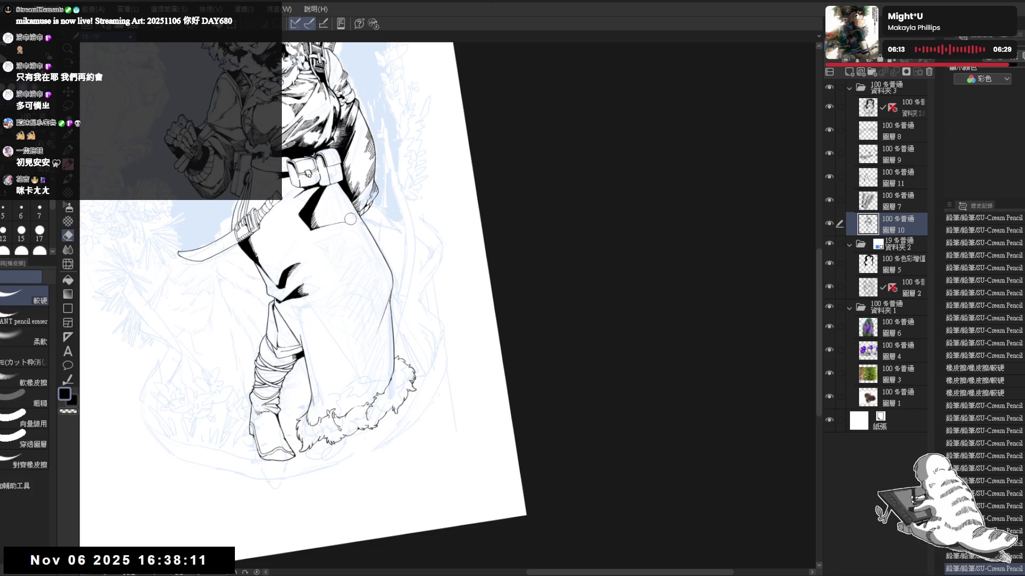
# - Dab a small ink dot on the leg, then fill the leg's shadow with solid black
pyautogui.press('p')
pyautogui.moveTo(349, 279); pyautogui.dragTo(338, 250)
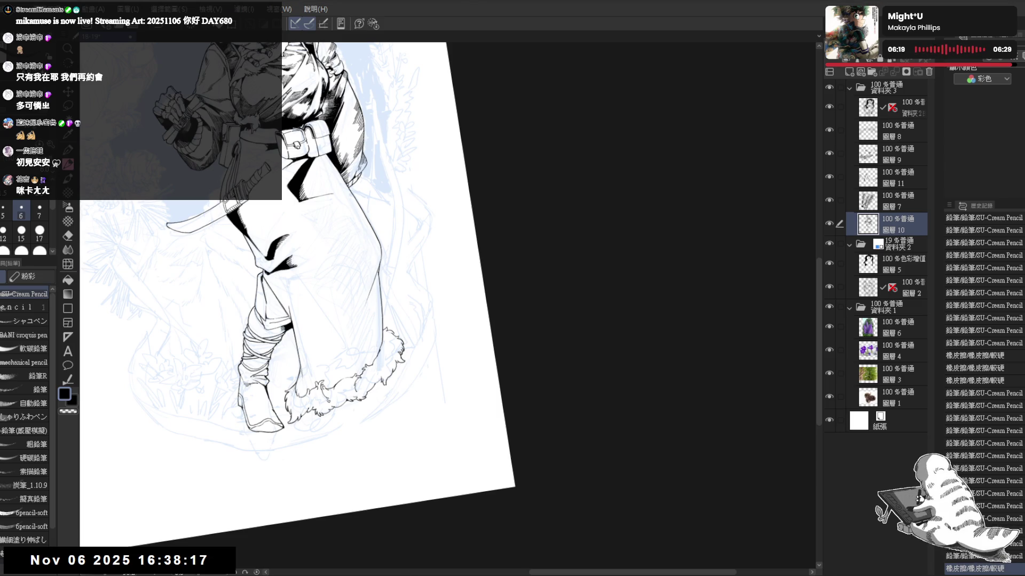
pyautogui.moveTo(390, 322)
pyautogui.mouseDown()
pyautogui.moveTo(384, 340)
pyautogui.moveTo(368, 293)
pyautogui.moveTo(357, 294)
pyautogui.mouseUp()
pyautogui.press('e')
pyautogui.press('p')
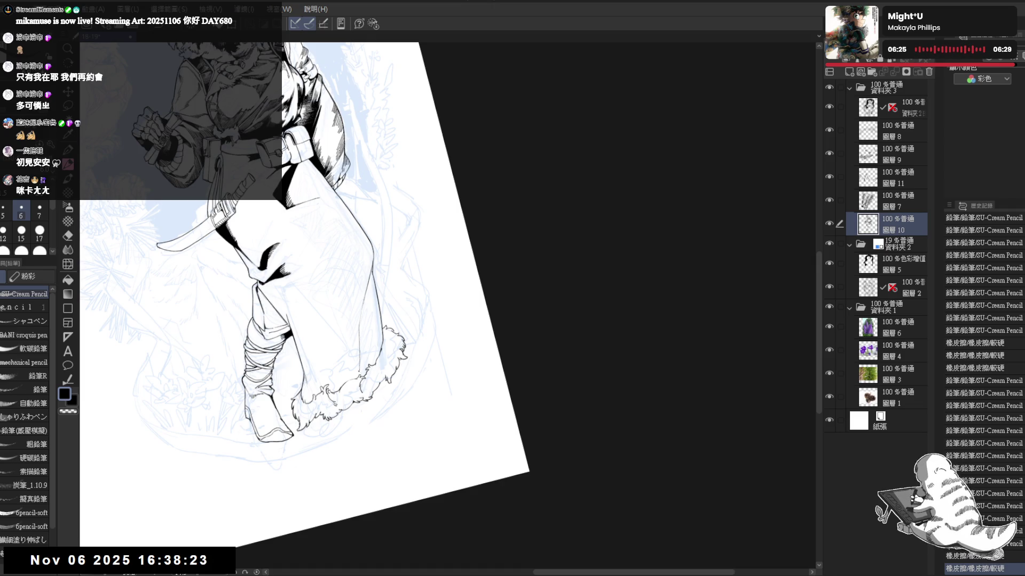
pyautogui.click(371, 322)
pyautogui.click(363, 309)
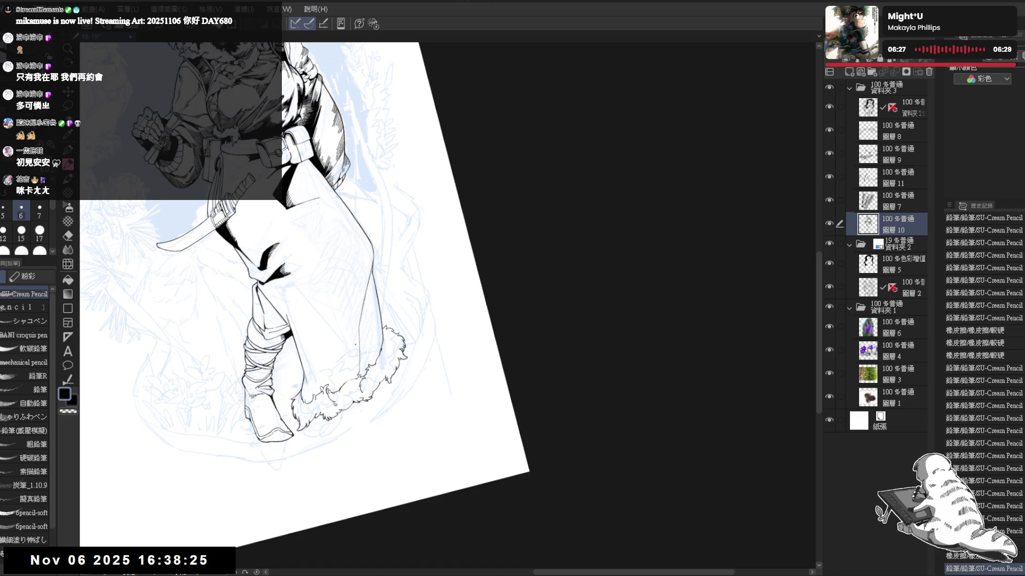
pyautogui.press('g')
pyautogui.click(370, 308)
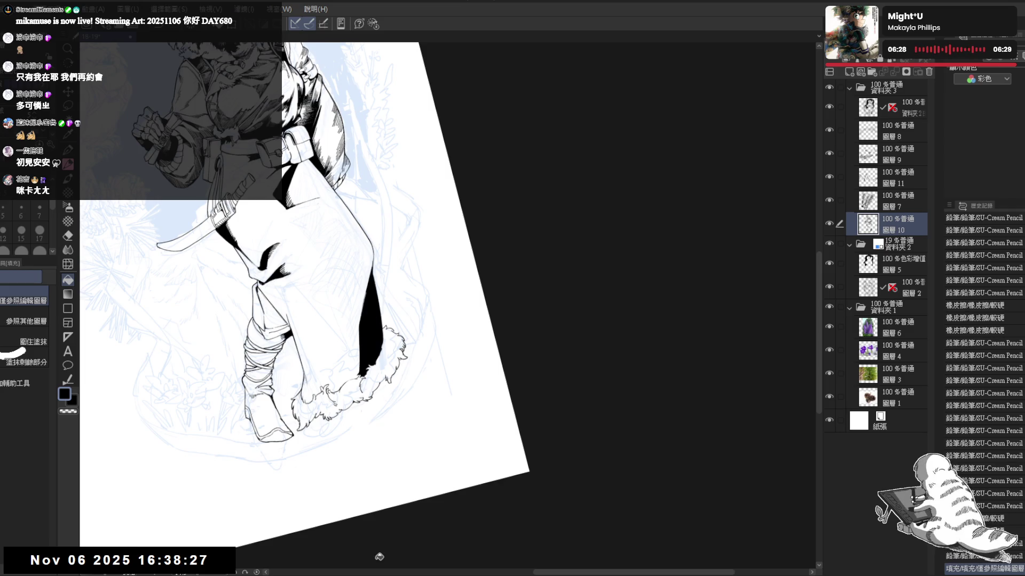
# - Reset the rotation, tilt toward the fur cuff and erase the stray mark there
pyautogui.press('^')
pyautogui.scroll(-2, 338, 408)
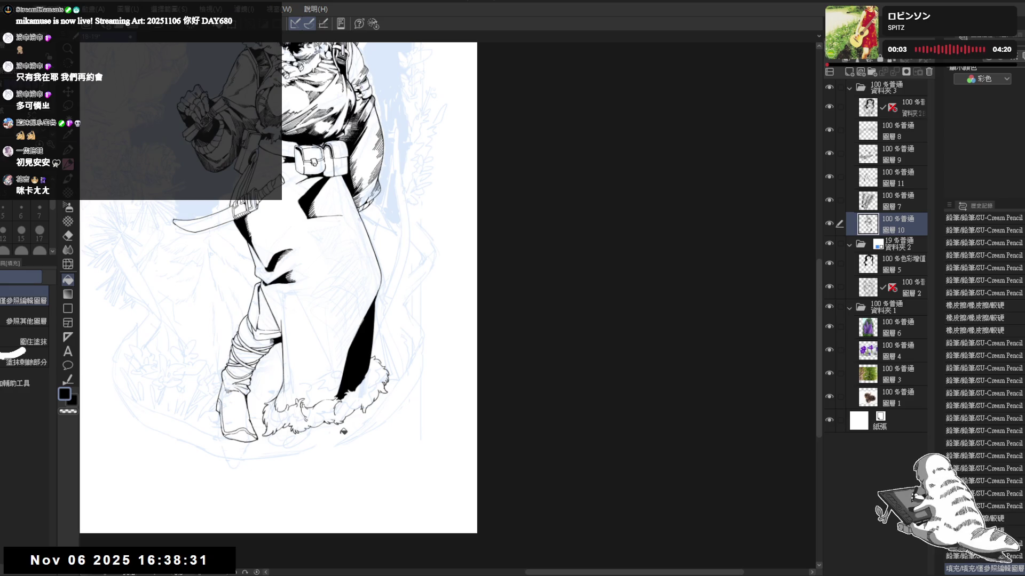
pyautogui.moveTo(343, 431); pyautogui.dragTo(373, 405)
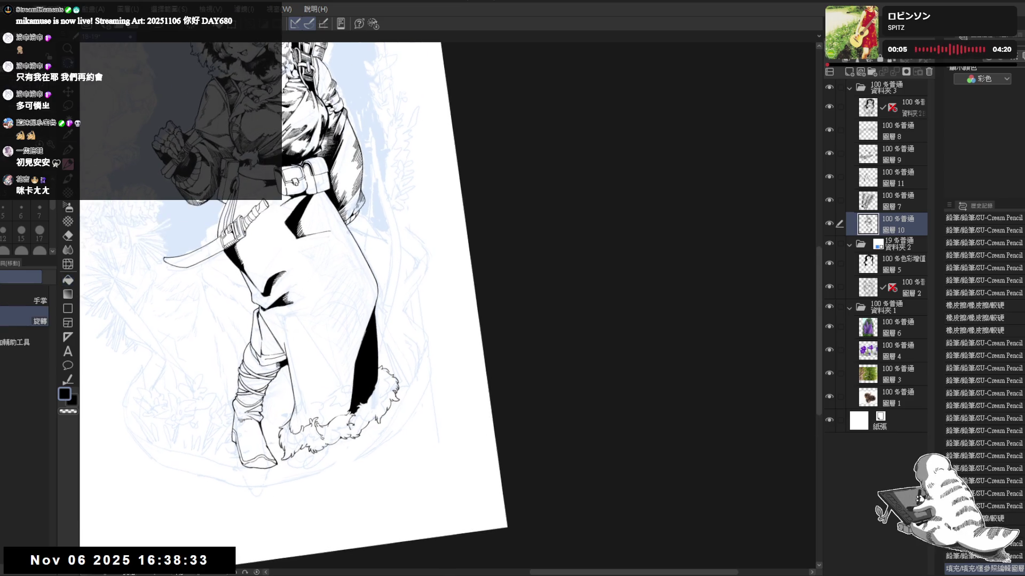
pyautogui.scroll(3, 361, 384)
pyautogui.press('e')
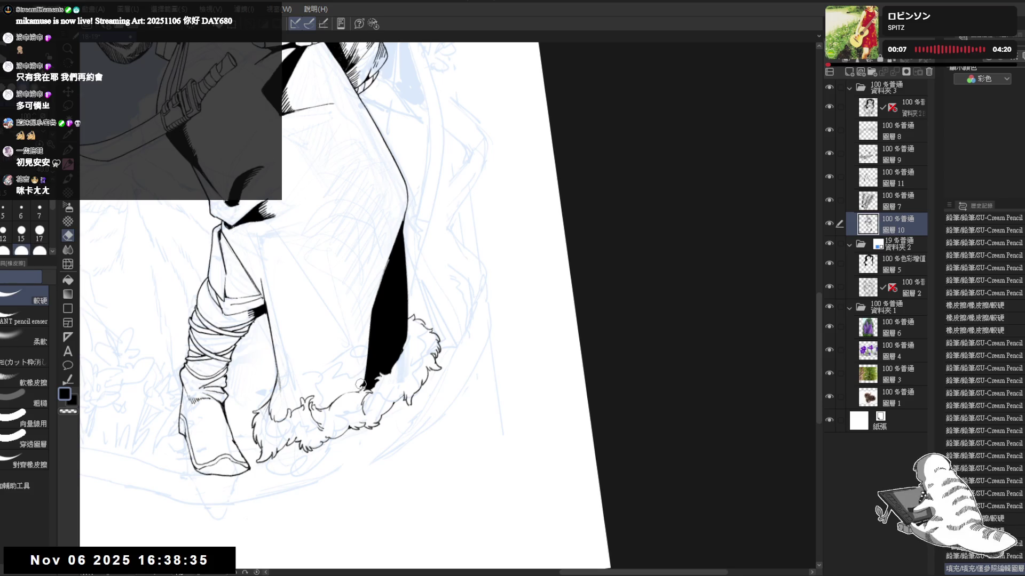
pyautogui.click(361, 385)
# - Try short pencil strokes along the skirt's shadow edge, undoing them all
pyautogui.press('g')
pyautogui.scroll(-1, 358, 376)
pyautogui.scroll(-1, 354, 368)
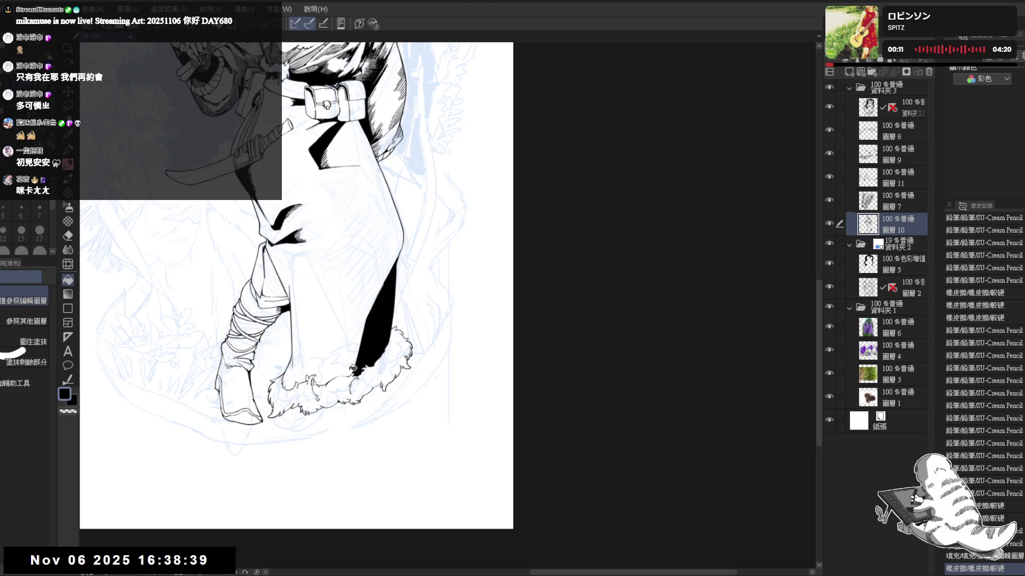
pyautogui.moveTo(353, 368); pyautogui.dragTo(359, 435)
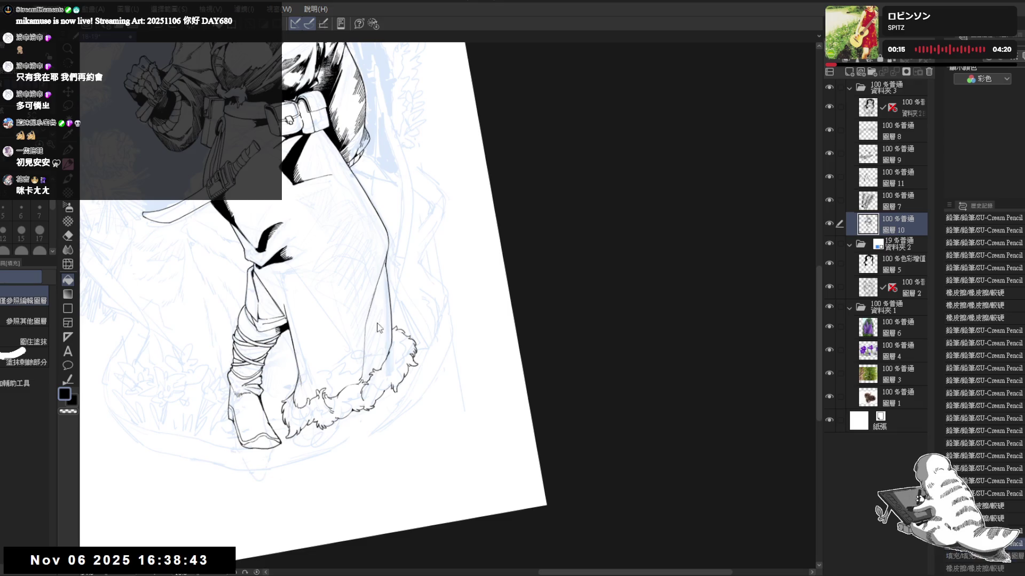
pyautogui.press('p')
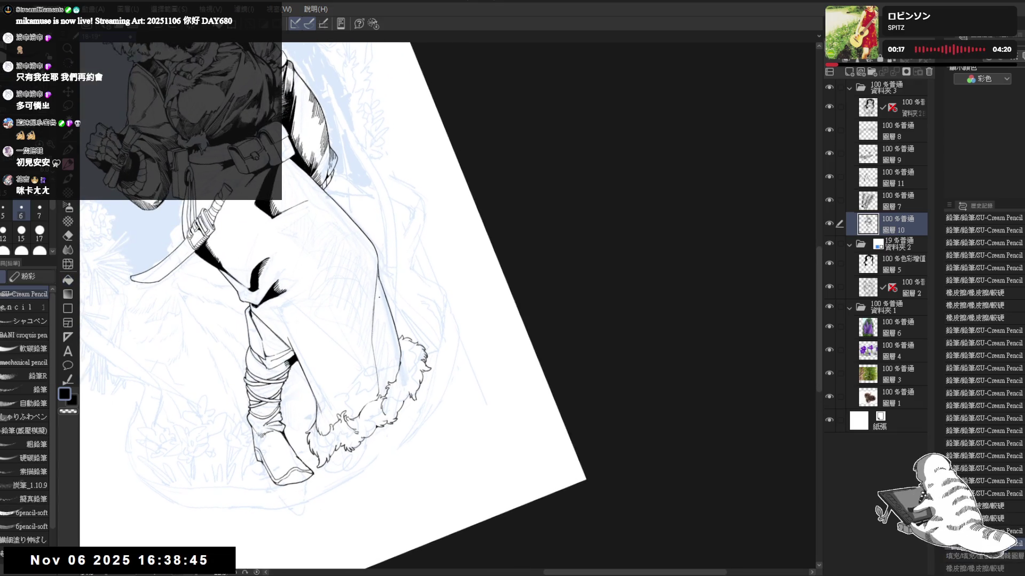
pyautogui.moveTo(379, 302); pyautogui.dragTo(380, 347)
pyautogui.moveTo(387, 305); pyautogui.dragTo(388, 366)
pyautogui.hotkey('ctrl', 'z')
pyautogui.hotkey('ctrl', 'z')
pyautogui.moveTo(383, 330); pyautogui.dragTo(380, 353)
pyautogui.hotkey('ctrl', 'z')
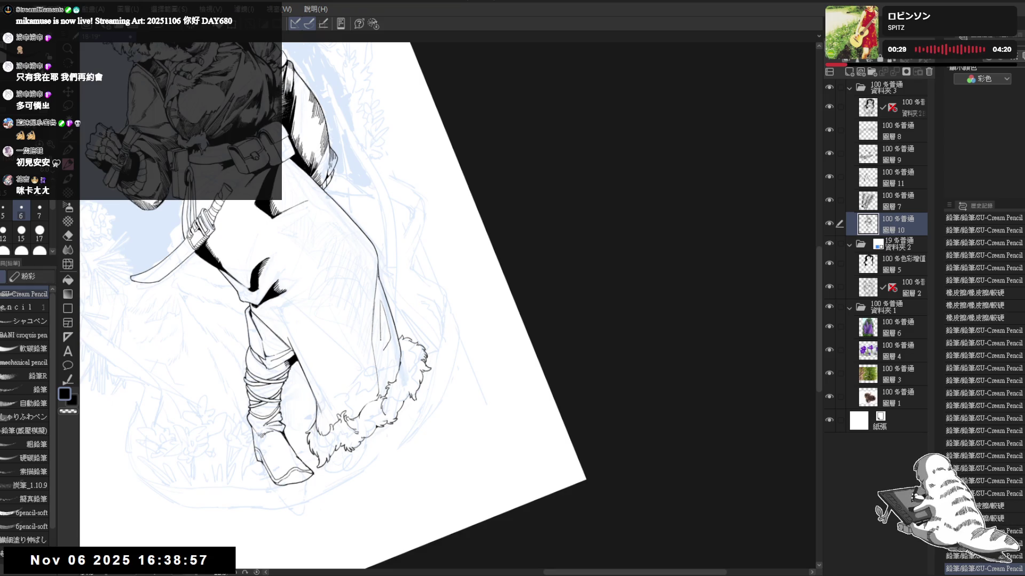
pyautogui.hotkey('ctrl', 'z')
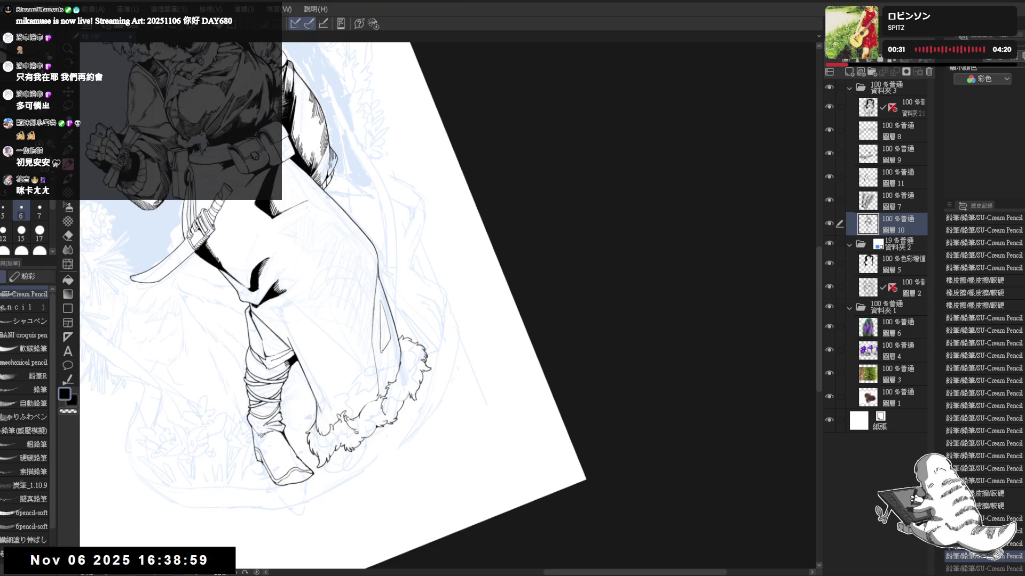
# - Fill the thin sliver along the skirt's right edge with solid black
pyautogui.moveTo(234, 348); pyautogui.dragTo(417, 447)
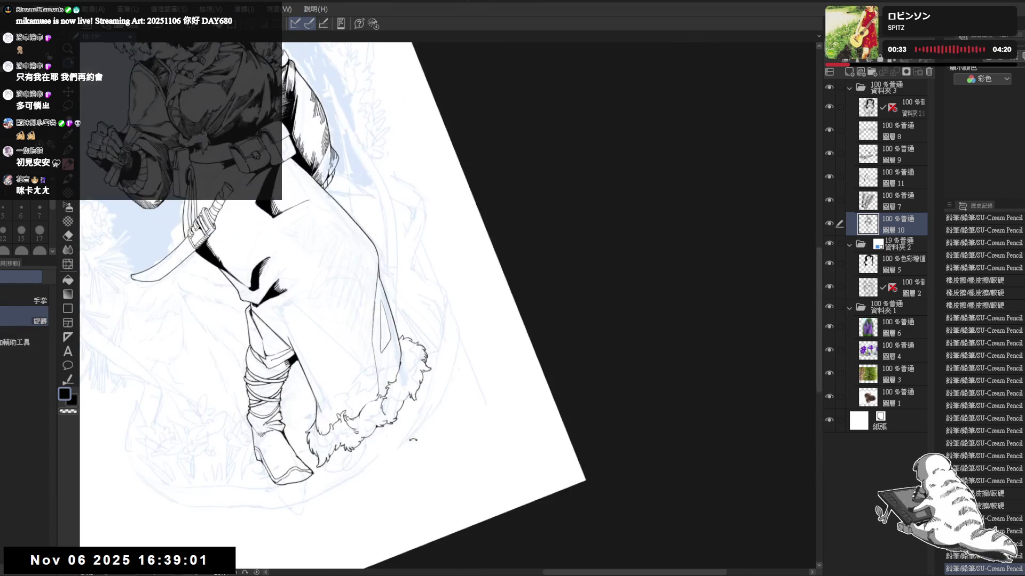
pyautogui.click(385, 326)
pyautogui.moveTo(385, 325)
pyautogui.mouseDown()
pyautogui.moveTo(391, 263)
pyautogui.moveTo(333, 372)
pyautogui.mouseUp()
# - Hatch fine strokes inside the black sliver with SU-Cream Pencil size 7, then fit the whole figure
pyautogui.click(333, 372)
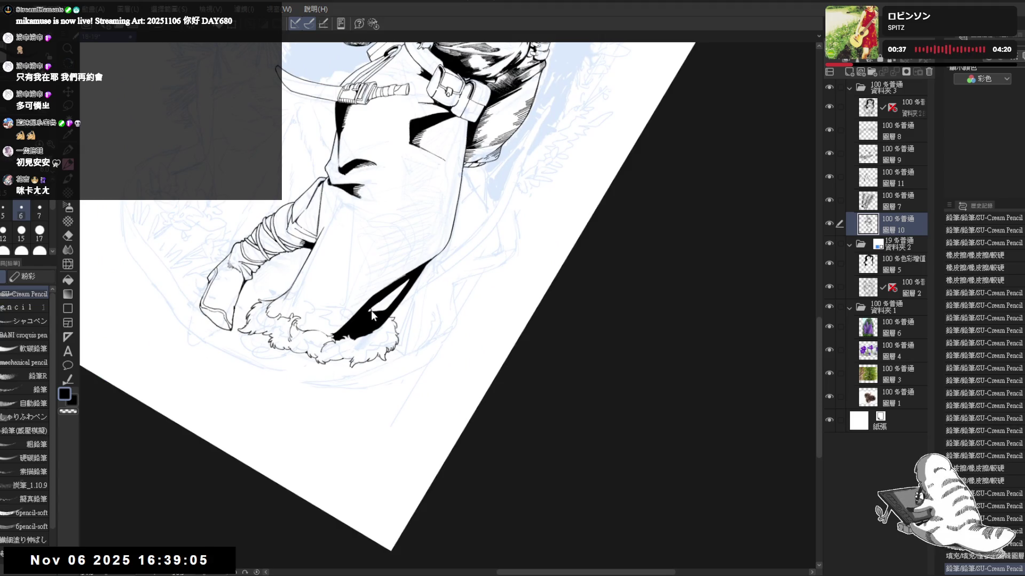
pyautogui.press(']')
pyautogui.moveTo(376, 304)
pyautogui.mouseDown()
pyautogui.moveTo(369, 314)
pyautogui.moveTo(391, 306)
pyautogui.mouseUp()
pyautogui.moveTo(405, 283)
pyautogui.mouseDown()
pyautogui.moveTo(393, 304)
pyautogui.moveTo(401, 296)
pyautogui.mouseUp()
pyautogui.hotkey('ctrl', '0')
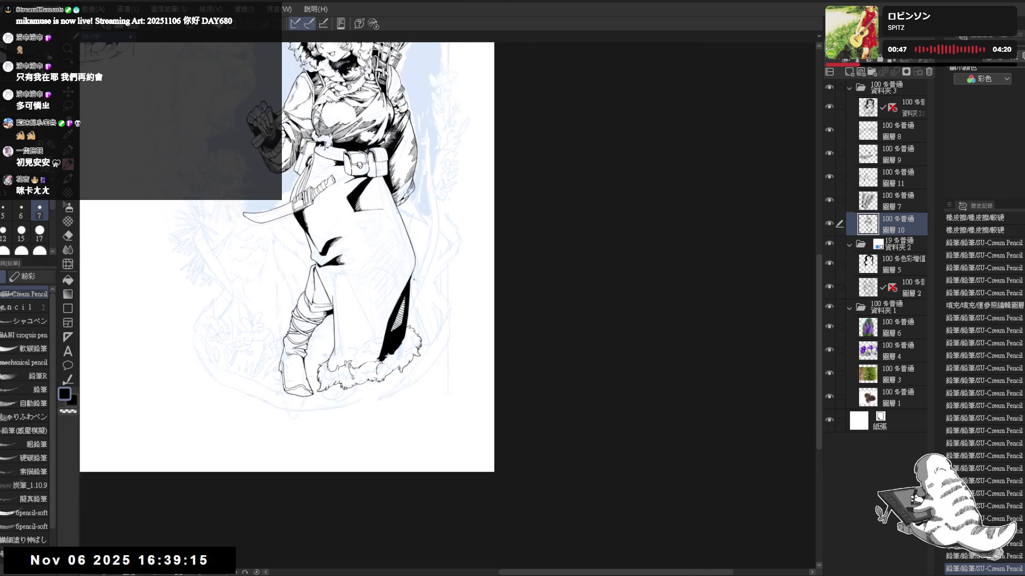
pyautogui.moveTo(442, 300); pyautogui.dragTo(422, 331)
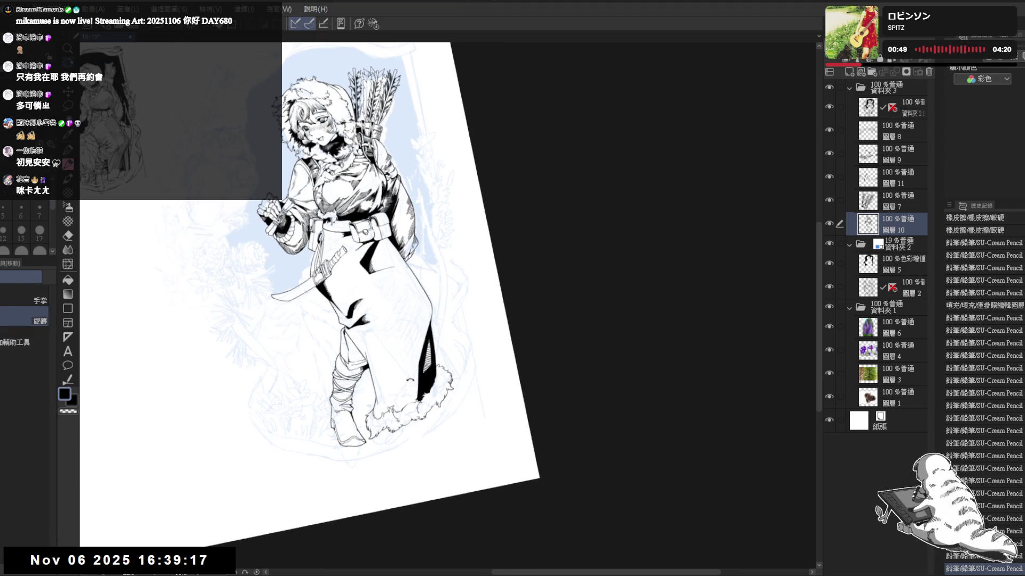
pyautogui.scroll(4, 421, 331)
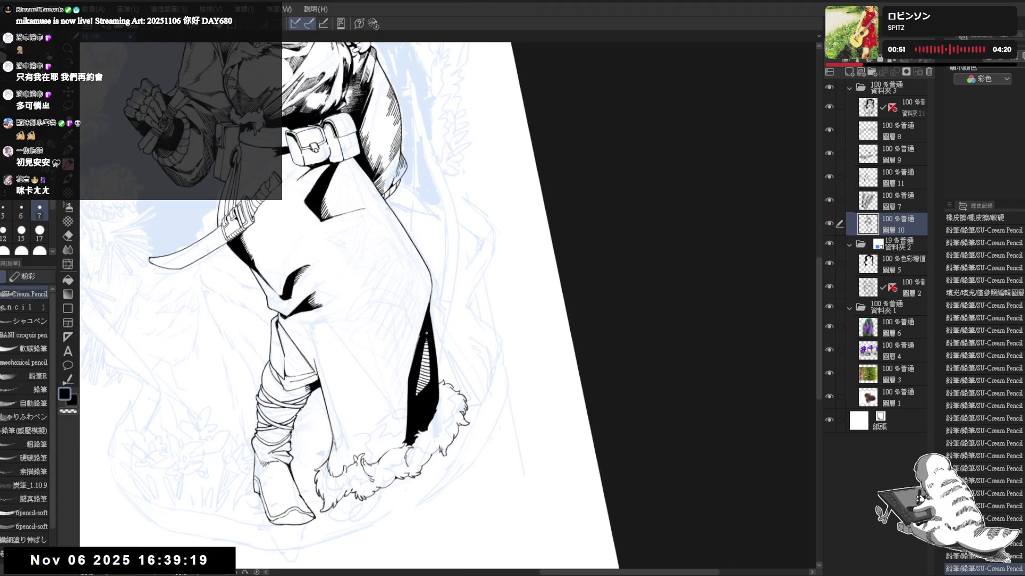
pyautogui.moveTo(426, 334)
pyautogui.mouseDown()
pyautogui.moveTo(426, 407)
pyautogui.moveTo(419, 390)
pyautogui.mouseUp()
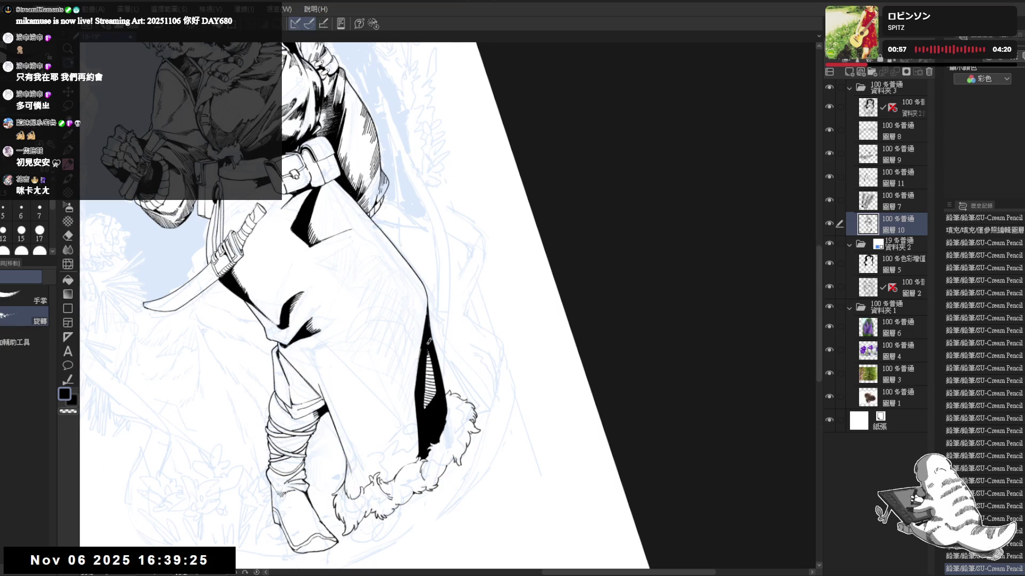
pyautogui.hotkey('ctrl', '0')
pyautogui.scroll(-1, 423, 338)
pyautogui.scroll(-1, 423, 338)
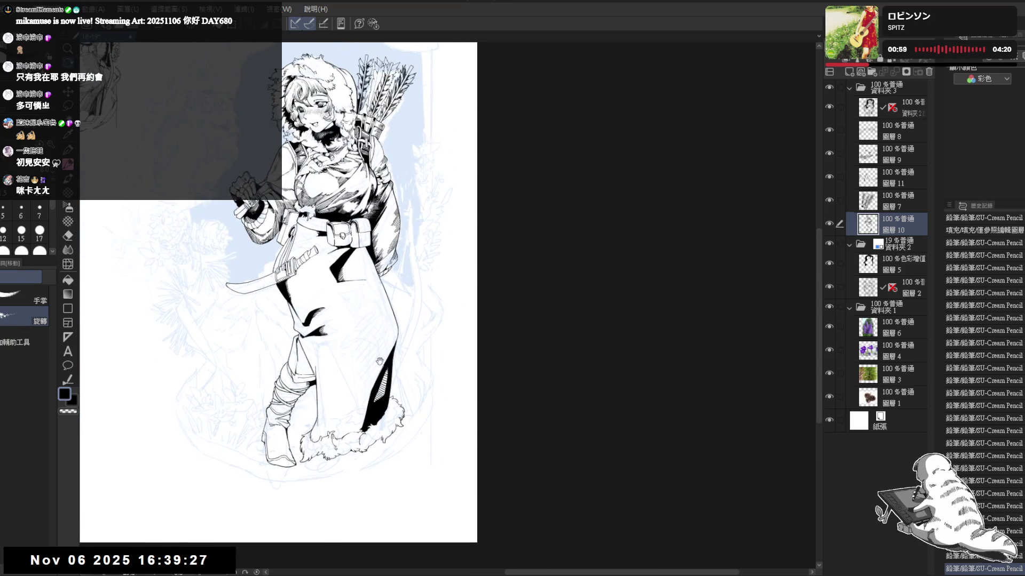
pyautogui.scroll(-1, 423, 338)
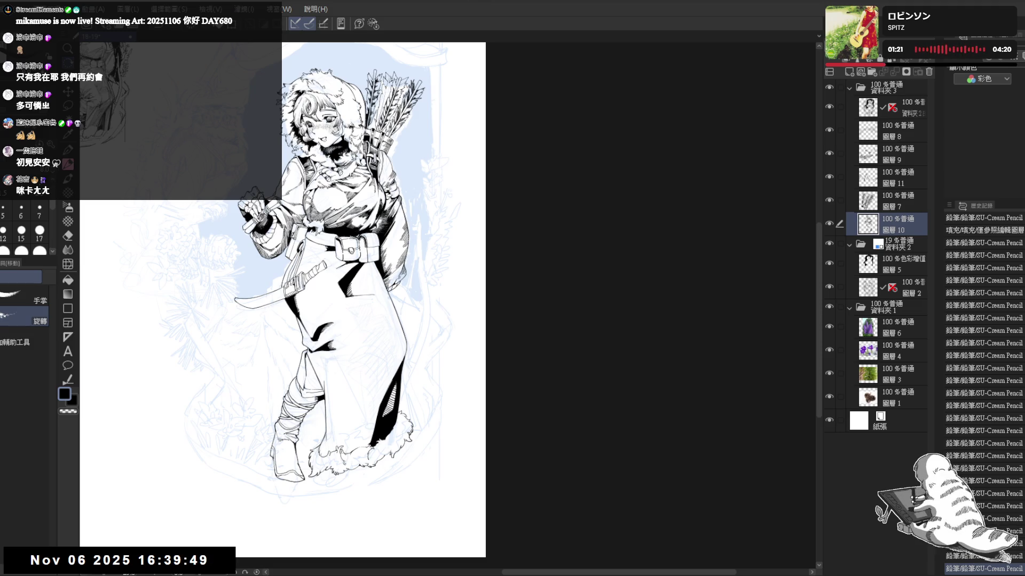
pyautogui.scroll(2, 385, 265)
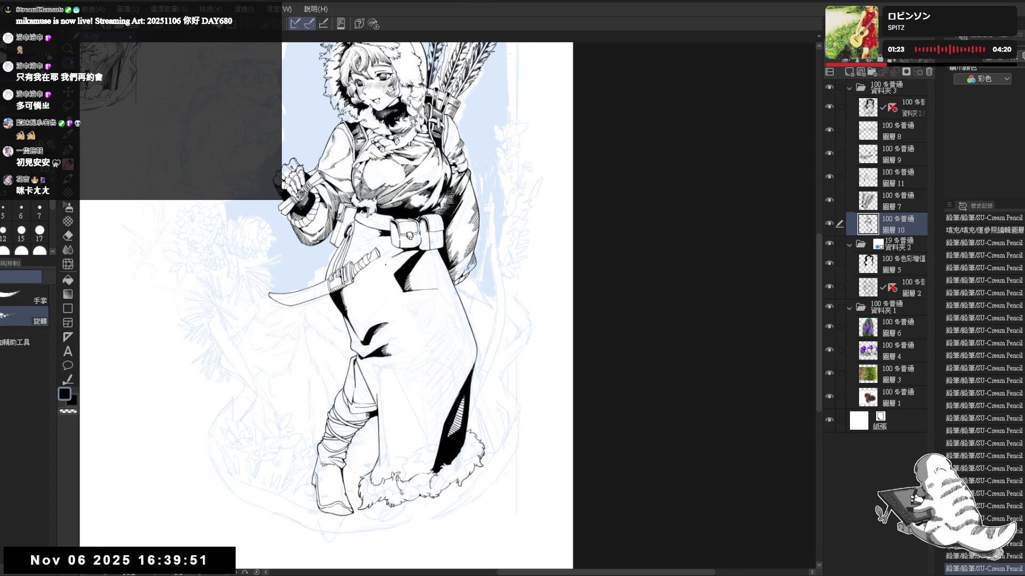
# - Tilt the view and ink a short stroke on the skirt below the belt pouches
pyautogui.moveTo(449, 347); pyautogui.dragTo(418, 334)
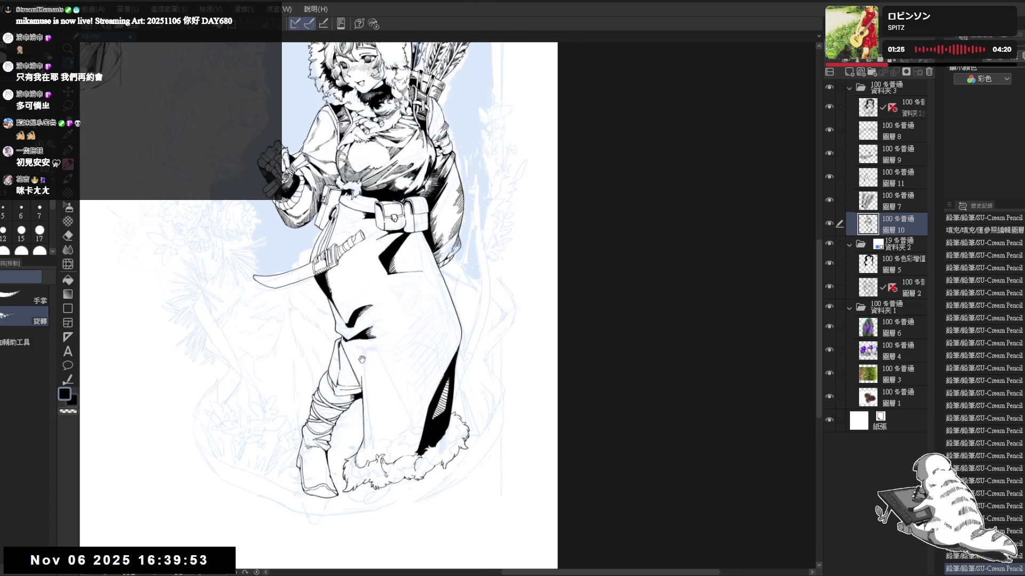
pyautogui.moveTo(365, 365); pyautogui.dragTo(347, 384)
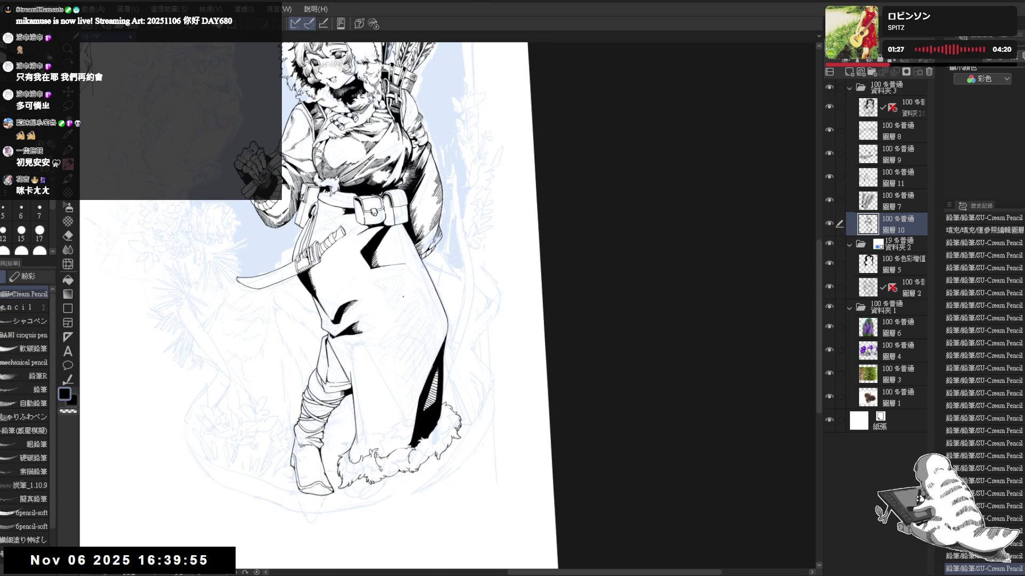
pyautogui.hotkey('ctrl', 'z')
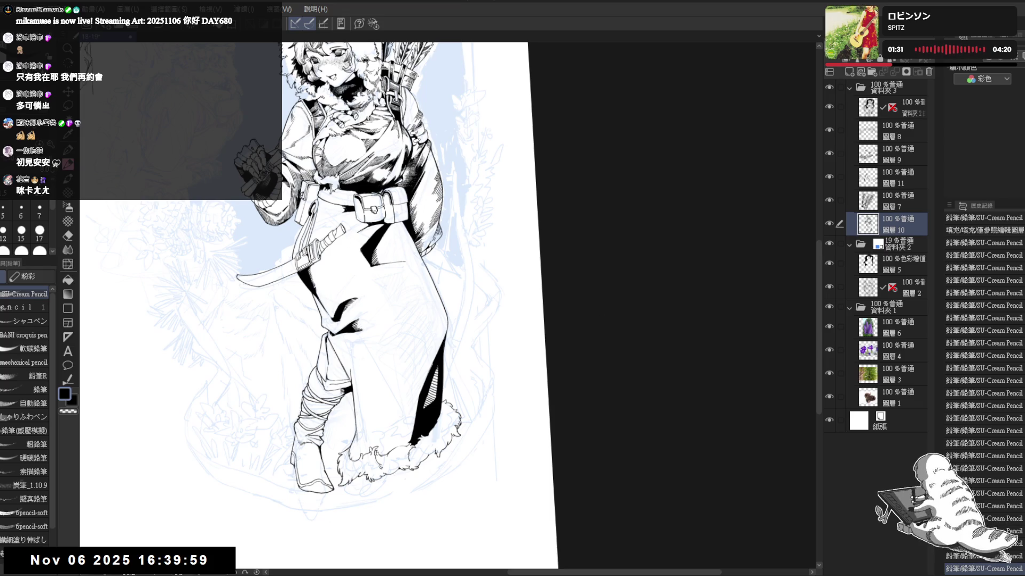
pyautogui.scroll(1, 475, 165)
pyautogui.scroll(1, 475, 166)
pyautogui.scroll(1, 475, 165)
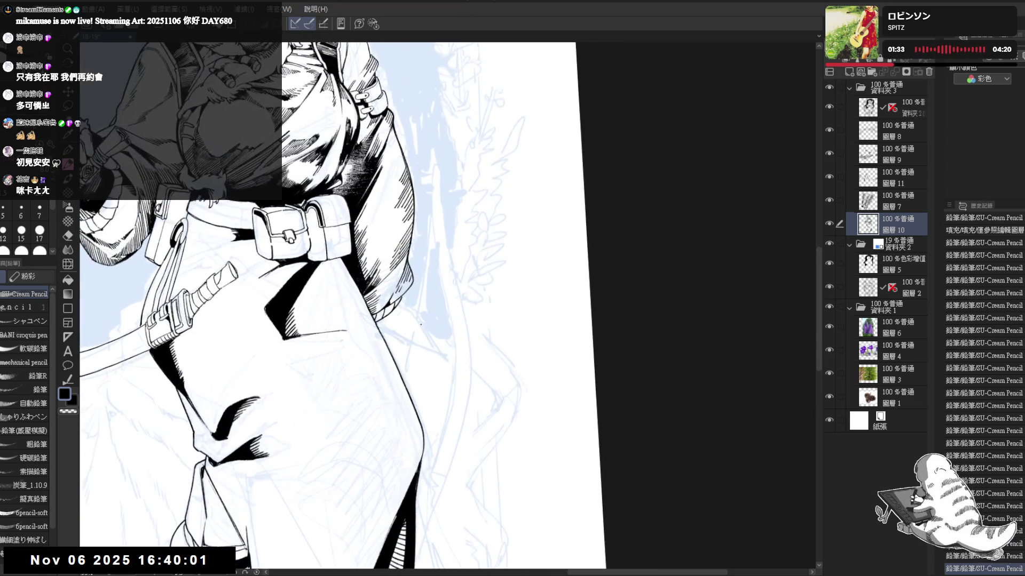
pyautogui.press('^')
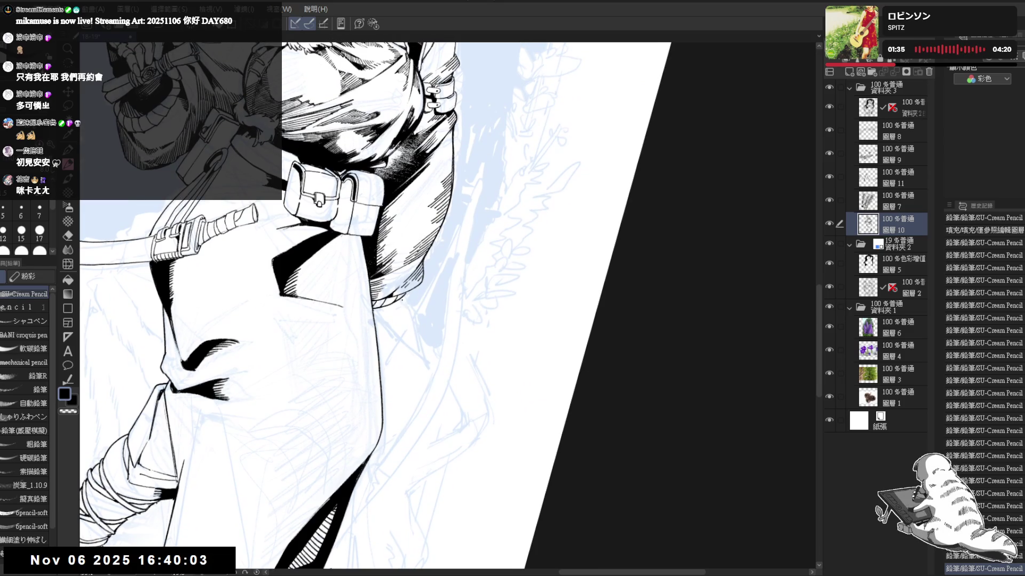
pyautogui.moveTo(381, 310)
pyautogui.mouseDown()
pyautogui.moveTo(392, 305)
pyautogui.moveTo(423, 327)
pyautogui.moveTo(428, 363)
pyautogui.moveTo(395, 320)
pyautogui.mouseUp()
# - Rotate the view, then undo stray pencil strokes and remove a small mark on the skirt
pyautogui.scroll(-3, 427, 374)
pyautogui.scroll(3, 384, 344)
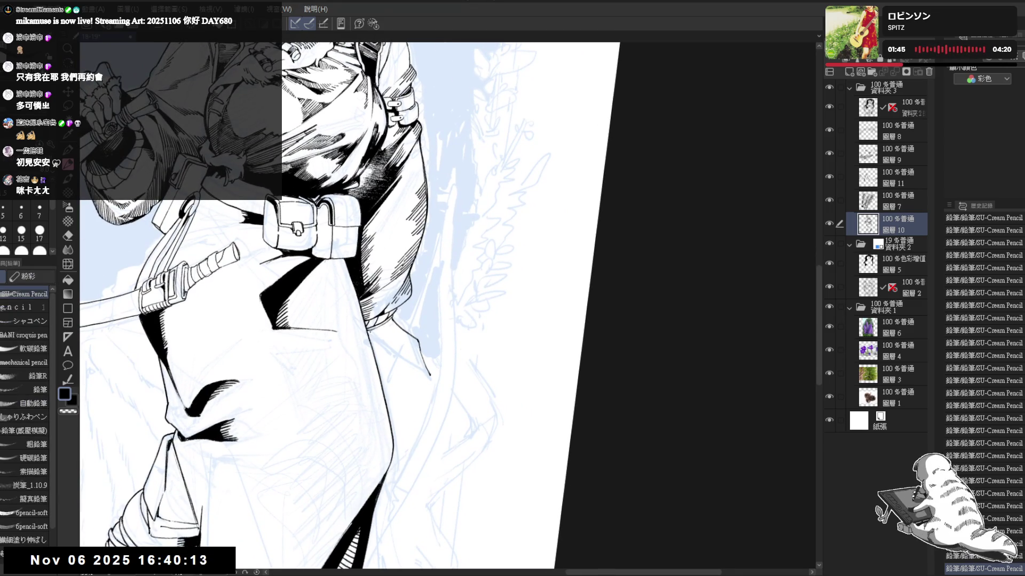
pyautogui.moveTo(399, 393); pyautogui.dragTo(386, 385)
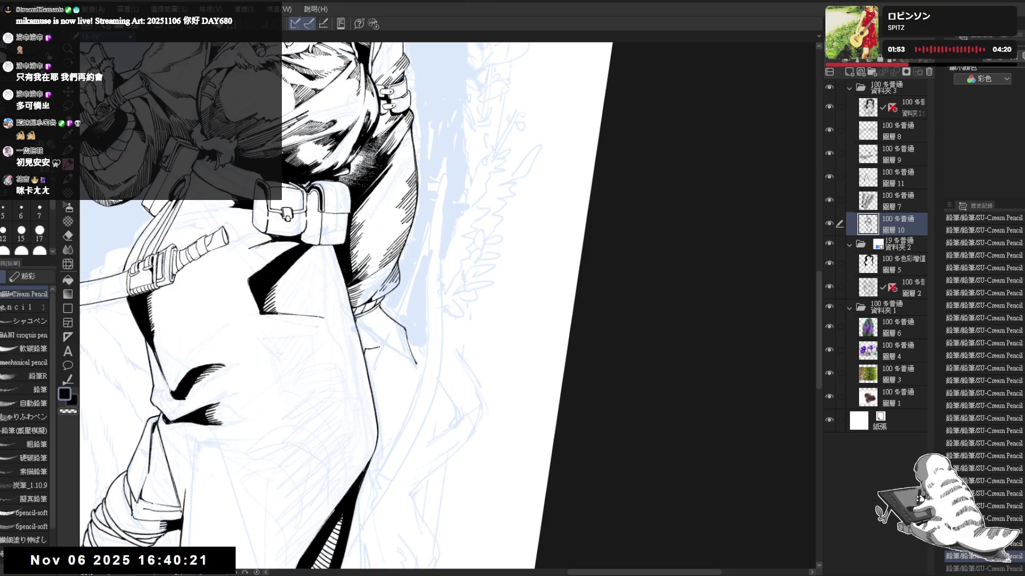
pyautogui.moveTo(395, 310); pyautogui.dragTo(376, 350)
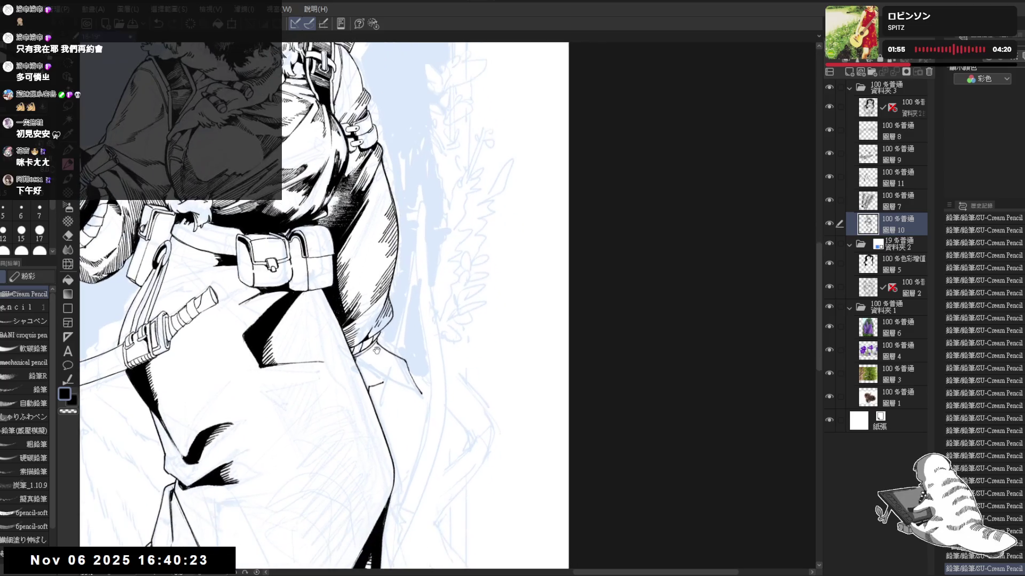
pyautogui.hotkey('ctrl', 'z')
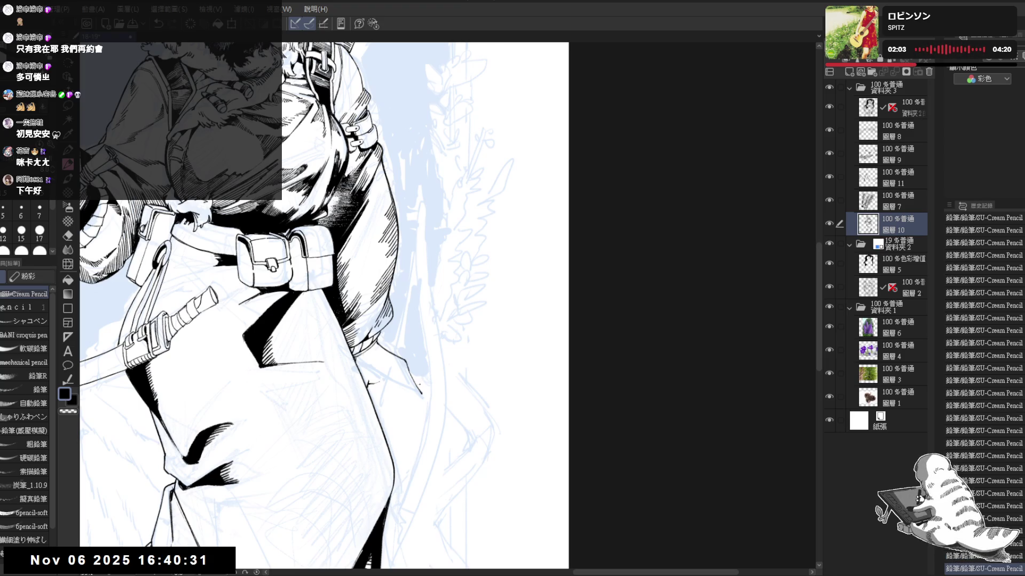
pyautogui.moveTo(377, 376)
pyautogui.mouseDown()
pyautogui.moveTo(376, 392)
pyautogui.moveTo(388, 392)
pyautogui.mouseUp()
pyautogui.hotkey('ctrl', 'z')
# - Erase a stray mark beside the skirt, then reset the rotation and pan to the belt pouches
pyautogui.press('e')
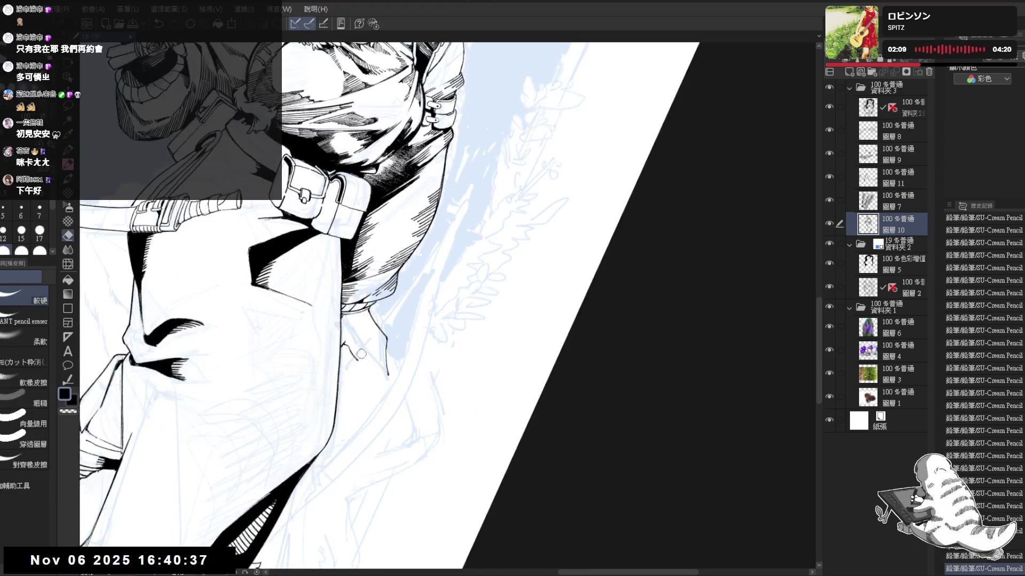
pyautogui.moveTo(357, 351); pyautogui.dragTo(358, 365)
pyautogui.press('p')
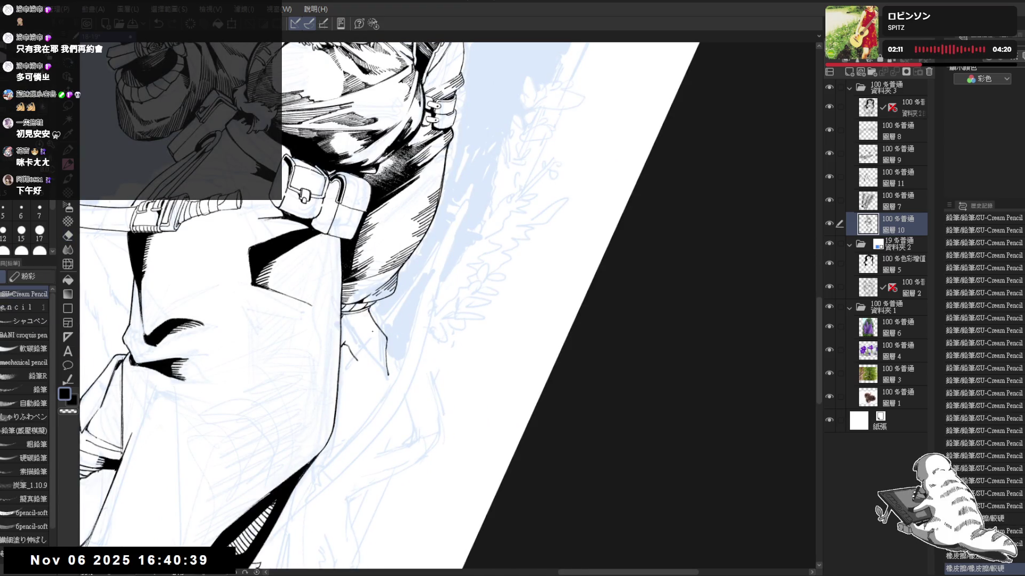
pyautogui.hotkey('ctrl', '@')
pyautogui.moveTo(399, 427); pyautogui.dragTo(419, 378)
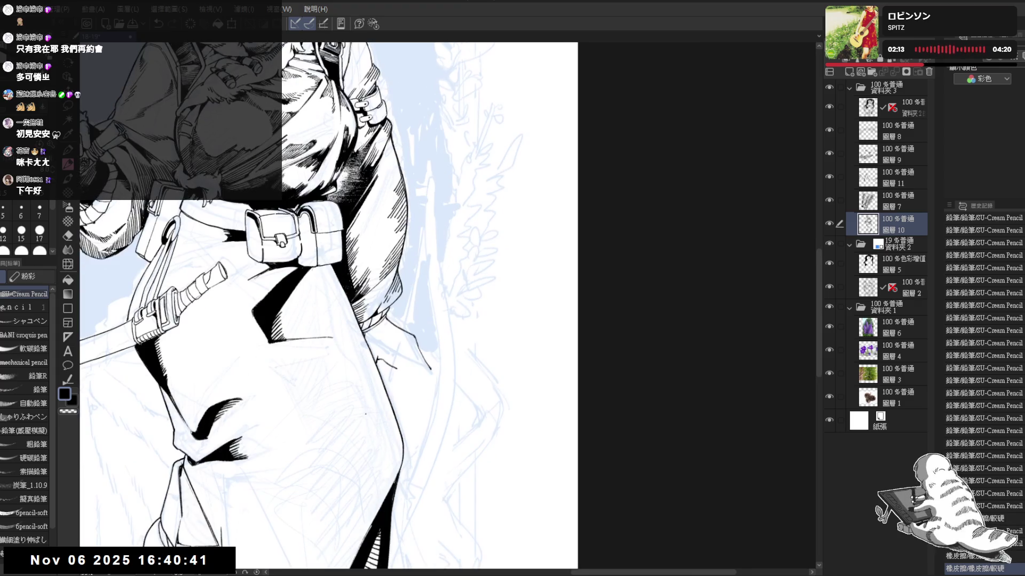
pyautogui.press('-')
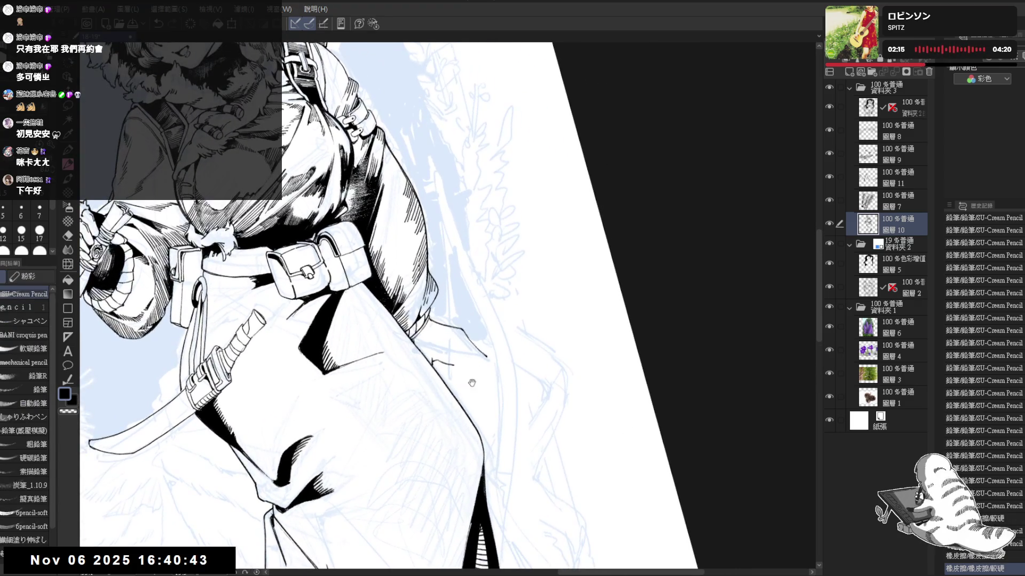
pyautogui.moveTo(419, 378); pyautogui.dragTo(417, 339)
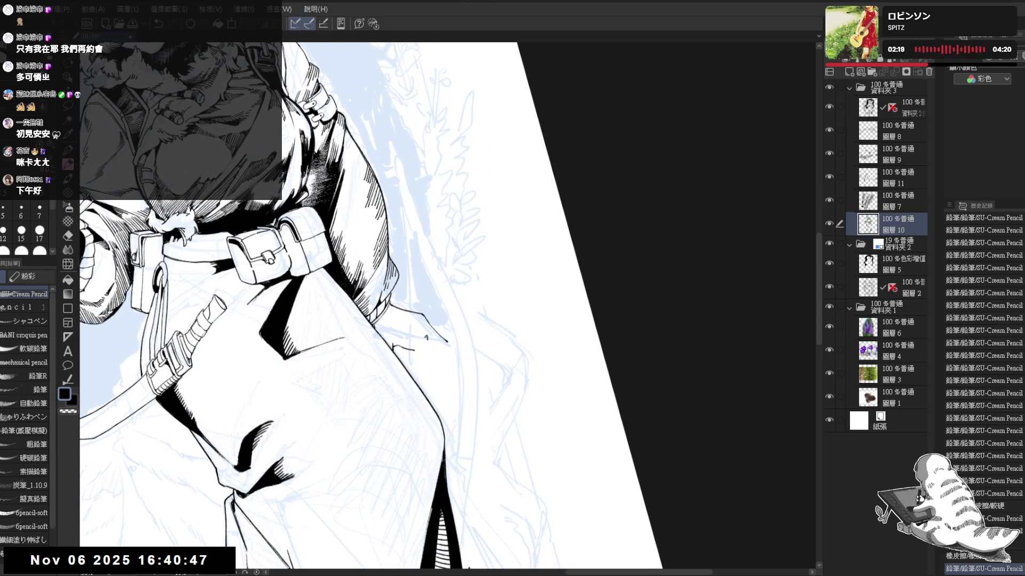
# - Sketch the small hand's strokes beside the skirt edge, undoing the misplaced ones
pyautogui.hotkey('ctrl', 'z')
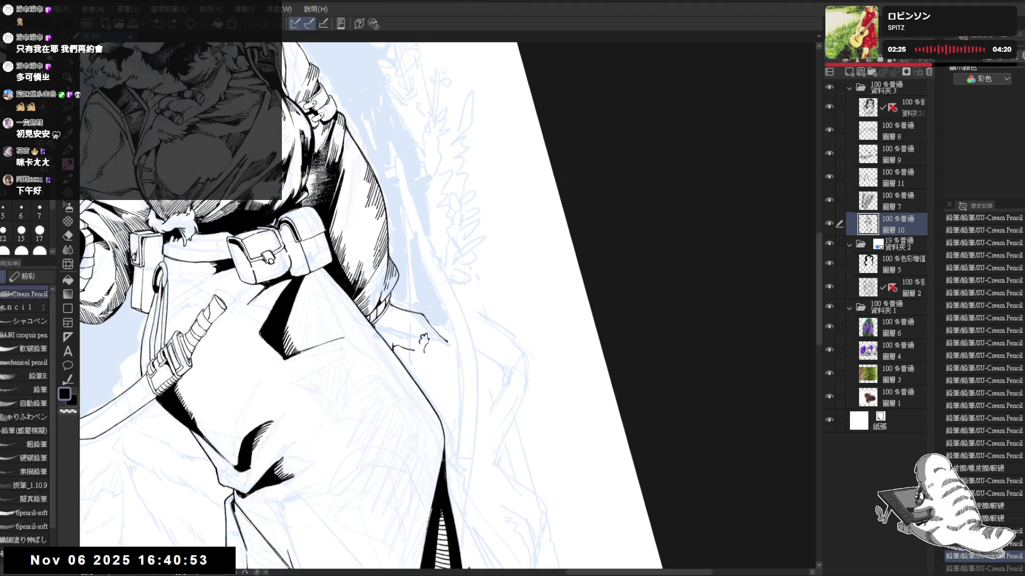
pyautogui.moveTo(424, 338); pyautogui.dragTo(426, 341)
pyautogui.hotkey('ctrl', 'z')
pyautogui.moveTo(424, 341)
pyautogui.mouseDown()
pyautogui.moveTo(426, 354)
pyautogui.moveTo(374, 299)
pyautogui.moveTo(395, 322)
pyautogui.mouseUp()
pyautogui.press('e')
pyautogui.press('p')
pyautogui.click(391, 308)
# - Reset the view upright, zoom in on the hand, and lasso it
pyautogui.hotkey('ctrl', '@')
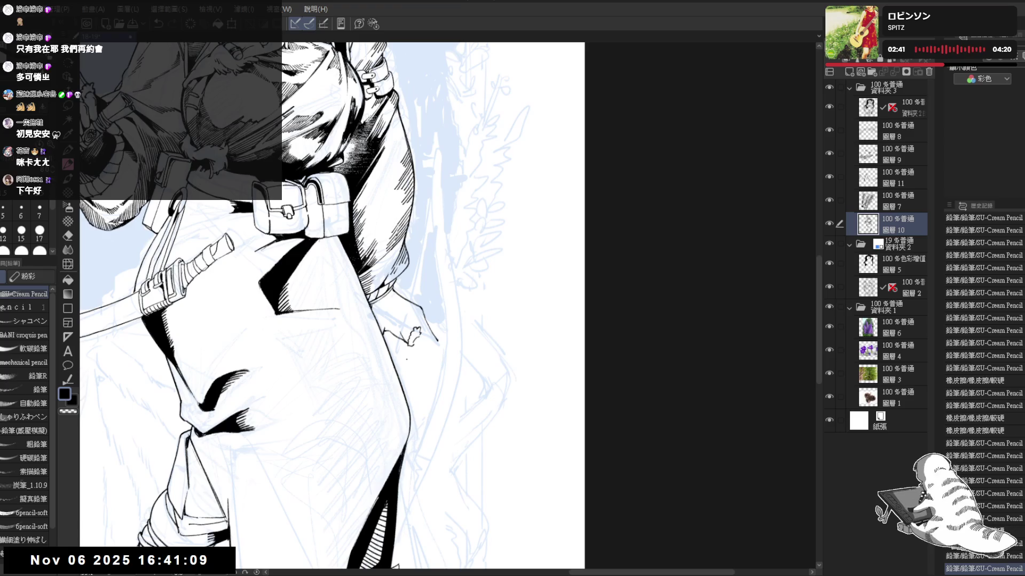
pyautogui.hotkey('ctrl', '-')
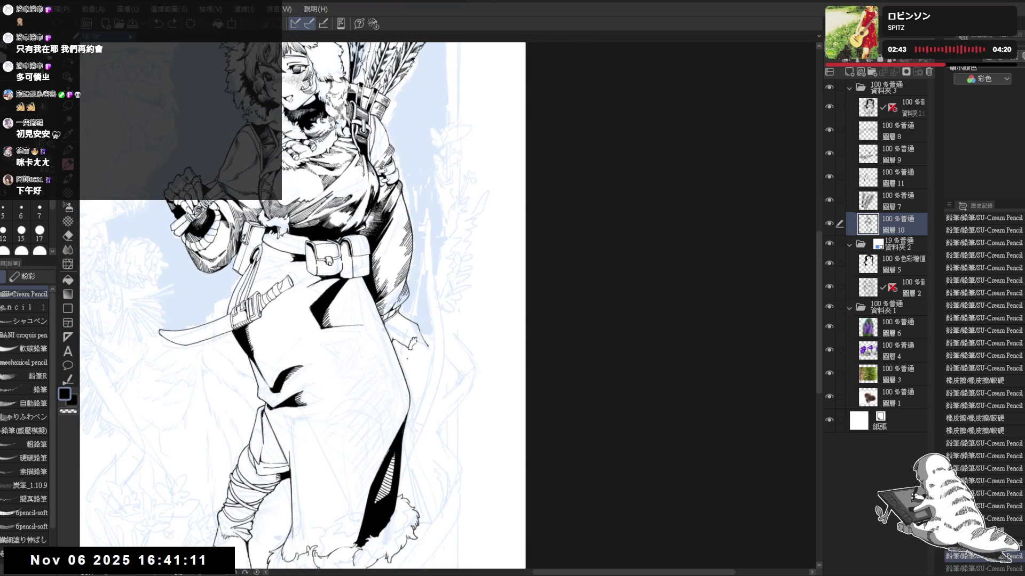
pyautogui.hotkey('ctrl', '+')
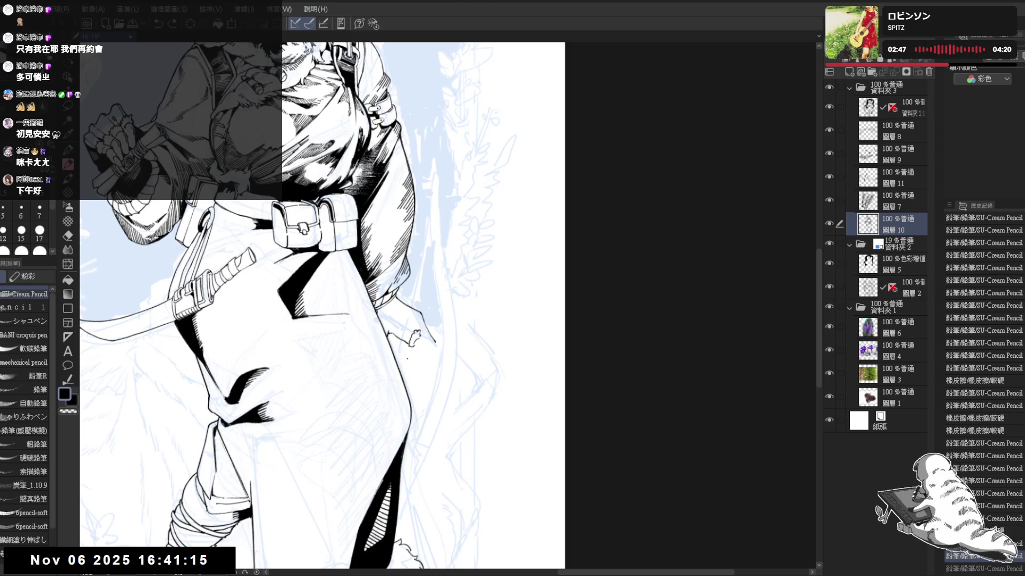
pyautogui.hotkey('ctrl', '+')
pyautogui.hotkey('ctrl', '+')
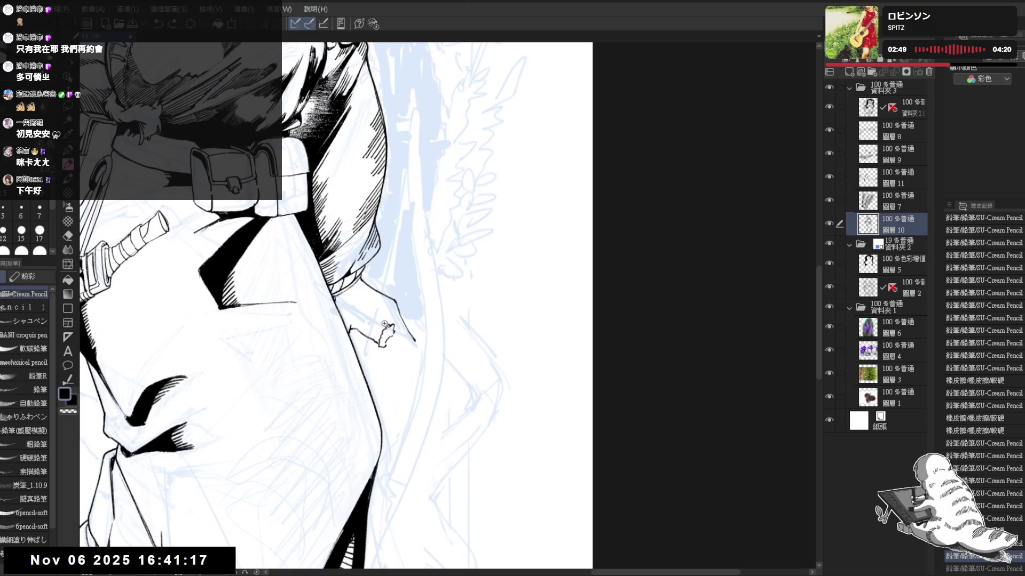
pyautogui.press('m')
pyautogui.moveTo(391, 314); pyautogui.dragTo(392, 329)
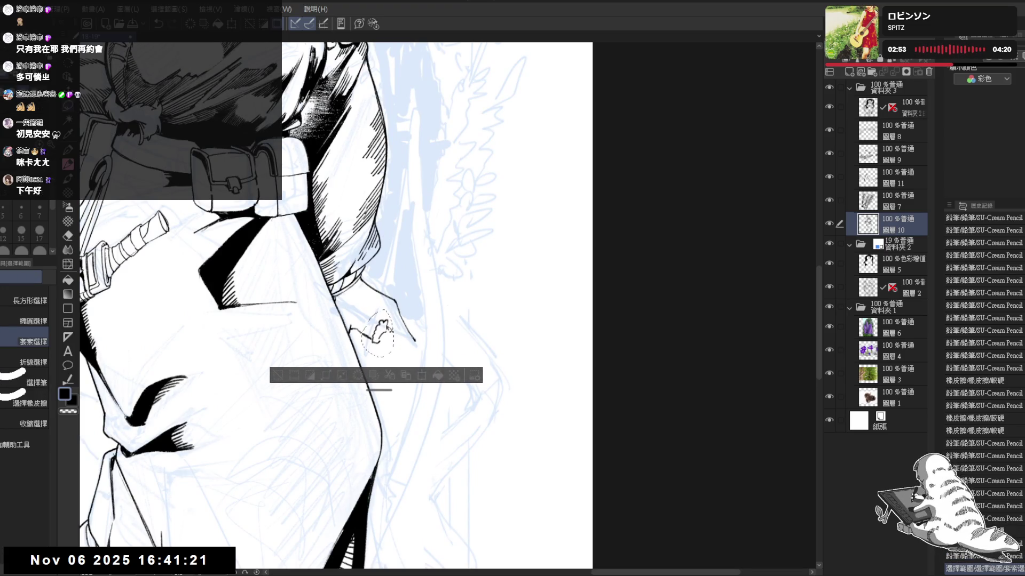
# - Nudge the small hand up-left, deselect, and add pencil marks near it
pyautogui.hotkey('ctrl', 'd')
pyautogui.moveTo(447, 486)
pyautogui.mouseDown()
pyautogui.moveTo(396, 350)
pyautogui.moveTo(382, 371)
pyautogui.moveTo(414, 326)
pyautogui.mouseUp()
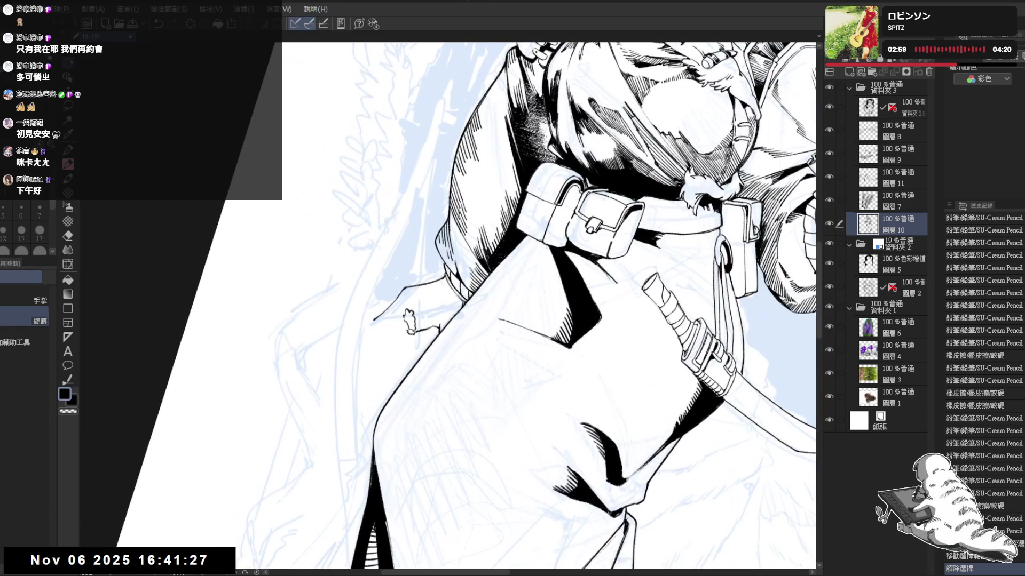
pyautogui.click(415, 320)
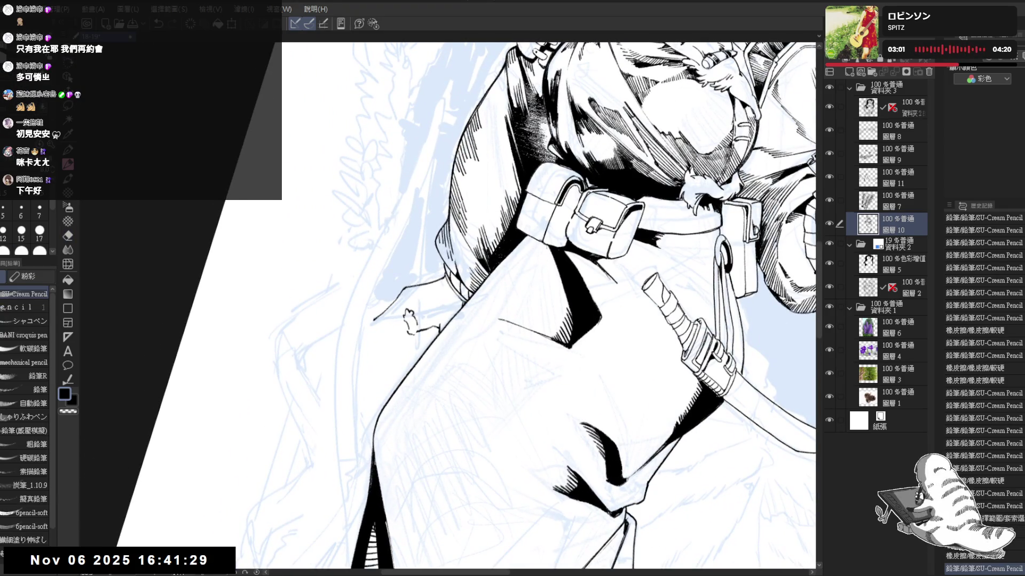
pyautogui.moveTo(415, 327); pyautogui.dragTo(416, 339)
pyautogui.press('-')
pyautogui.press('-')
pyautogui.press('-')
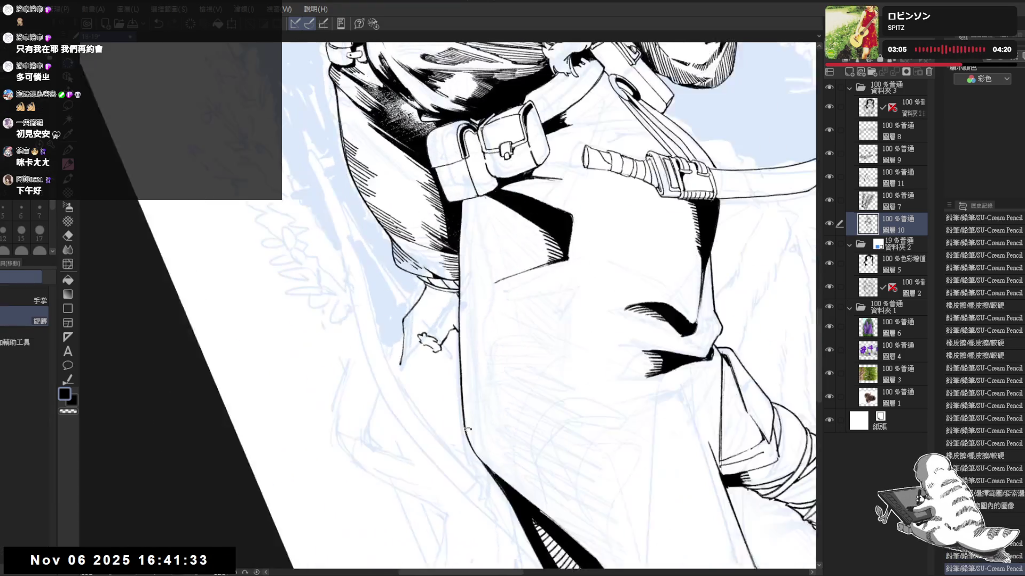
pyautogui.moveTo(421, 346); pyautogui.dragTo(421, 365)
pyautogui.hotkey('ctrl', 'z')
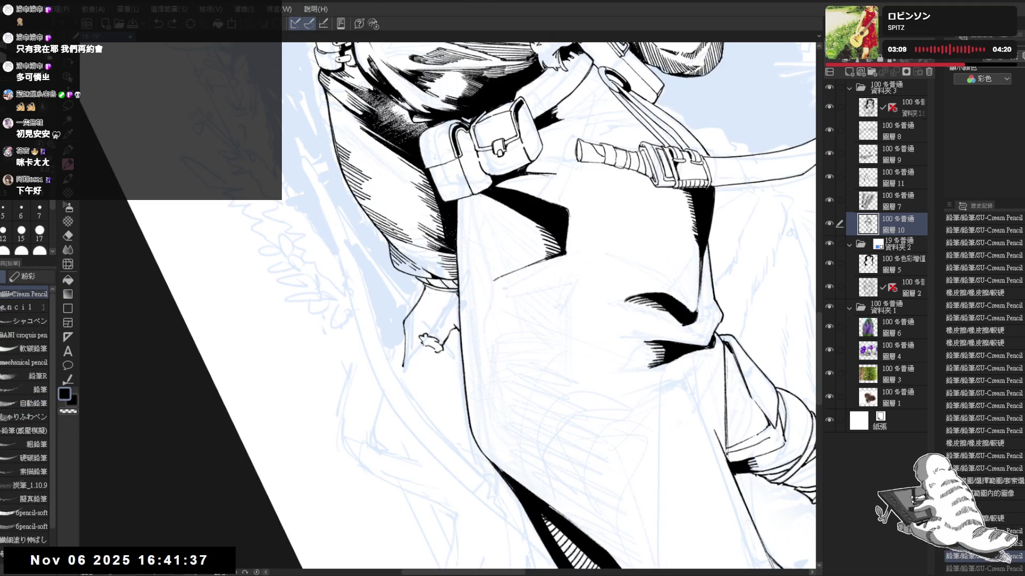
# - Rotate the view and try extending the hand's line downward, undoing failed strokes
pyautogui.press('^')
pyautogui.press('^')
pyautogui.press('^')
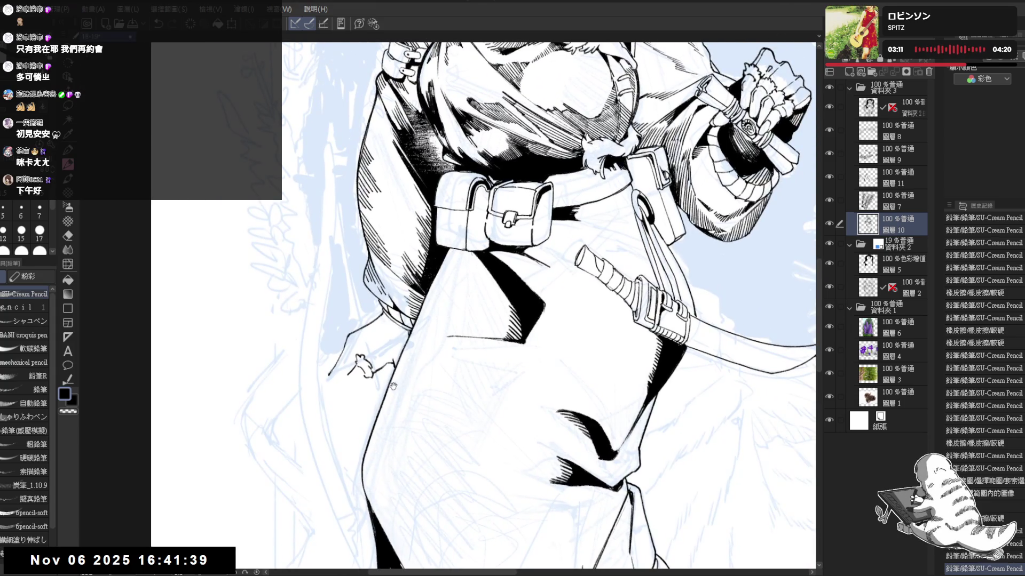
pyautogui.press('^')
pyautogui.press('^')
pyautogui.press('^')
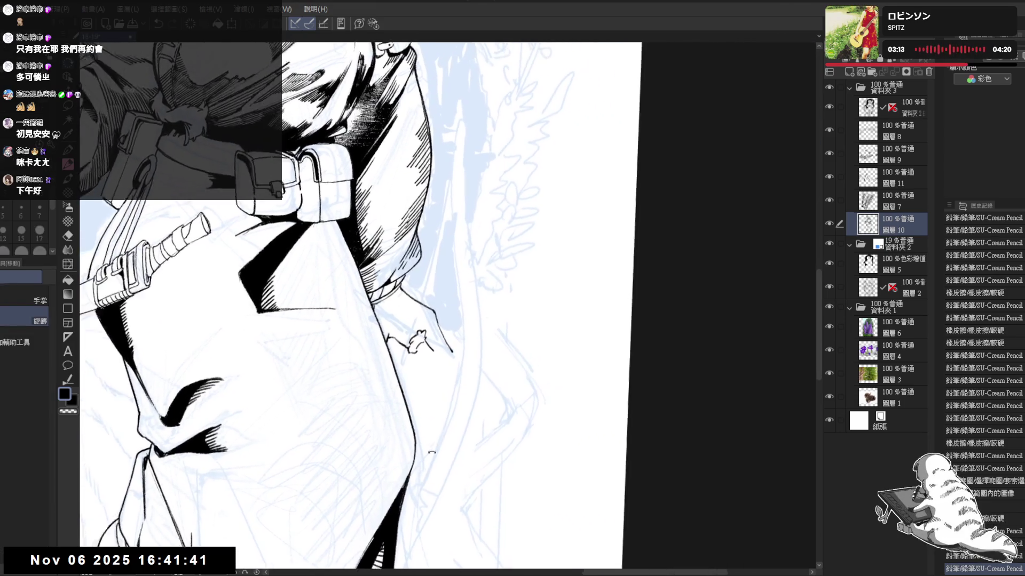
pyautogui.press('^')
pyautogui.press('^')
pyautogui.press('p')
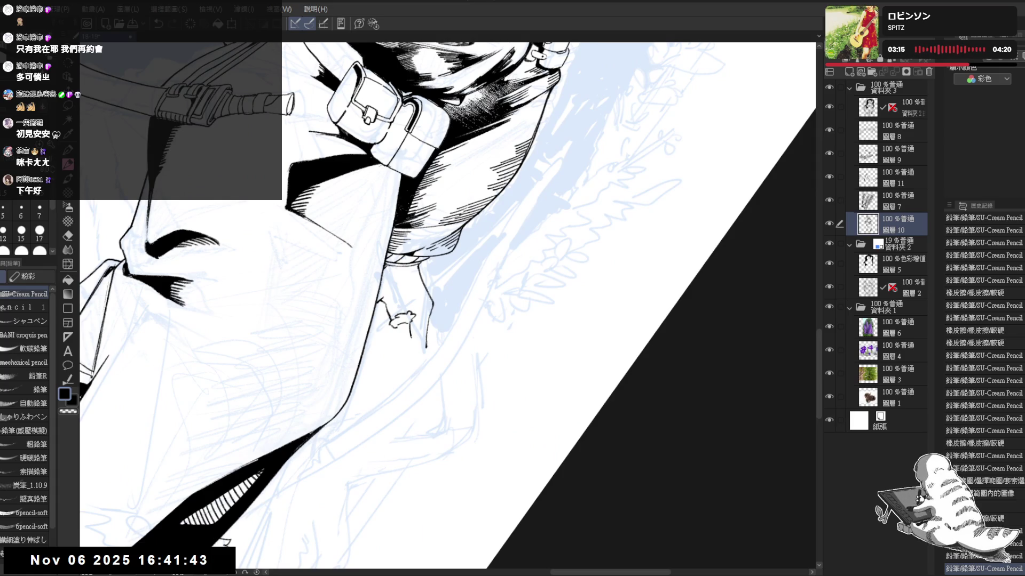
pyautogui.moveTo(409, 351); pyautogui.dragTo(403, 372)
pyautogui.hotkey('ctrl', 'z')
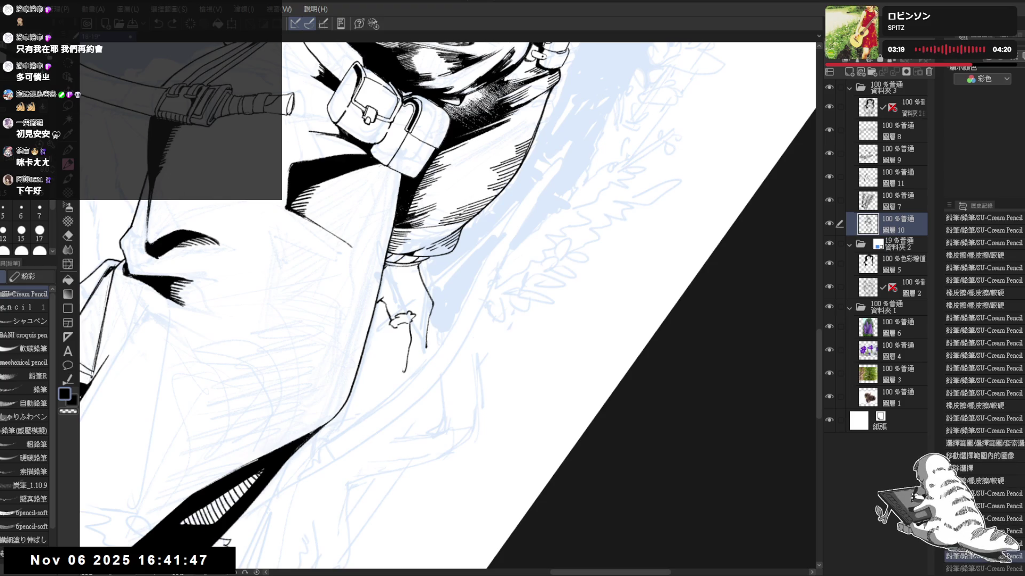
pyautogui.moveTo(406, 356)
pyautogui.mouseDown()
pyautogui.moveTo(398, 370)
pyautogui.moveTo(396, 355)
pyautogui.mouseUp()
pyautogui.hotkey('ctrl', 'z')
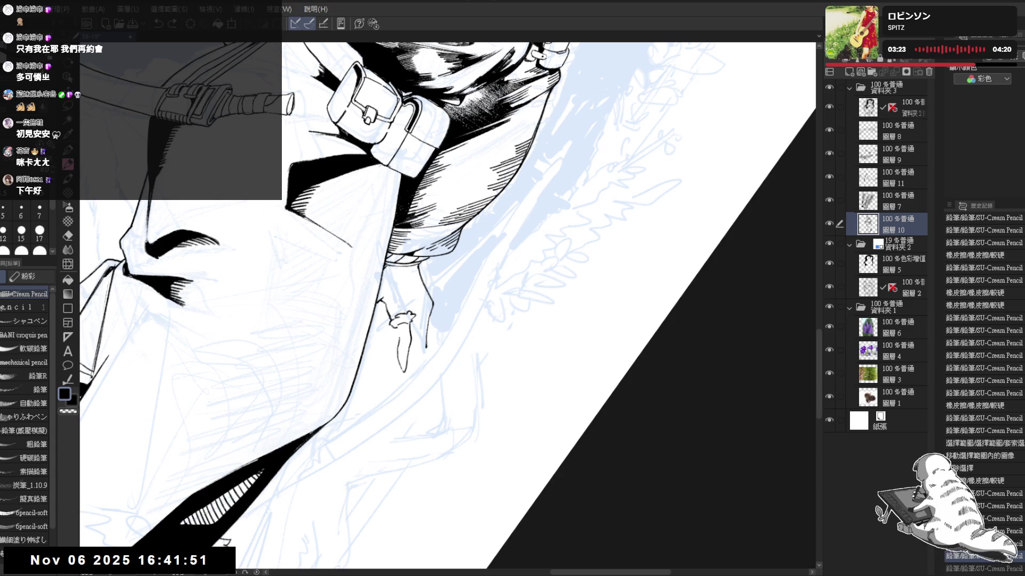
pyautogui.hotkey('ctrl', '@')
pyautogui.moveTo(455, 469)
pyautogui.mouseDown()
pyautogui.moveTo(438, 465)
pyautogui.moveTo(405, 374)
pyautogui.mouseUp()
pyautogui.scroll(-3, 405, 374)
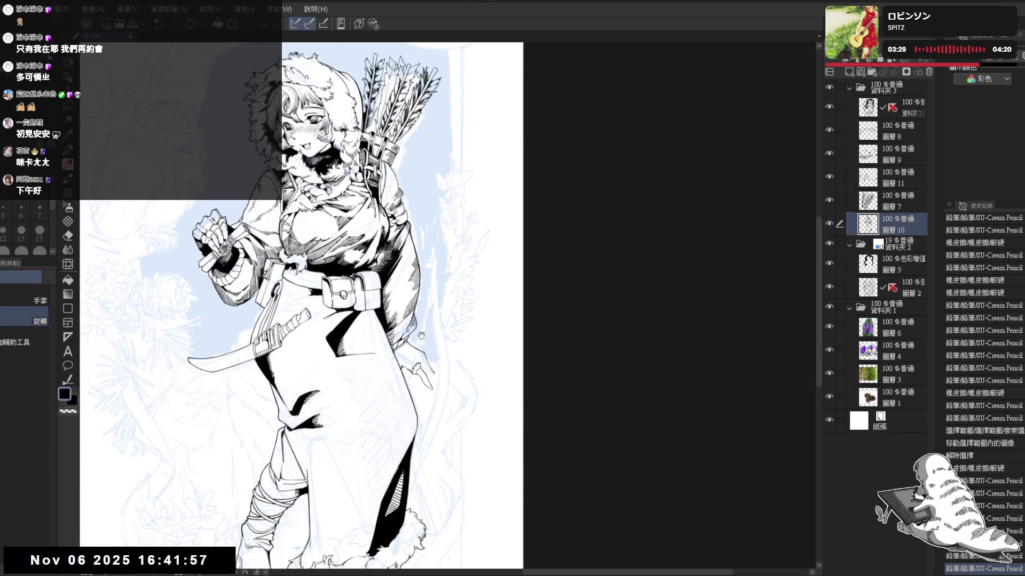
# - Lasso the knife, shift it slightly, and deselect
pyautogui.scroll(2, 423, 343)
pyautogui.scroll(1, 424, 343)
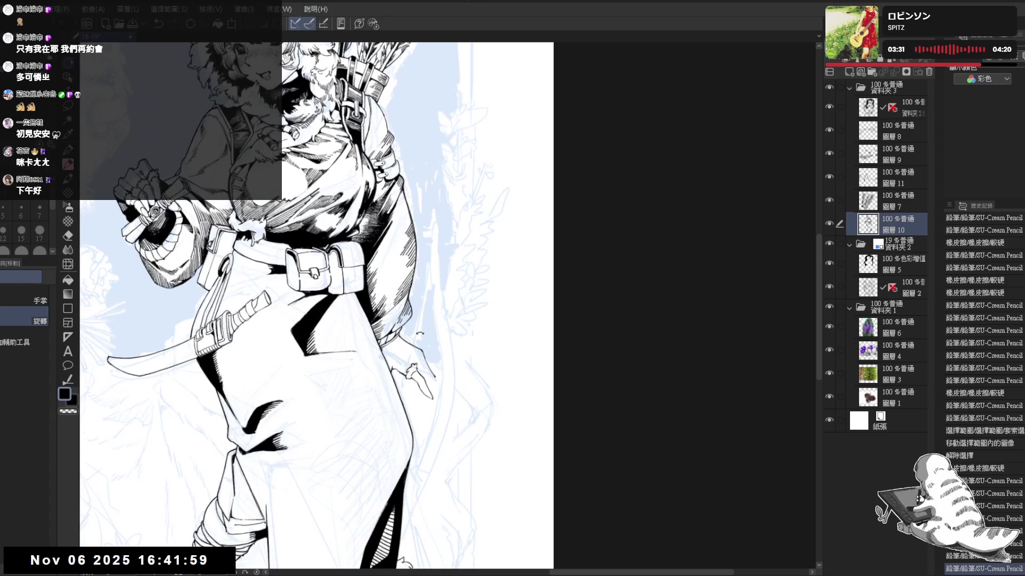
pyautogui.scroll(1, 385, 308)
pyautogui.press('m')
pyautogui.moveTo(374, 326)
pyautogui.mouseDown()
pyautogui.moveTo(367, 355)
pyautogui.moveTo(380, 333)
pyautogui.moveTo(394, 359)
pyautogui.moveTo(394, 438)
pyautogui.mouseUp()
pyautogui.hotkey('ctrl', 'd')
# - Erase lines around the small hand and redraw them with the SU-Cream Pencil, redoing three strokes
pyautogui.moveTo(342, 332); pyautogui.dragTo(355, 335)
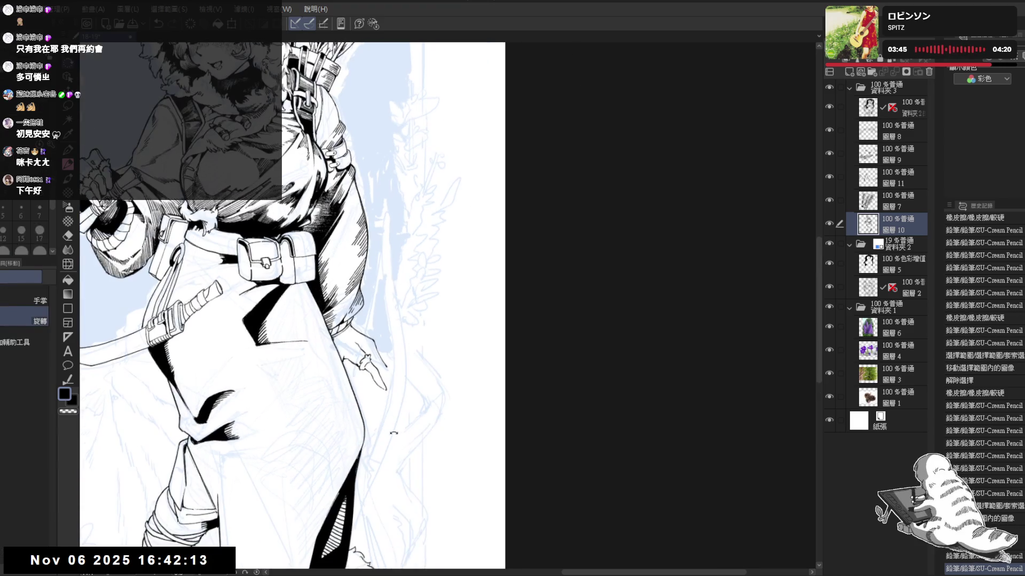
pyautogui.press('e')
pyautogui.moveTo(373, 334)
pyautogui.mouseDown()
pyautogui.moveTo(368, 322)
pyautogui.moveTo(374, 363)
pyautogui.mouseUp()
pyautogui.press('p')
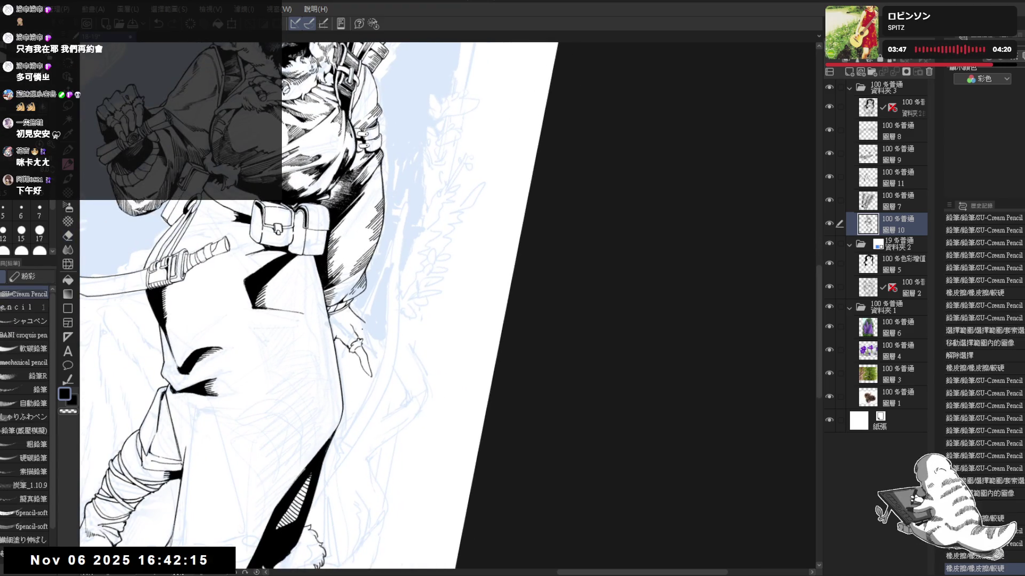
pyautogui.moveTo(369, 326); pyautogui.dragTo(374, 357)
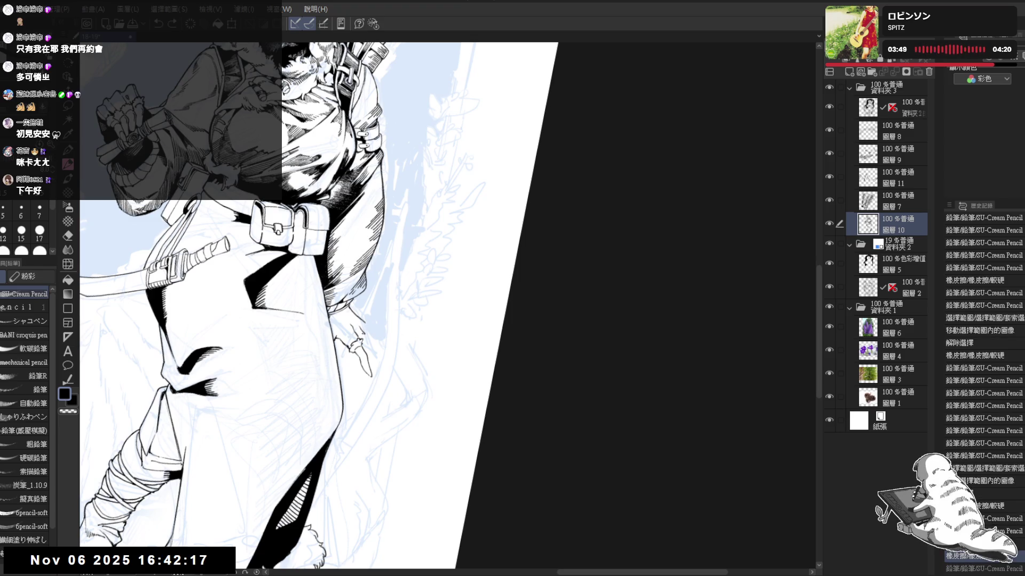
pyautogui.hotkey('ctrl', 'y')
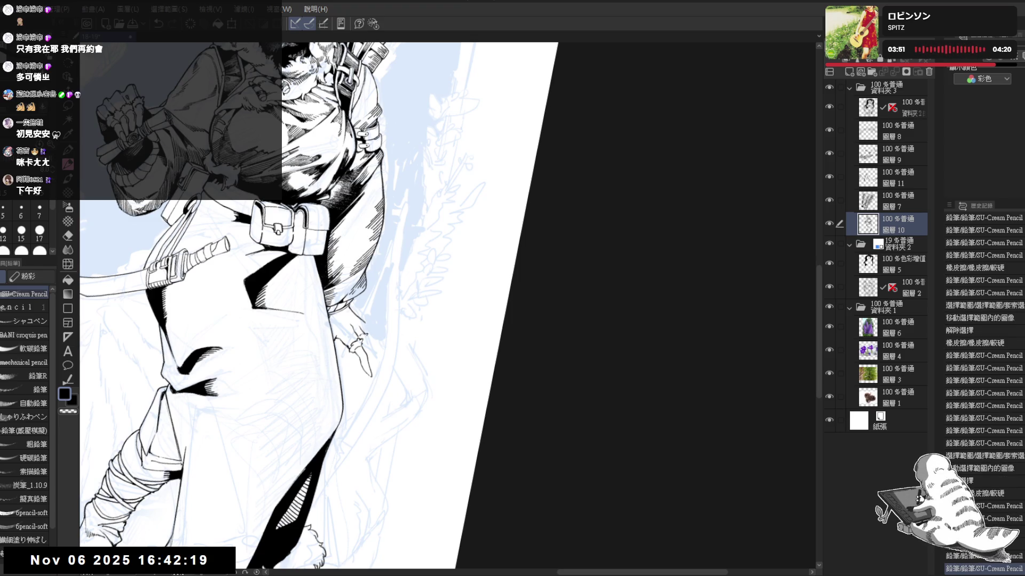
pyautogui.hotkey('ctrl', 'y')
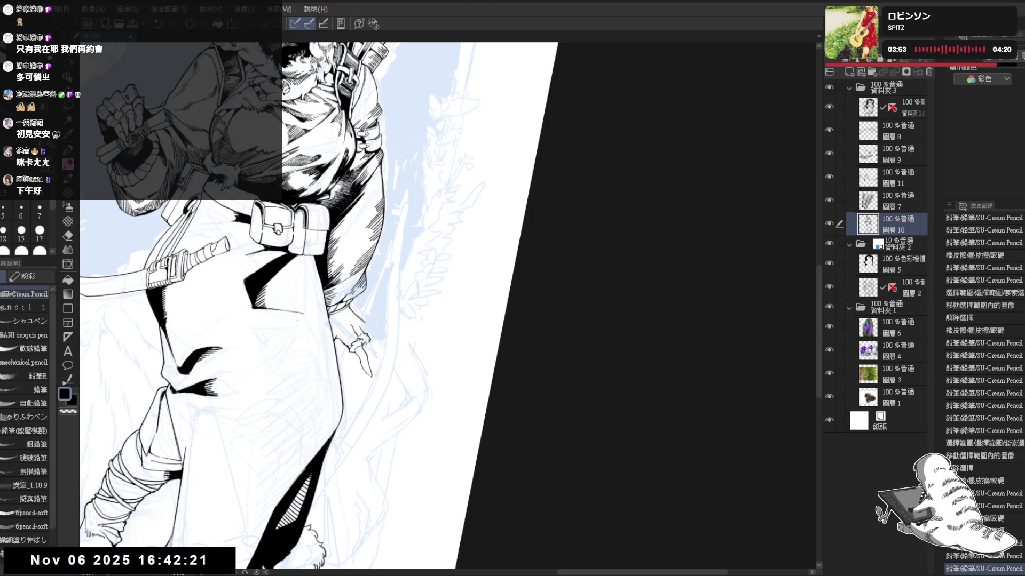
pyautogui.hotkey('ctrl', 'y')
pyautogui.hotkey('ctrl', 'y')
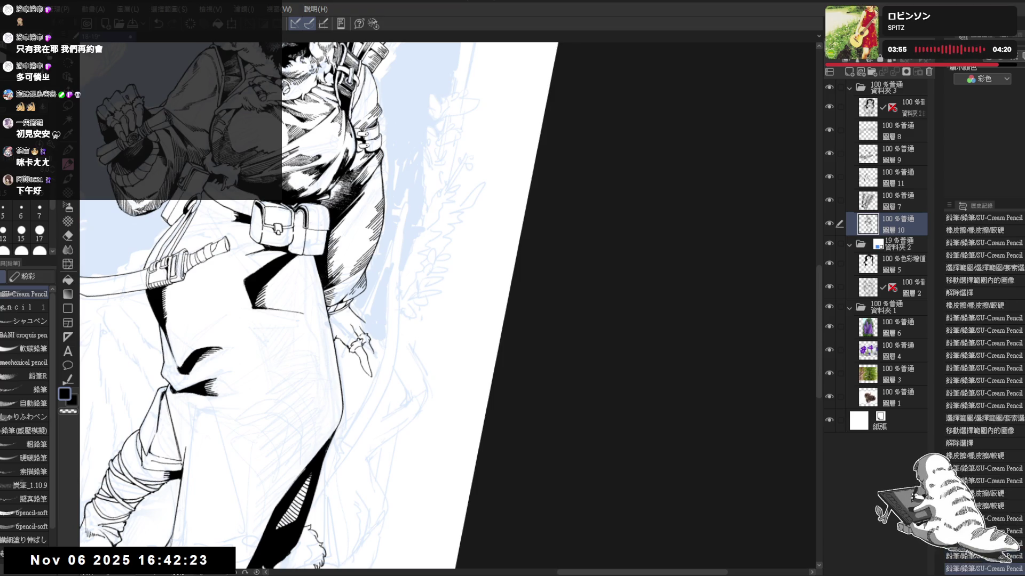
pyautogui.moveTo(406, 438); pyautogui.dragTo(422, 459)
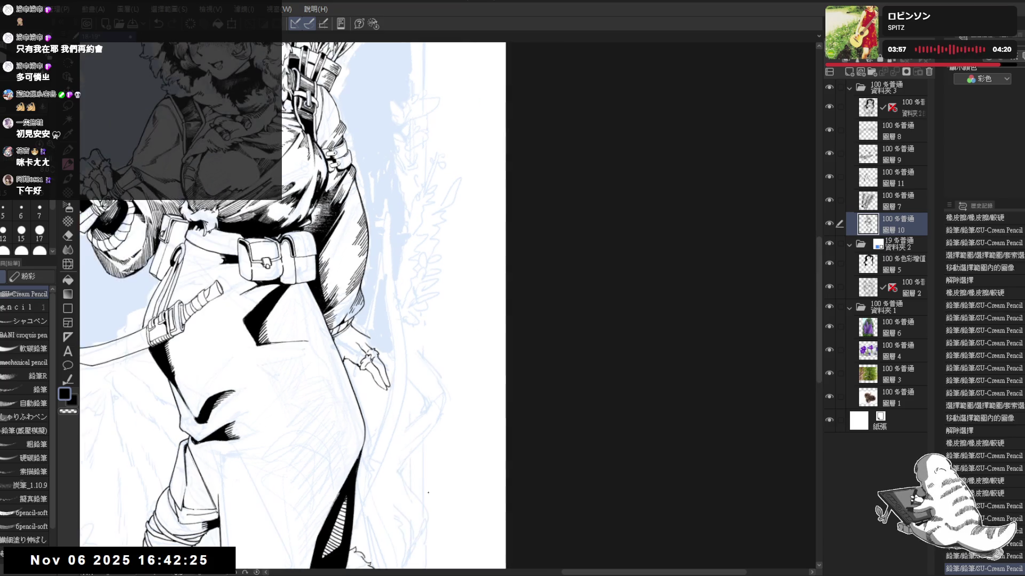
pyautogui.scroll(-3, 434, 498)
pyautogui.scroll(3, 431, 497)
pyautogui.moveTo(375, 425); pyautogui.dragTo(359, 340)
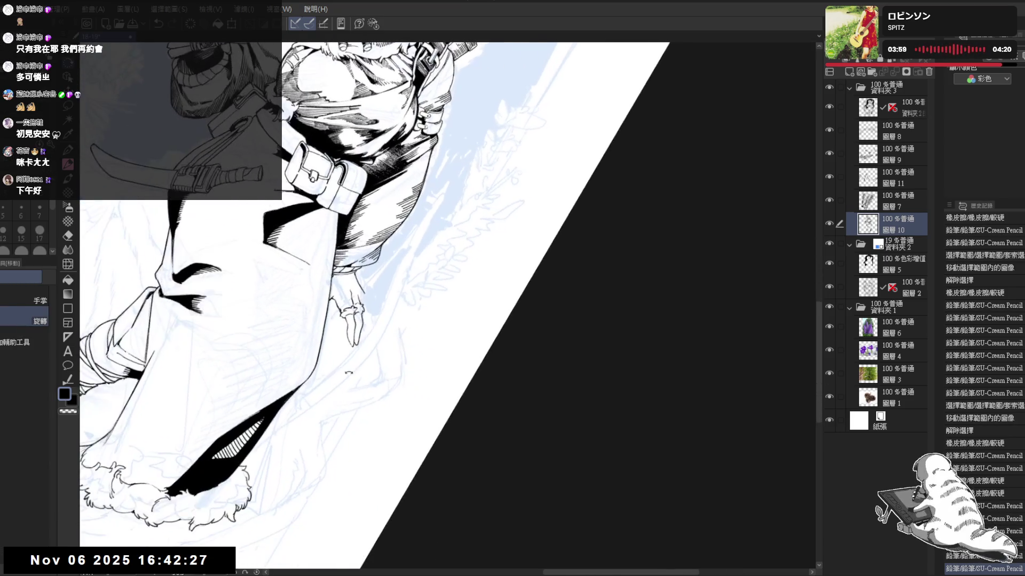
pyautogui.hotkey('ctrl', '@')
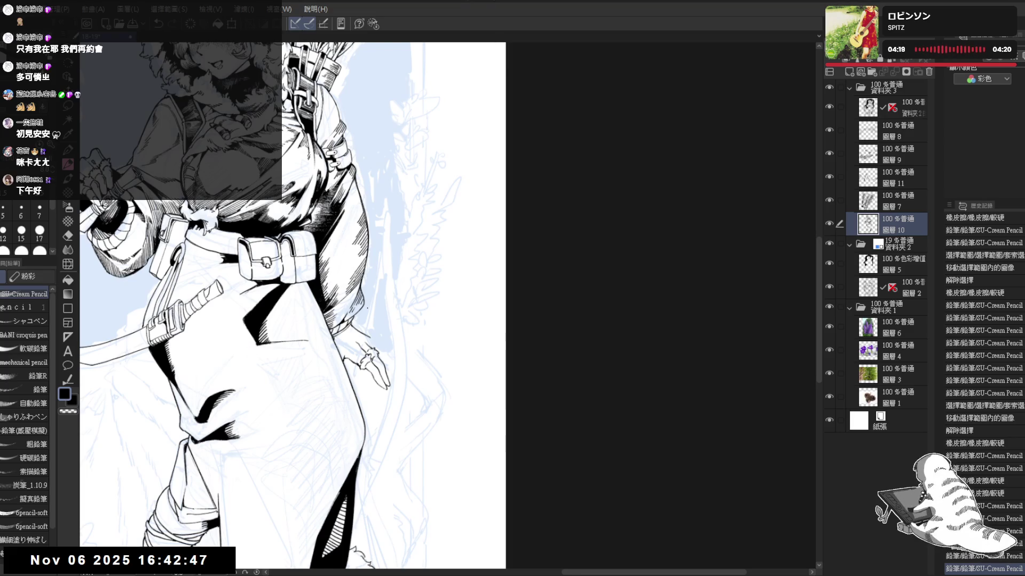
# - Zoom in and rotate the view around the drawing, then straighten it
pyautogui.hotkey('ctrl', '+')
pyautogui.press('e')
pyautogui.press('^')
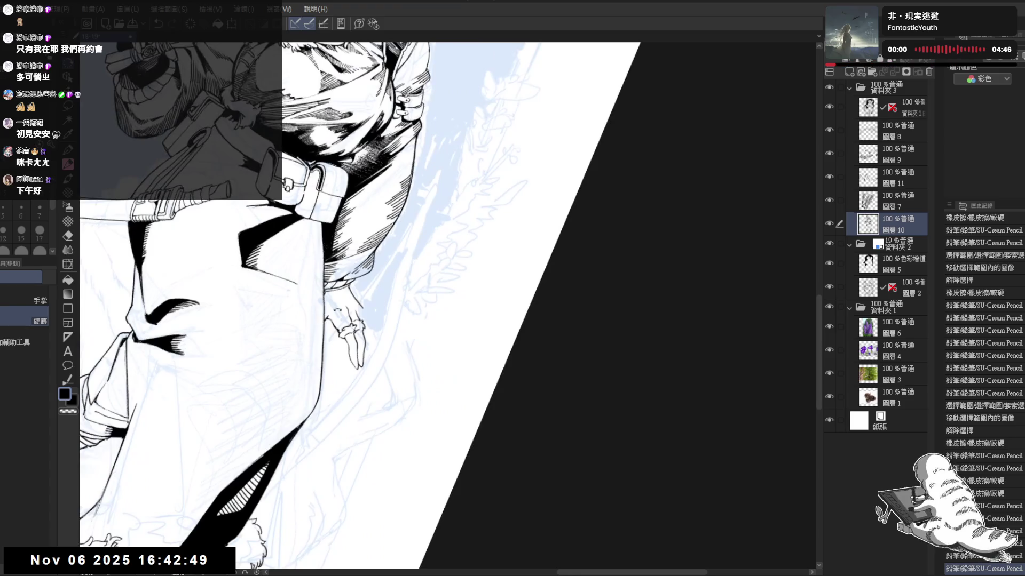
pyautogui.press('p')
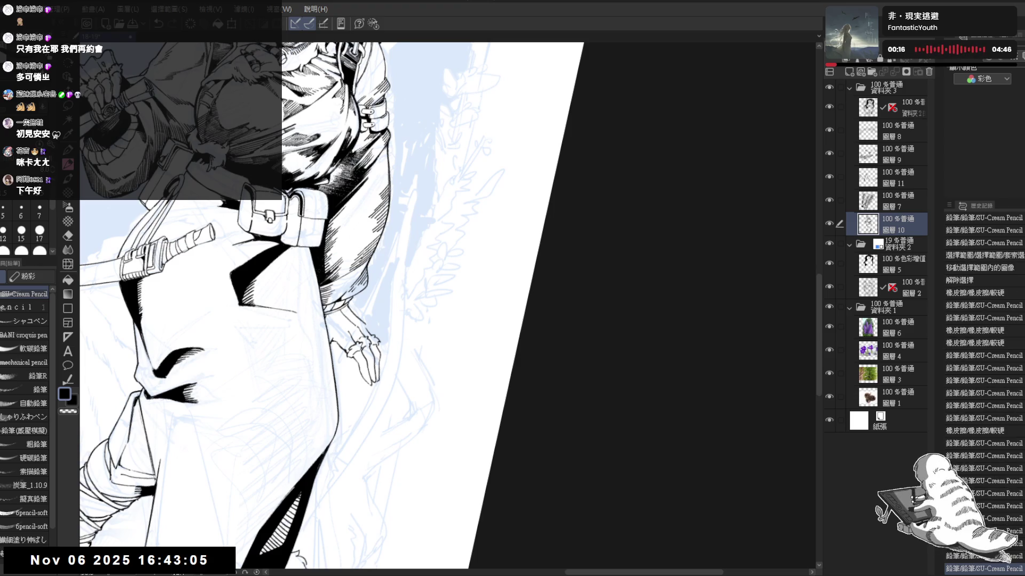
pyautogui.press('^')
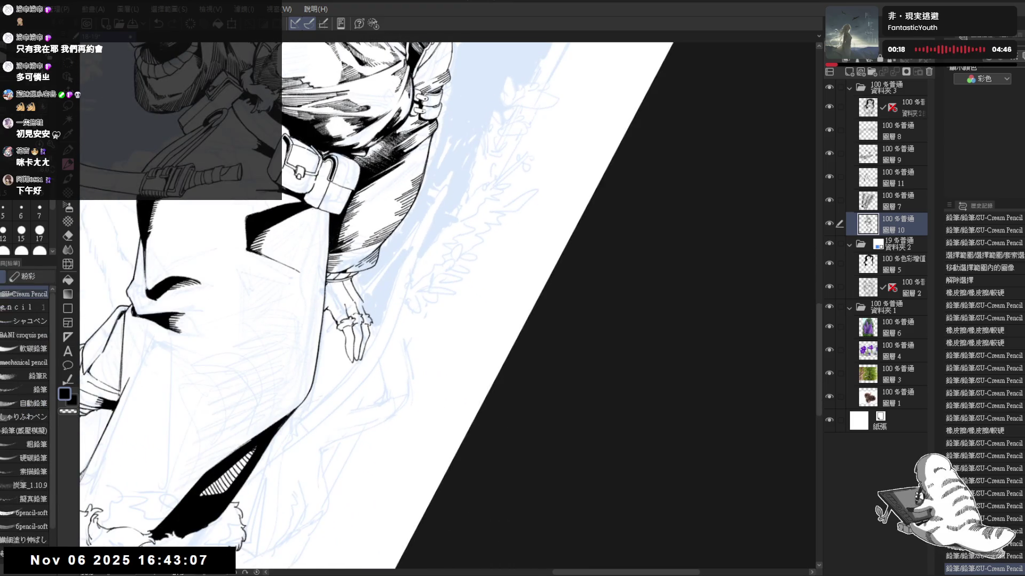
pyautogui.press('^')
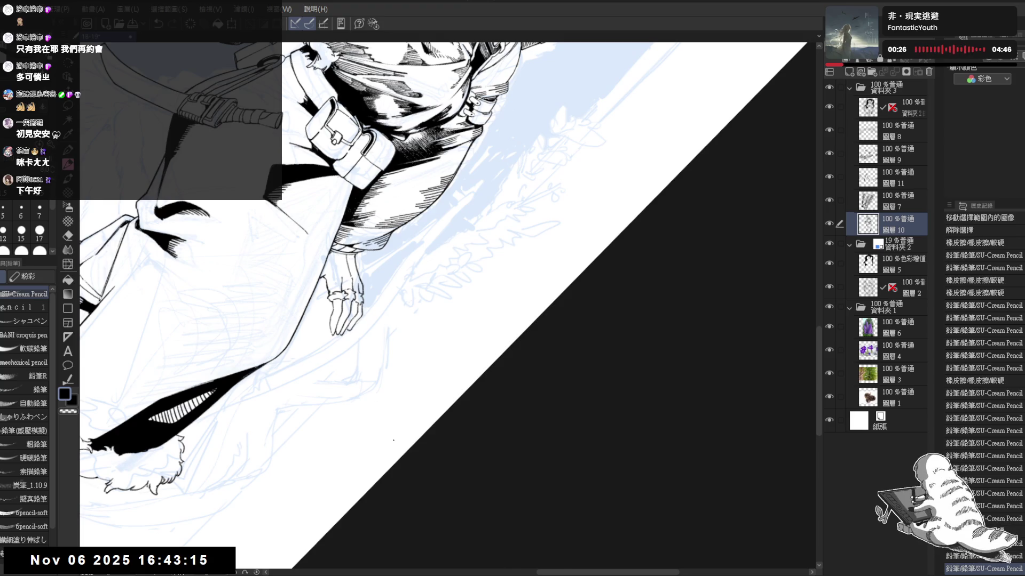
pyautogui.hotkey('ctrl', '@')
pyautogui.moveTo(170, 309); pyautogui.dragTo(362, 309)
# - Flip the view horizontally to check the figure, then unflip it
pyautogui.hotkey('ctrl', 'shift', 'h')
pyautogui.scroll(-1, 358, 387)
pyautogui.scroll(-1, 368, 400)
pyautogui.press('h')
pyautogui.moveTo(395, 461); pyautogui.dragTo(377, 345)
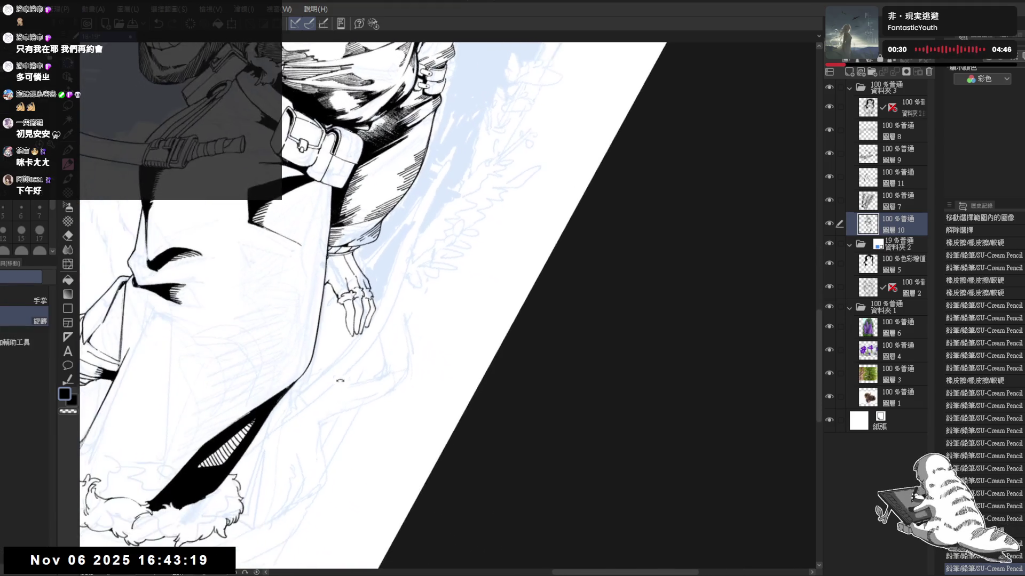
pyautogui.moveTo(354, 387); pyautogui.dragTo(337, 355)
pyautogui.hotkey('ctrl', 'shift', 'h')
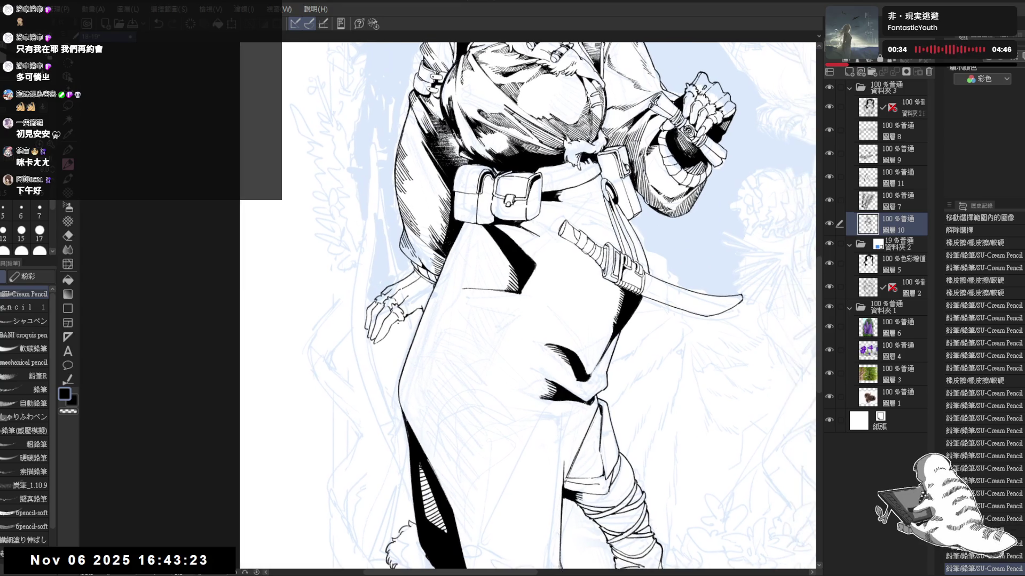
# - Erase stray marks near the hand and a small mark lower down, undoing one stroke
pyautogui.press('e')
pyautogui.press('-')
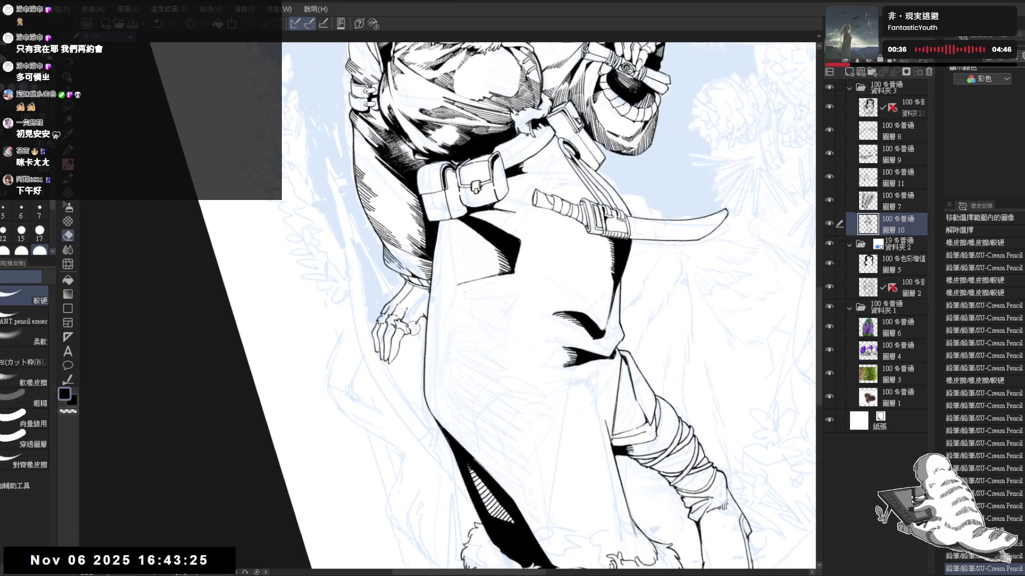
pyautogui.moveTo(414, 327)
pyautogui.mouseDown()
pyautogui.moveTo(426, 322)
pyautogui.moveTo(413, 337)
pyautogui.mouseUp()
pyautogui.press('p')
pyautogui.press('e')
pyautogui.press('p')
pyautogui.press('h')
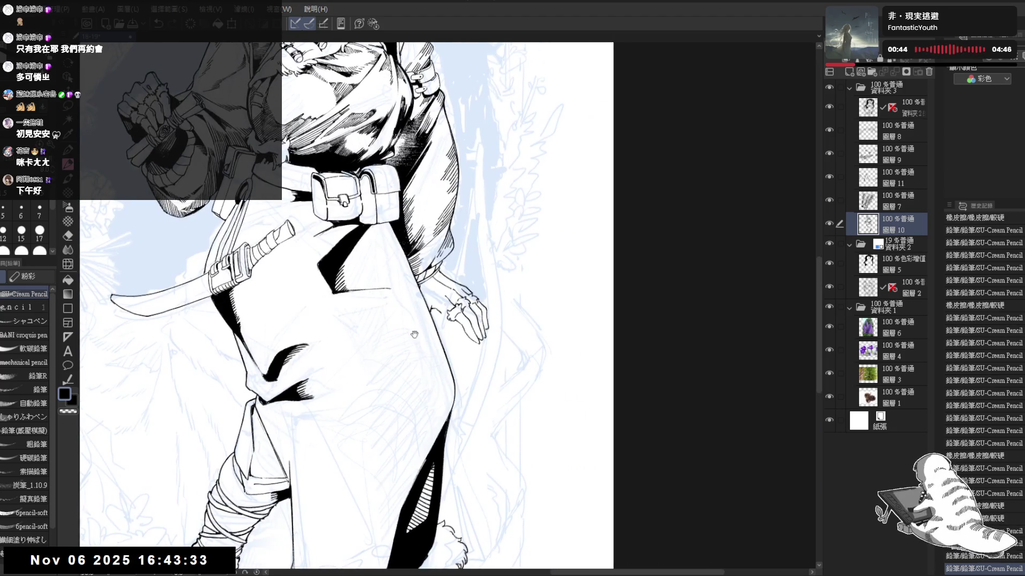
pyautogui.press('e')
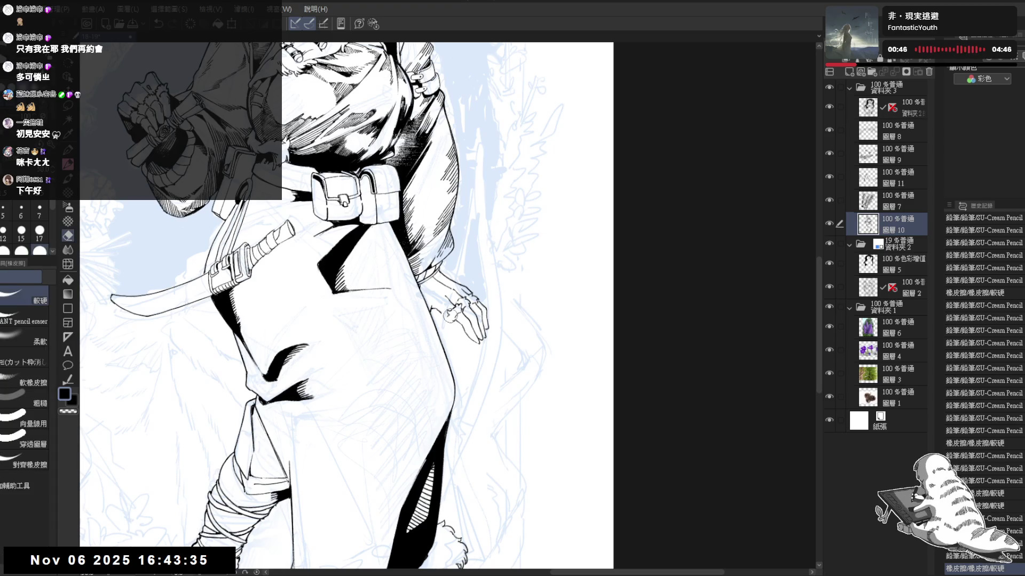
pyautogui.moveTo(201, 557); pyautogui.dragTo(206, 563)
pyautogui.hotkey('ctrl', 'z')
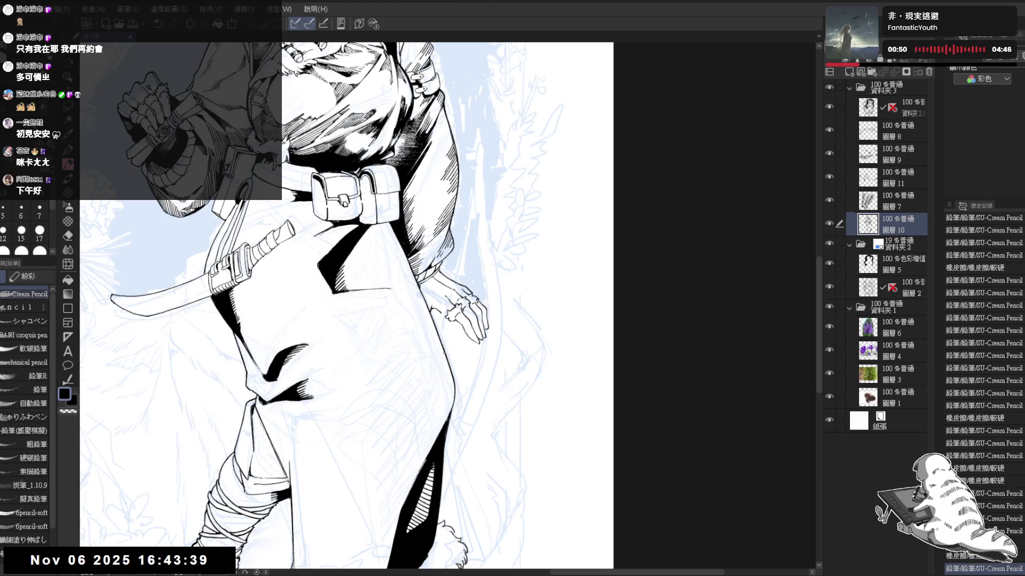
# - Erase another small stray mark and try a tiny pencil touch-up on the skirt, then undo it
pyautogui.moveTo(464, 315); pyautogui.dragTo(435, 306)
pyautogui.press('e')
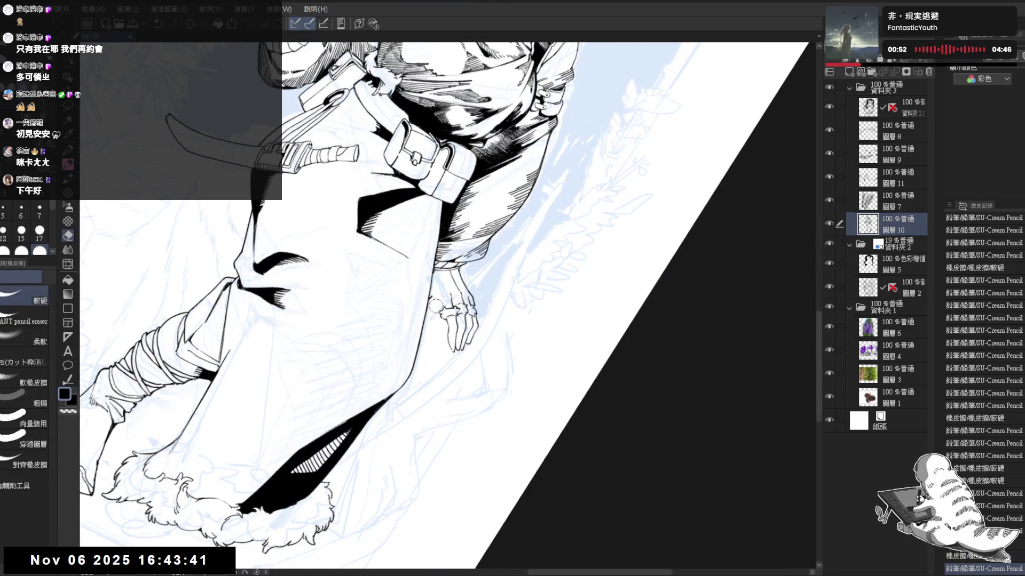
pyautogui.press('p')
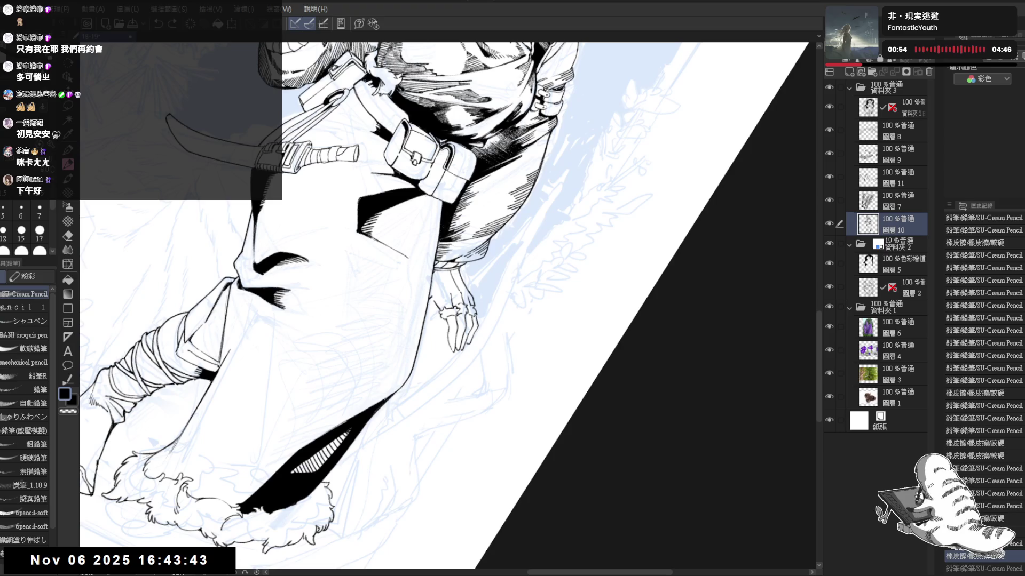
pyautogui.moveTo(449, 442); pyautogui.dragTo(429, 325)
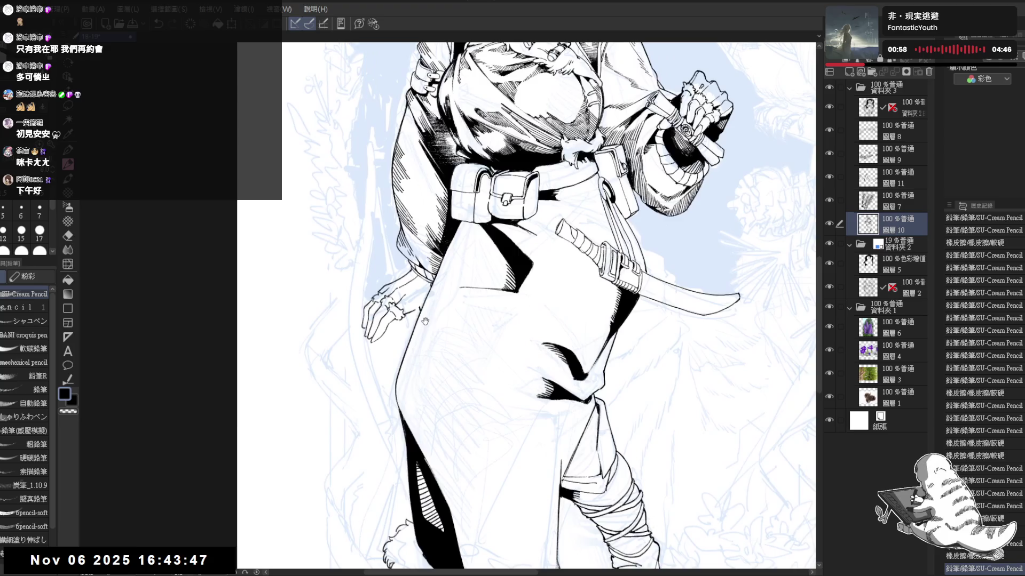
pyautogui.press('h')
pyautogui.press('e')
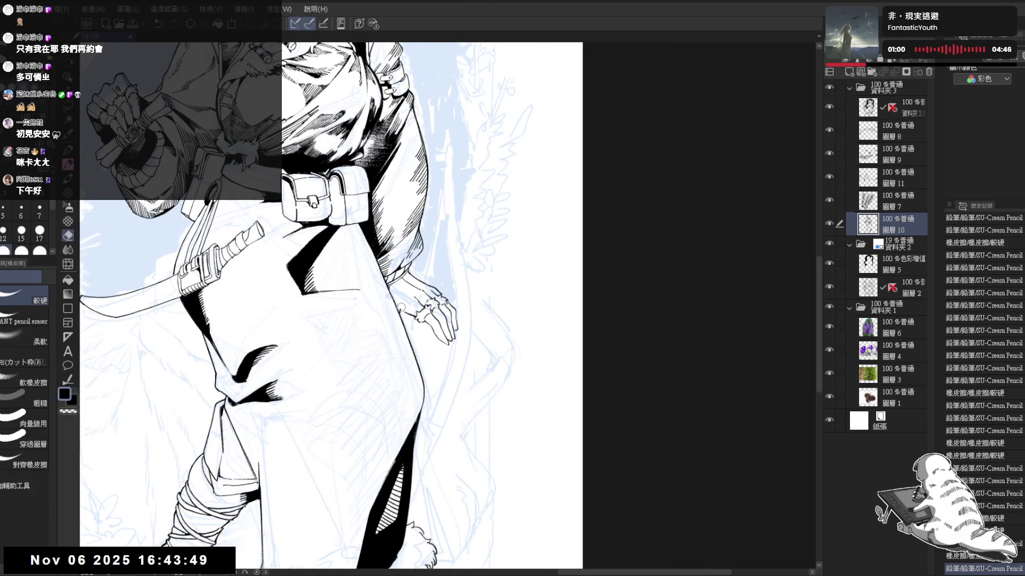
pyautogui.click(401, 314)
pyautogui.press('p')
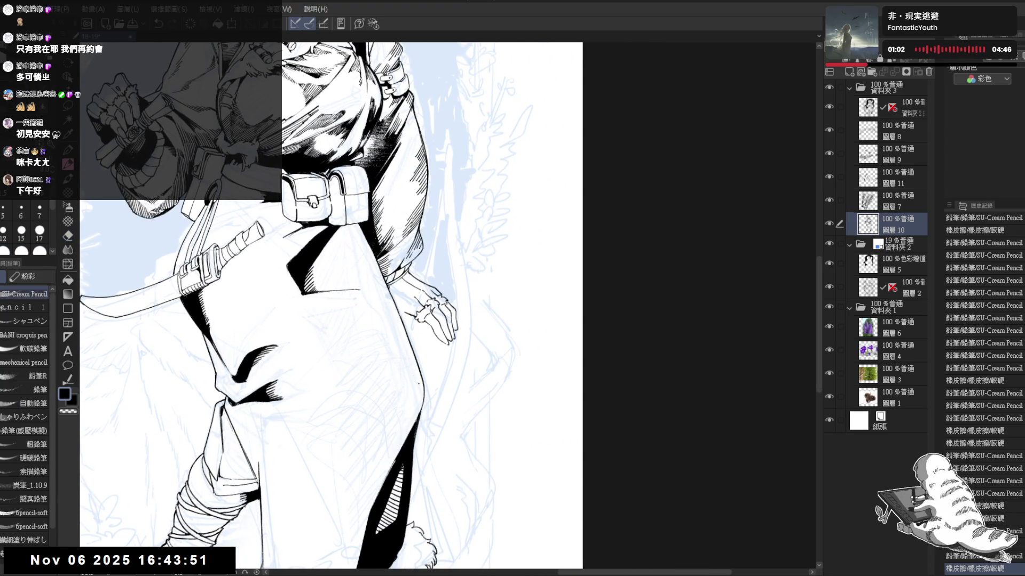
pyautogui.press('^')
pyautogui.press('^')
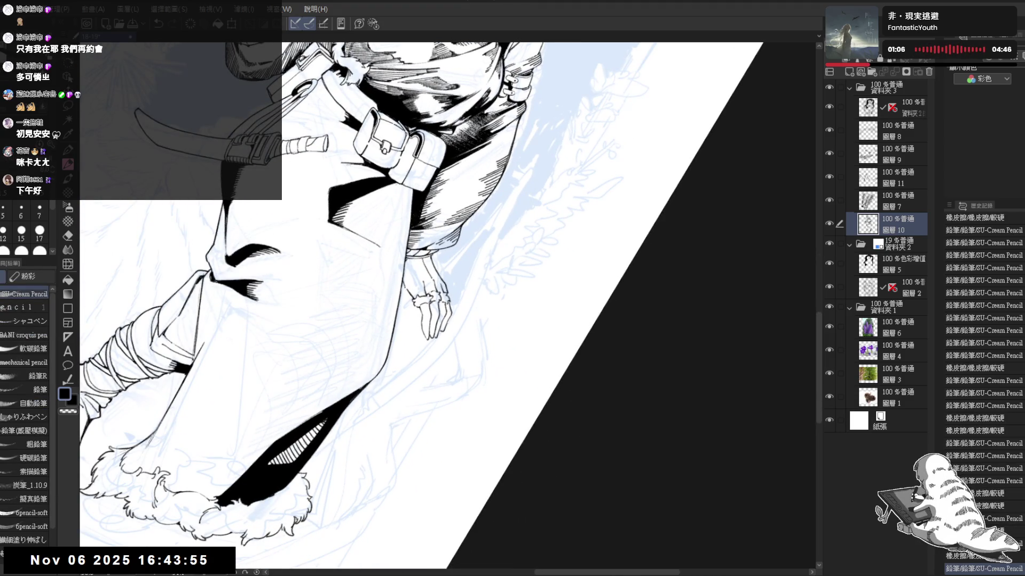
pyautogui.moveTo(408, 296); pyautogui.dragTo(415, 306)
pyautogui.hotkey('ctrl', 'z')
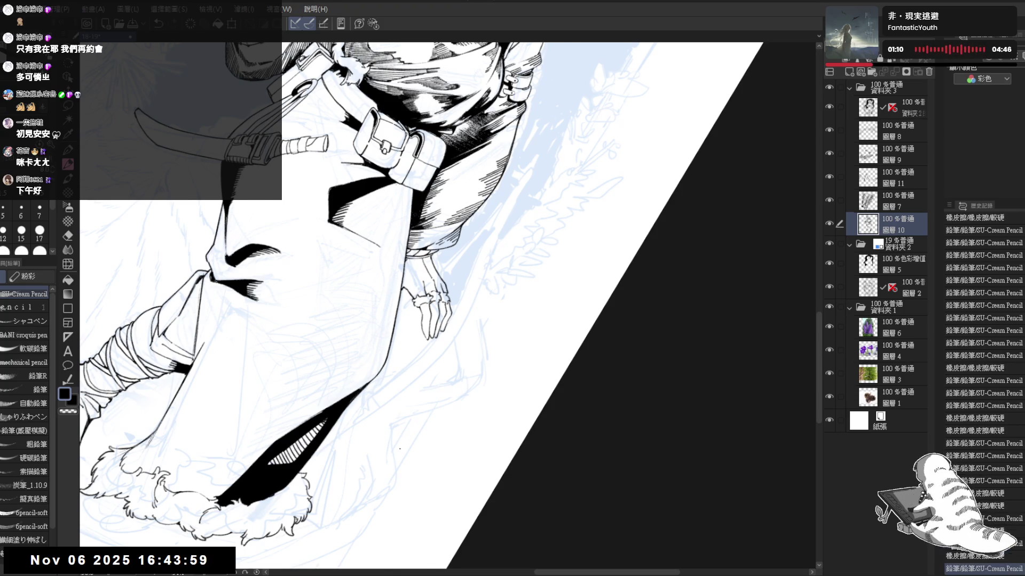
# - Pan and rotate around the belt, reset the rotation, and undo the last stroke
pyautogui.press('-')
pyautogui.press('-')
pyautogui.moveTo(362, 219)
pyautogui.mouseDown()
pyautogui.moveTo(422, 235)
pyautogui.moveTo(392, 243)
pyautogui.mouseUp()
pyautogui.scroll(-3, 412, 233)
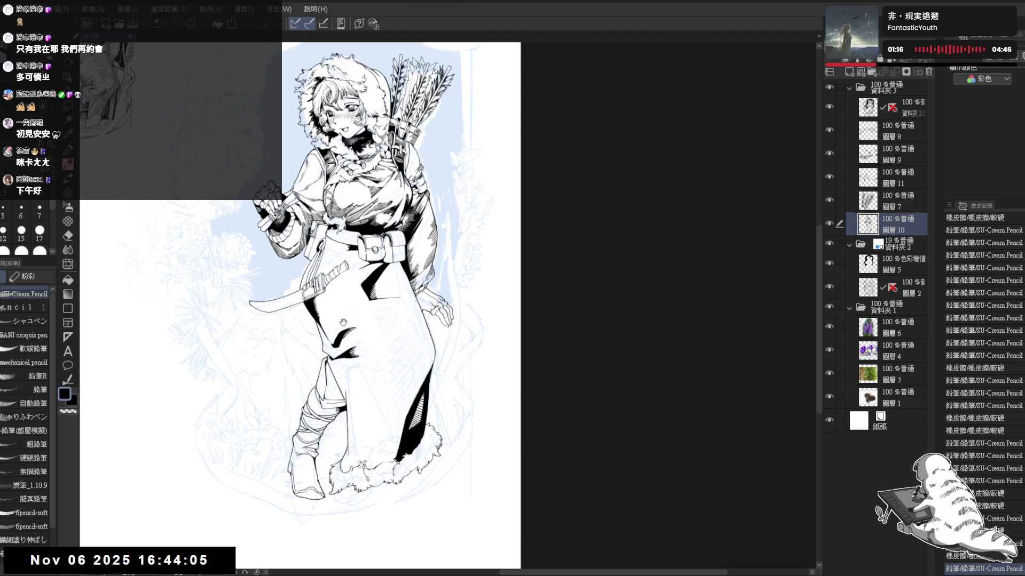
pyautogui.scroll(1, 342, 321)
pyautogui.scroll(1, 342, 321)
pyautogui.moveTo(341, 320)
pyautogui.mouseDown()
pyautogui.moveTo(315, 369)
pyautogui.moveTo(448, 454)
pyautogui.mouseUp()
pyautogui.scroll(3, 449, 454)
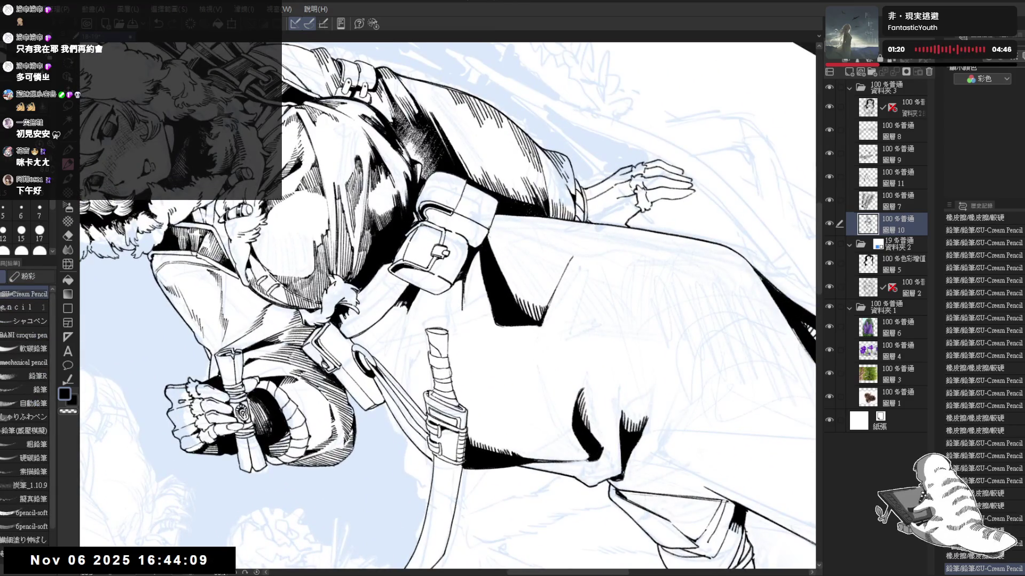
pyautogui.moveTo(409, 312); pyautogui.dragTo(403, 331)
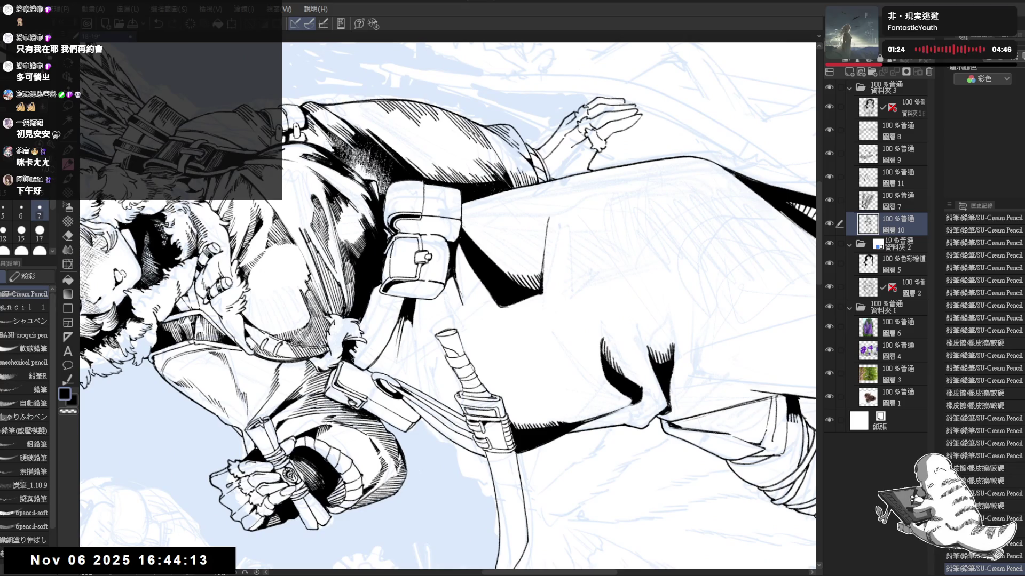
pyautogui.hotkey('ctrl', 'shift', '0')
pyautogui.moveTo(457, 227); pyautogui.dragTo(373, 299)
pyautogui.scroll(-3, 374, 299)
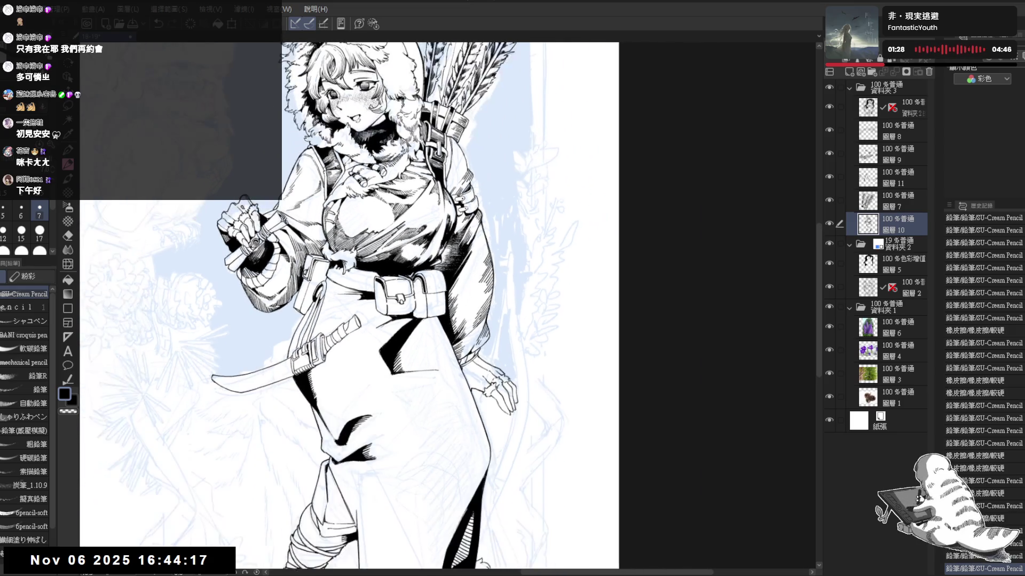
pyautogui.scroll(2, 374, 299)
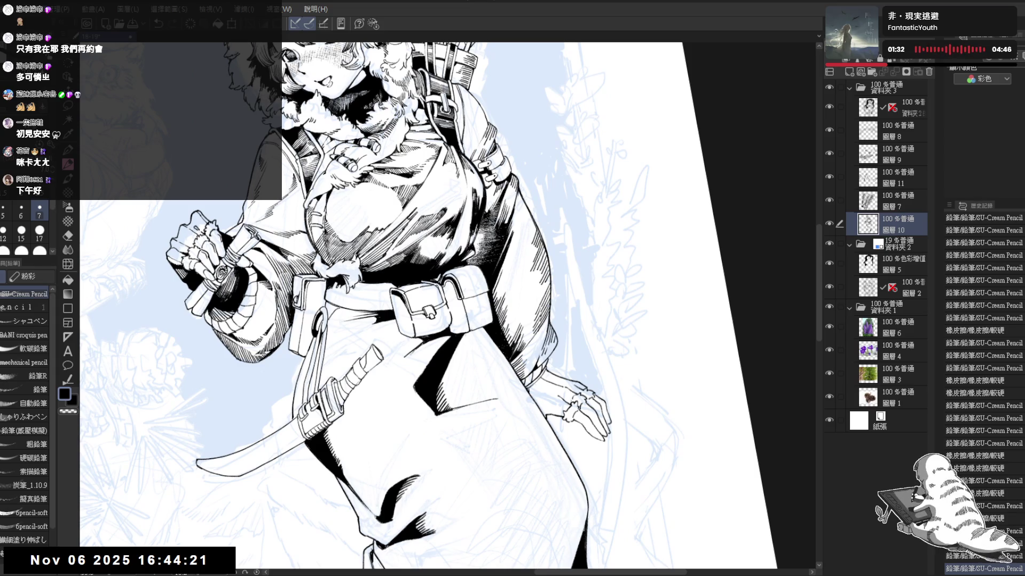
pyautogui.hotkey('ctrl', 'z')
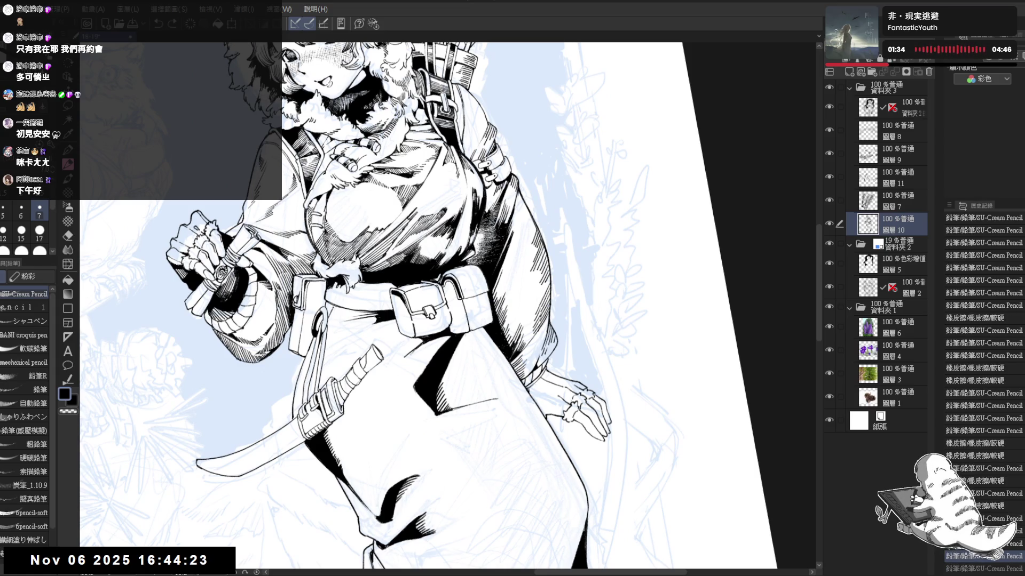
# - Add a few short pencil strokes with the view tilted, then straighten and zoom out slightly
pyautogui.press('r')
pyautogui.moveTo(331, 305); pyautogui.dragTo(344, 260)
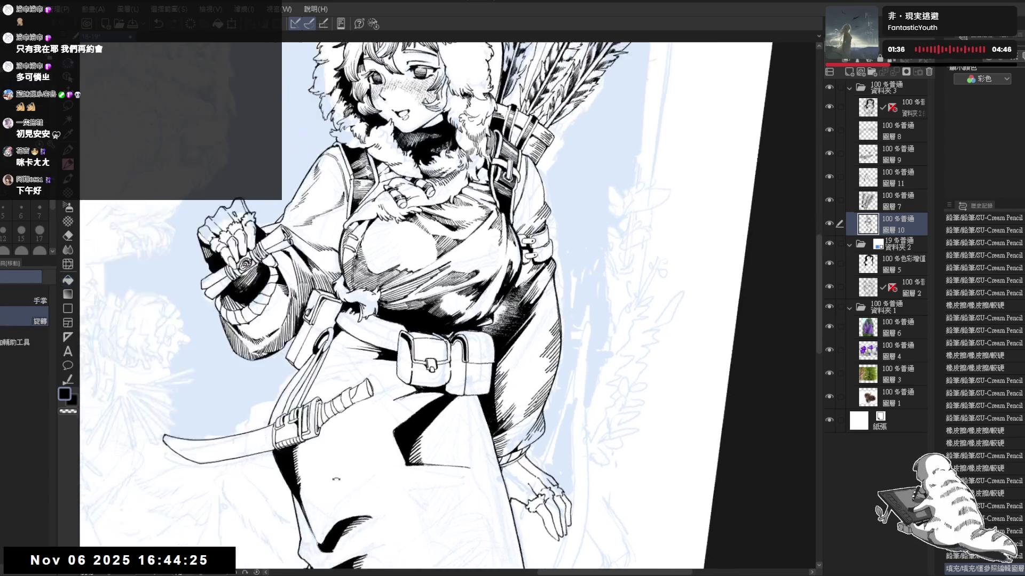
pyautogui.press('p')
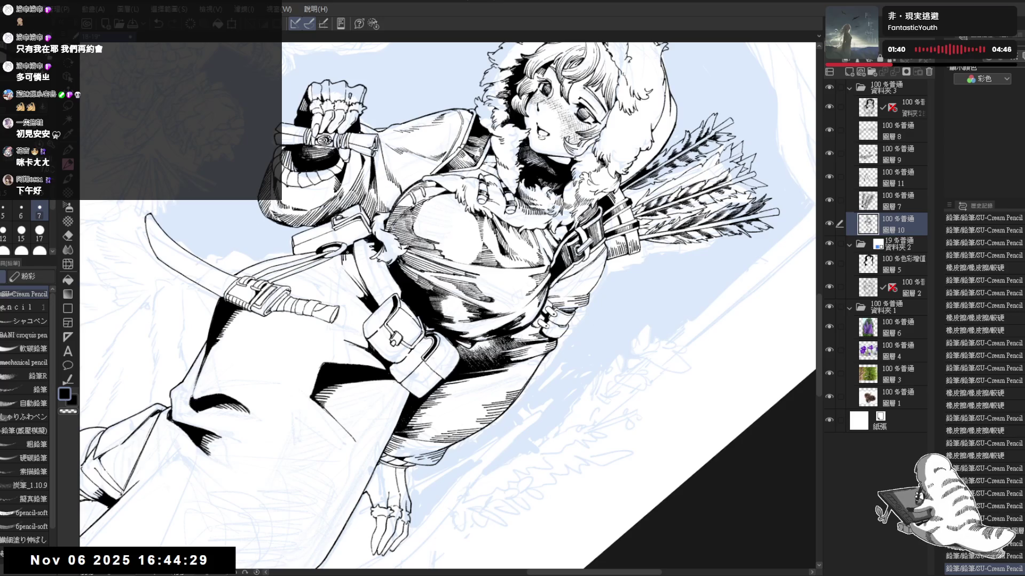
pyautogui.moveTo(348, 251); pyautogui.dragTo(357, 262)
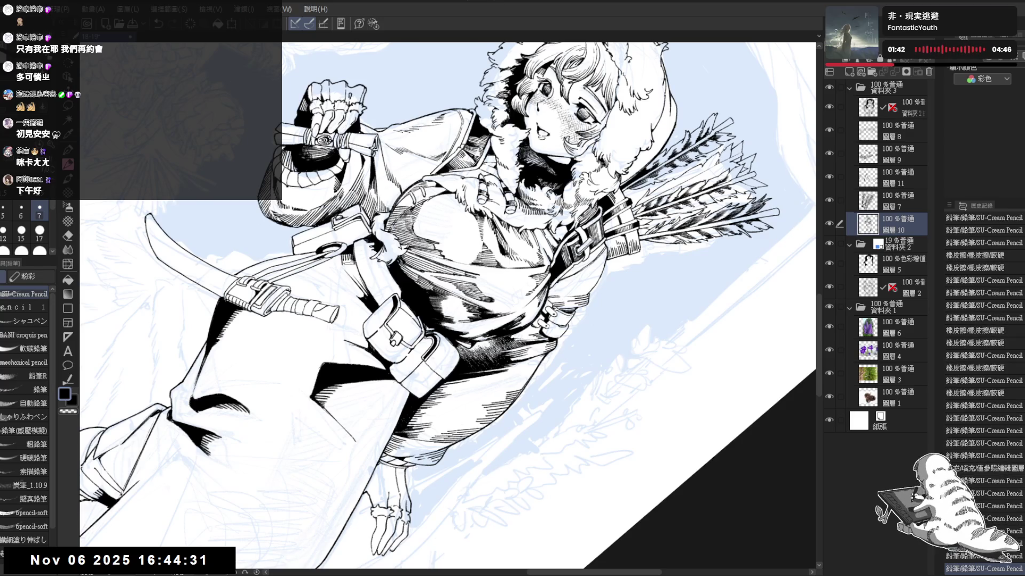
pyautogui.hotkey('ctrl', '@')
pyautogui.hotkey('ctrl', '-')
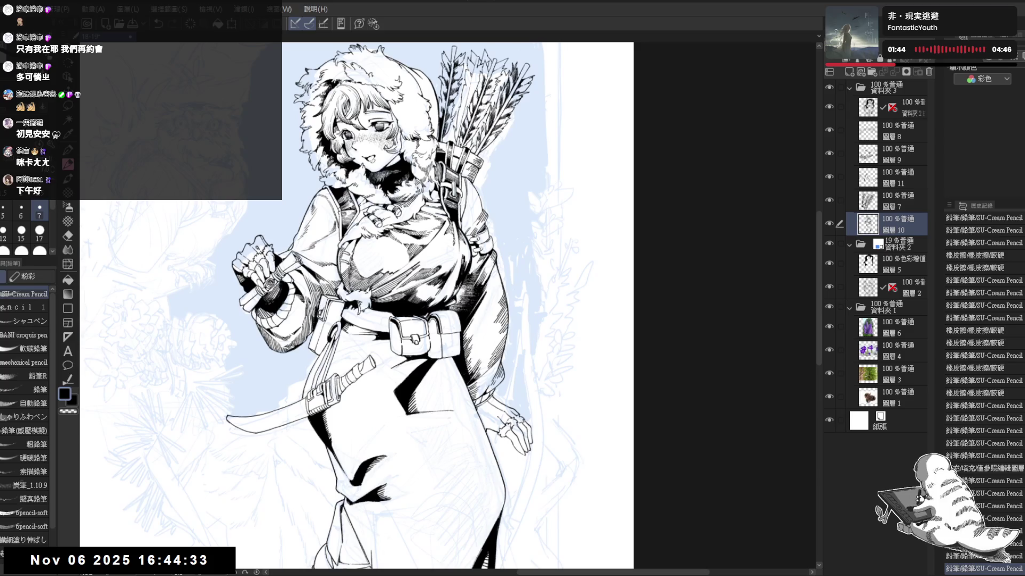
pyautogui.moveTo(392, 281); pyautogui.dragTo(416, 261)
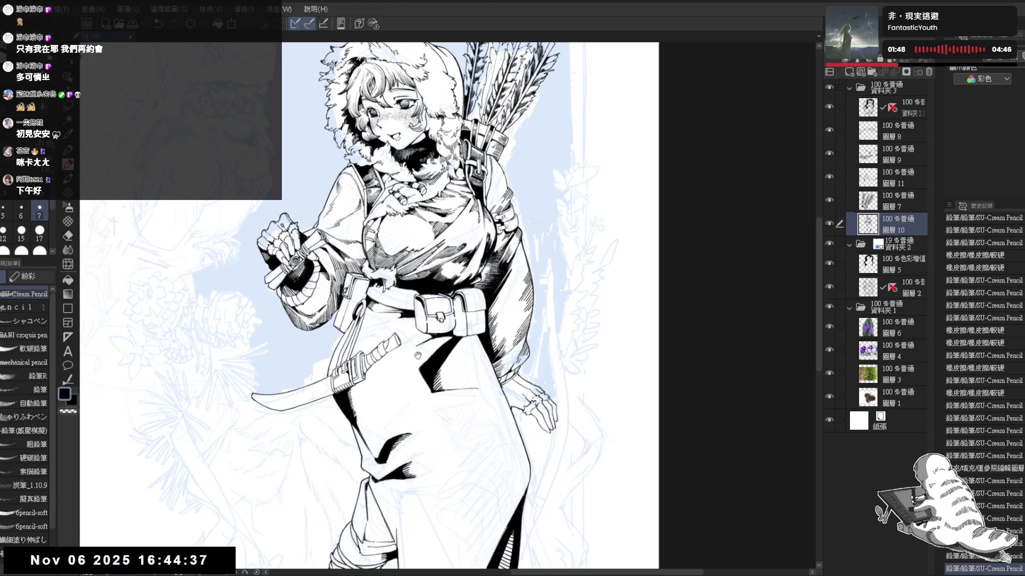
pyautogui.moveTo(408, 358); pyautogui.dragTo(360, 343)
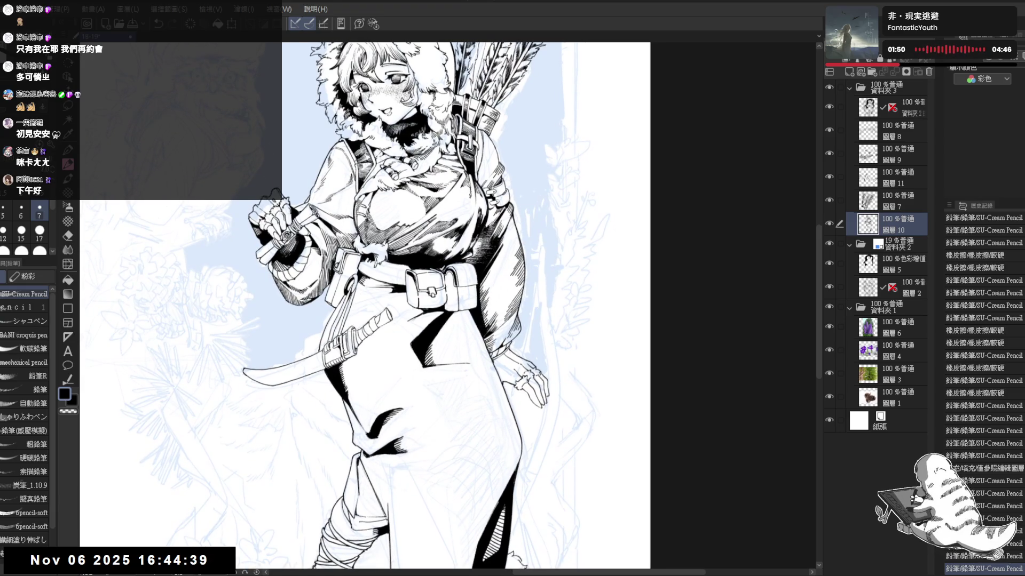
pyautogui.moveTo(358, 385); pyautogui.dragTo(366, 388)
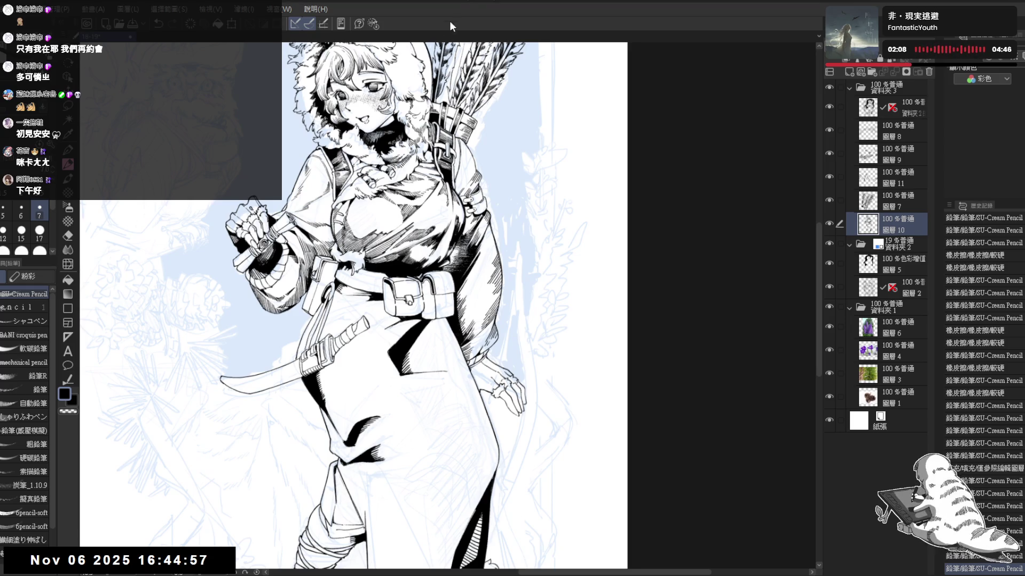
# - Tilt the canvas and ink a small stroke near the knife-holding hand
pyautogui.moveTo(391, 355); pyautogui.dragTo(328, 257)
pyautogui.moveTo(372, 304)
pyautogui.mouseDown()
pyautogui.moveTo(380, 251)
pyautogui.moveTo(369, 264)
pyautogui.moveTo(389, 245)
pyautogui.moveTo(375, 258)
pyautogui.mouseUp()
pyautogui.press('e')
pyautogui.press('p')
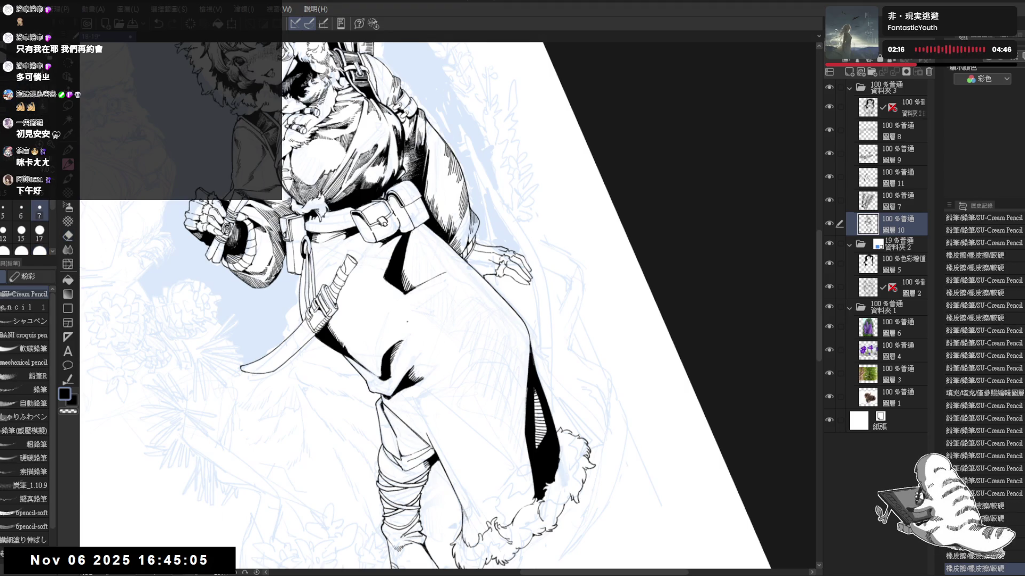
pyautogui.scroll(3, 381, 271)
pyautogui.press('-')
pyautogui.press('-')
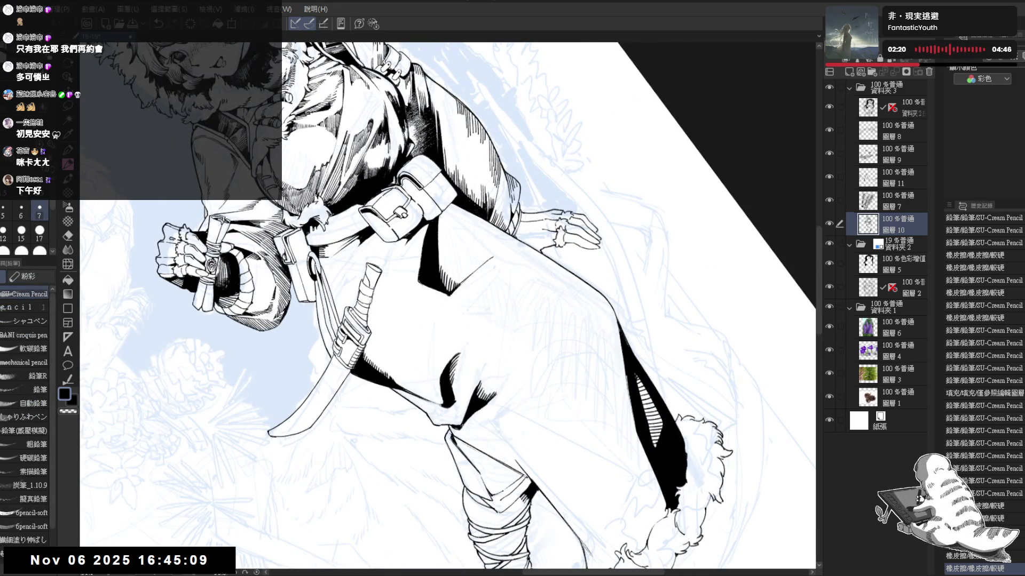
pyautogui.moveTo(380, 289); pyautogui.dragTo(381, 447)
pyautogui.press('^')
pyautogui.press('^')
# - Add small strokes beside the knife handle, undoing the extra one
pyautogui.scroll(-2, 341, 310)
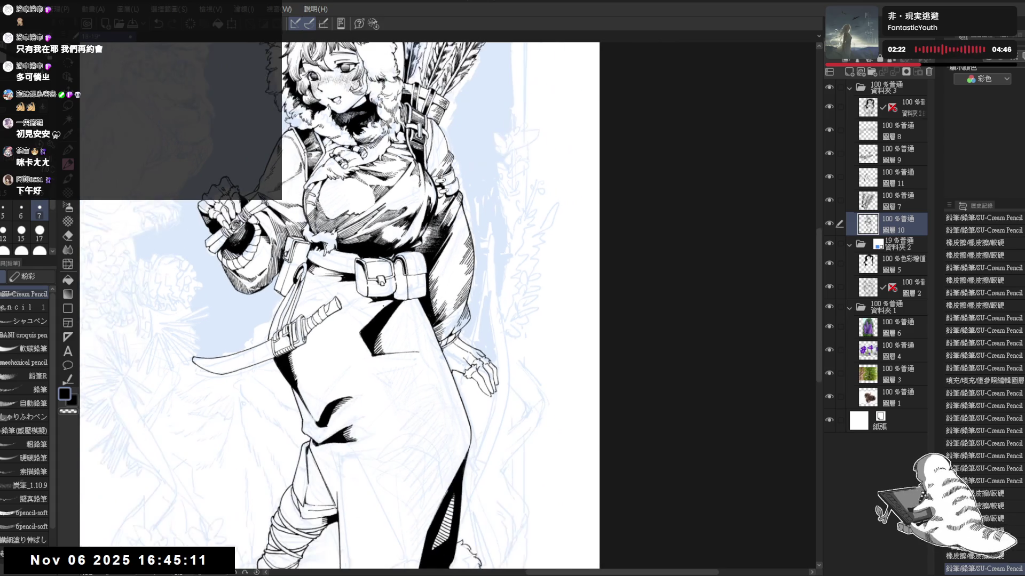
pyautogui.scroll(1, 383, 293)
pyautogui.press('-')
pyautogui.press('-')
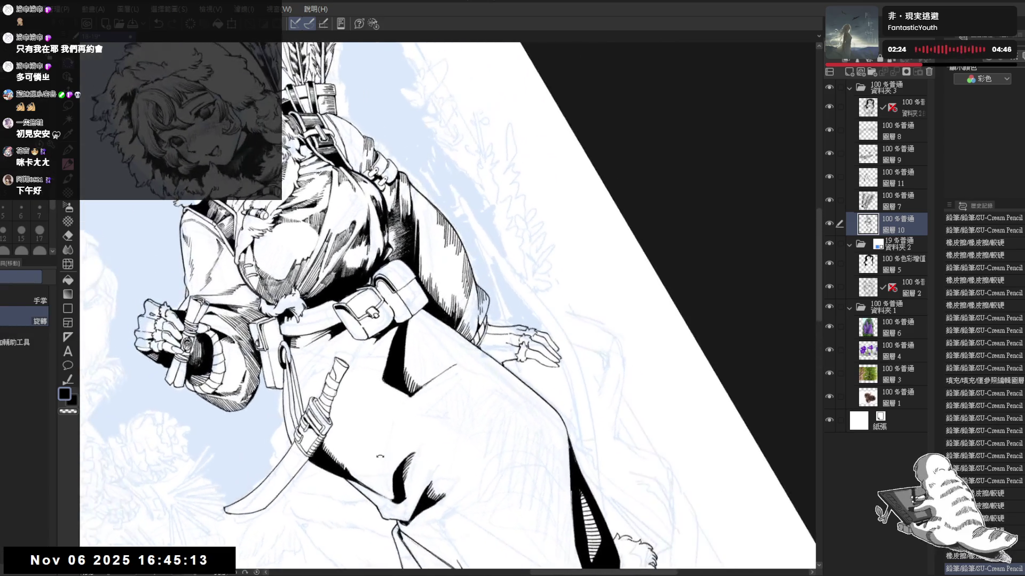
pyautogui.moveTo(353, 347); pyautogui.dragTo(356, 353)
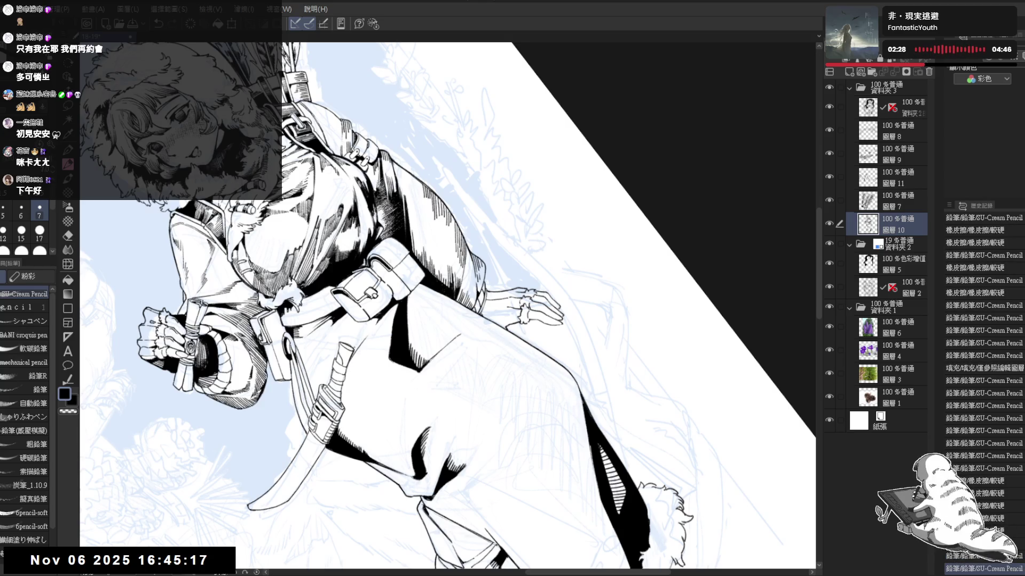
pyautogui.moveTo(353, 347); pyautogui.dragTo(356, 353)
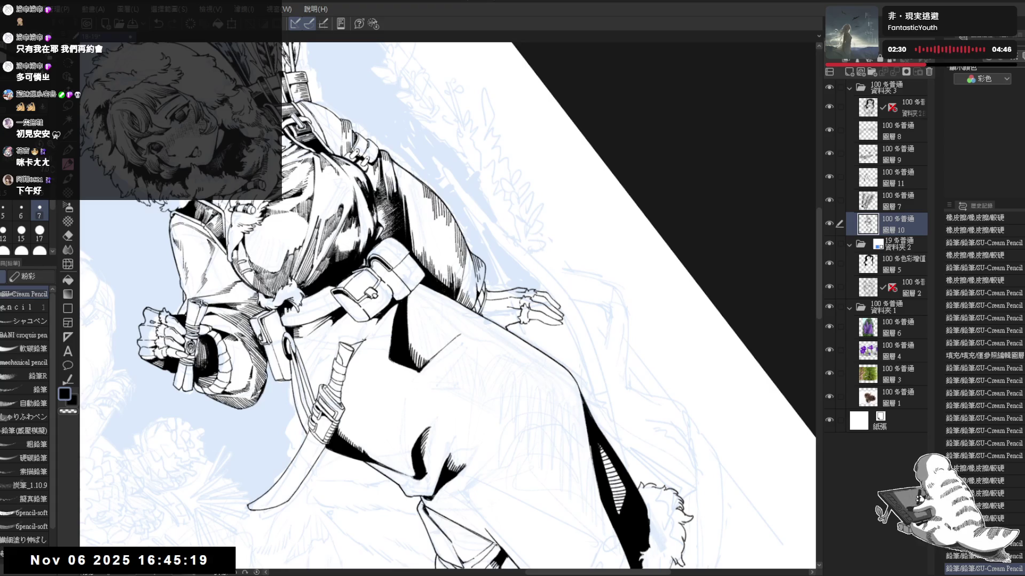
pyautogui.hotkey('ctrl', 'z')
# - Fill a small enclosed area near the knife with black and erase stray marks
pyautogui.press('g')
pyautogui.click(356, 344)
pyautogui.press('p')
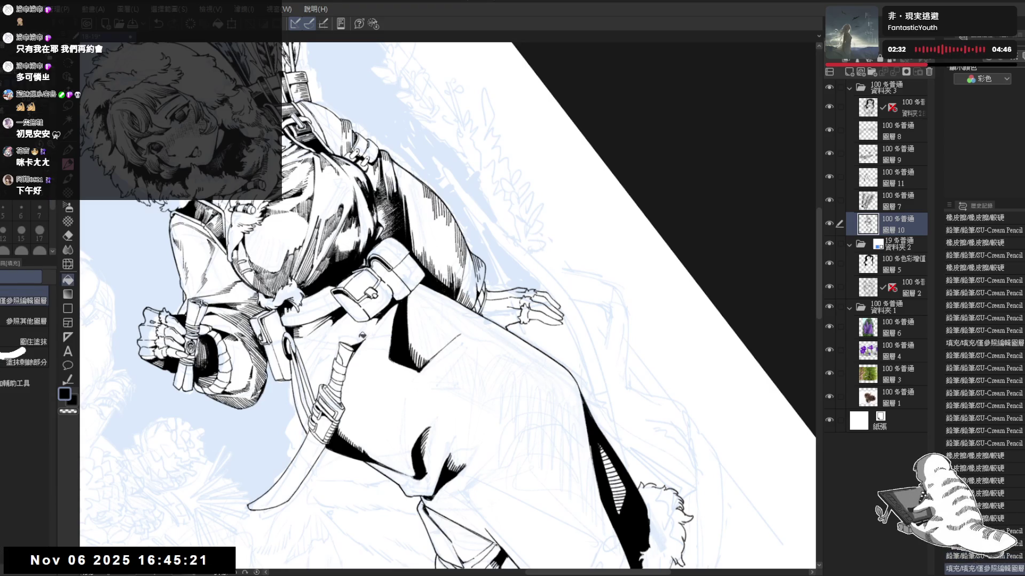
pyautogui.press('e')
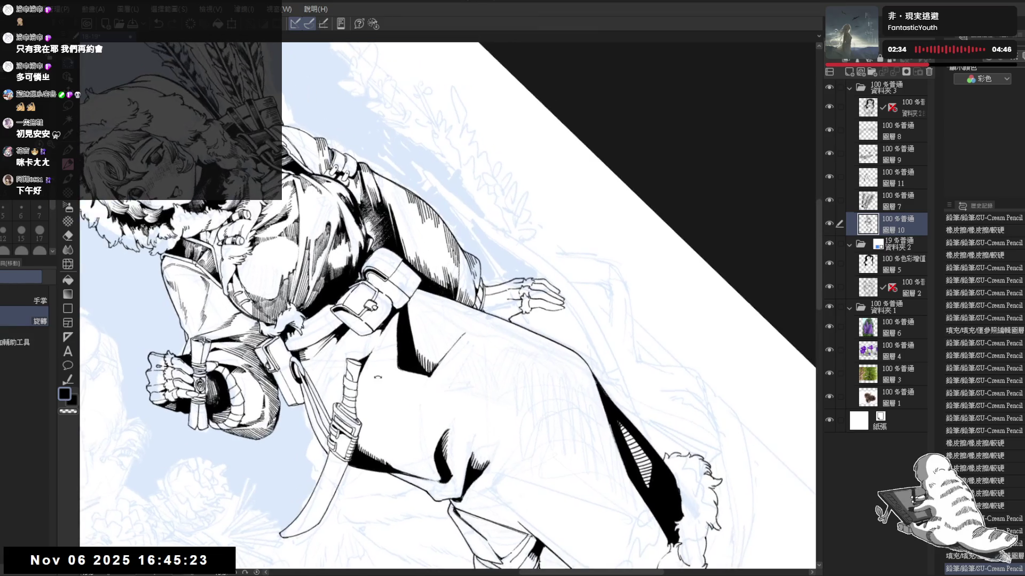
pyautogui.moveTo(368, 343)
pyautogui.mouseDown()
pyautogui.moveTo(380, 356)
pyautogui.moveTo(369, 356)
pyautogui.mouseUp()
pyautogui.press('p')
pyautogui.hotkey('ctrl', 'shift', '0')
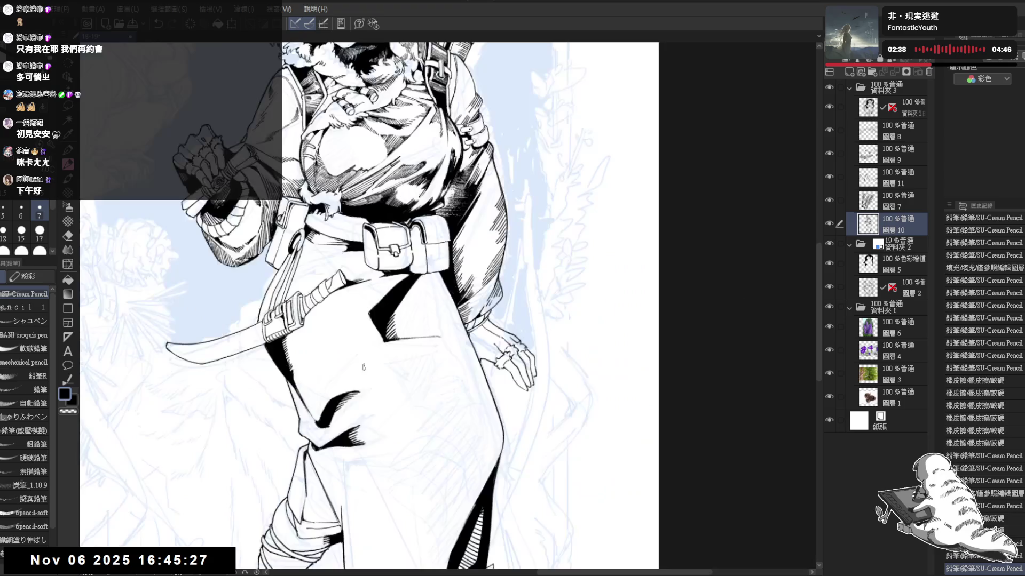
pyautogui.hotkey('ctrl', '0')
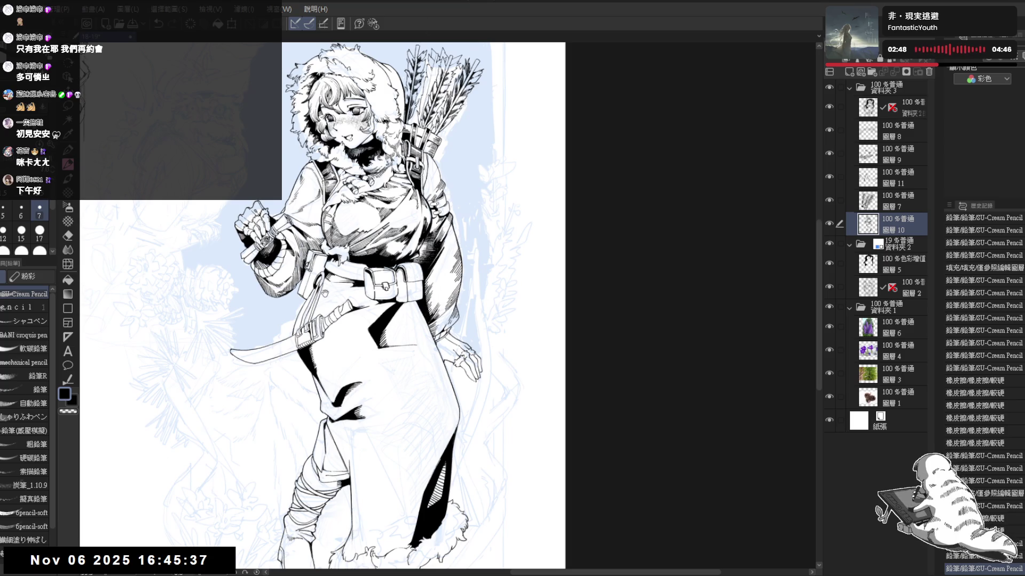
# - Ink a thin line and a short dark shading stroke on the leg wrappings
pyautogui.moveTo(325, 295); pyautogui.dragTo(325, 237)
pyautogui.scroll(2, 373, 266)
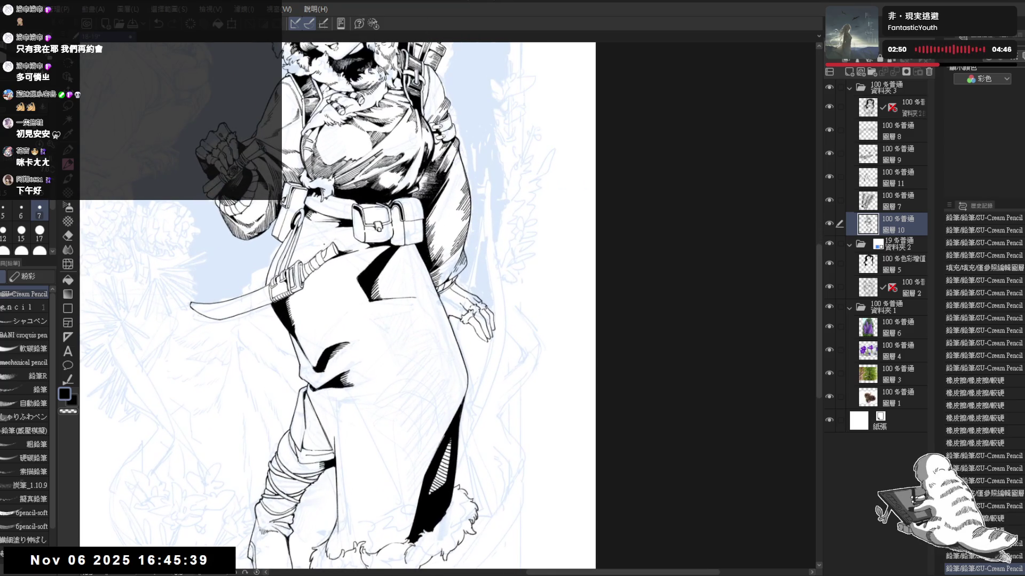
pyautogui.moveTo(353, 365)
pyautogui.mouseDown()
pyautogui.moveTo(303, 379)
pyautogui.moveTo(299, 414)
pyautogui.moveTo(290, 403)
pyautogui.moveTo(341, 361)
pyautogui.moveTo(320, 320)
pyautogui.mouseUp()
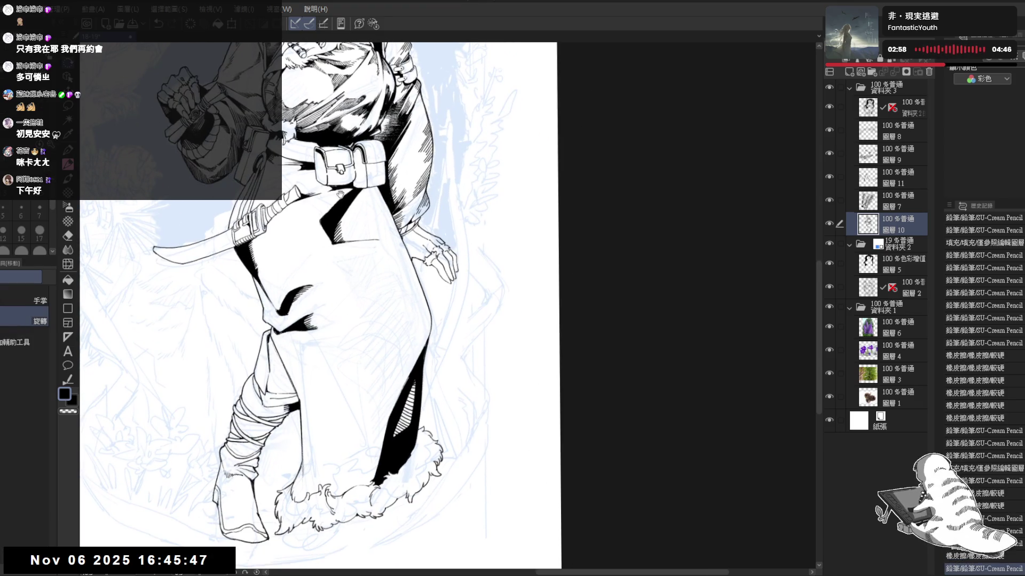
pyautogui.moveTo(340, 193); pyautogui.dragTo(344, 197)
pyautogui.moveTo(288, 449)
pyautogui.mouseDown()
pyautogui.moveTo(307, 460)
pyautogui.moveTo(291, 313)
pyautogui.moveTo(298, 381)
pyautogui.mouseUp()
pyautogui.moveTo(296, 317)
pyautogui.mouseDown()
pyautogui.moveTo(319, 339)
pyautogui.moveTo(364, 343)
pyautogui.mouseUp()
pyautogui.moveTo(294, 319); pyautogui.dragTo(331, 384)
pyautogui.hotkey('ctrl', 'z')
pyautogui.hotkey('ctrl', 'z')
pyautogui.moveTo(308, 336); pyautogui.dragTo(335, 386)
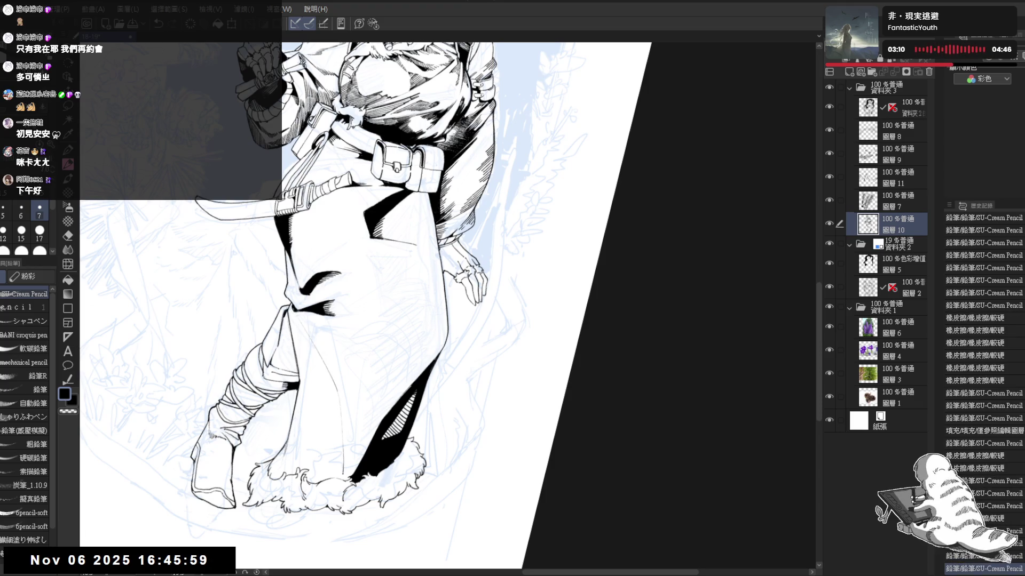
pyautogui.hotkey('ctrl', '0')
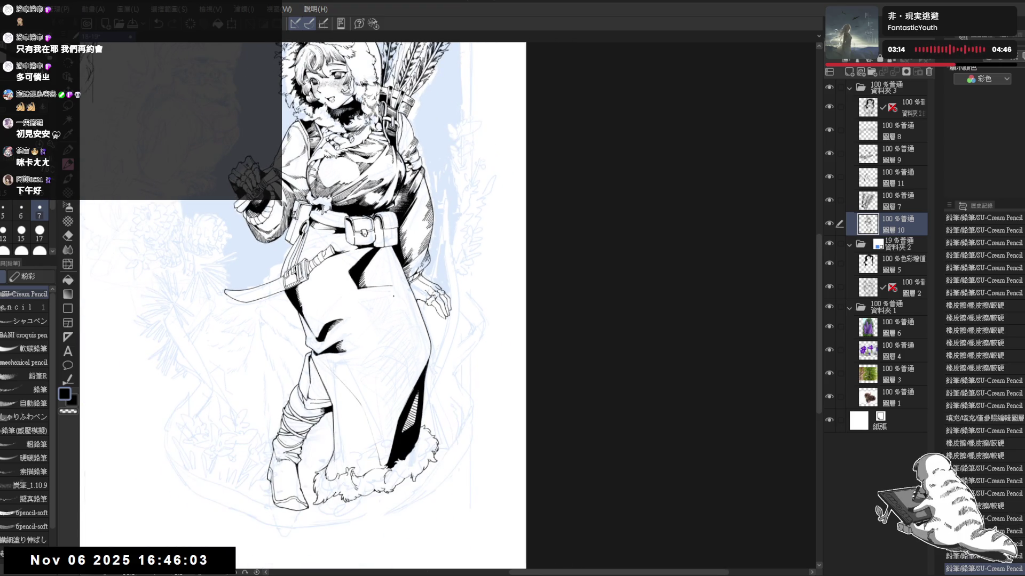
# - Erase a small mark and ink a short line on the dress
pyautogui.press('e')
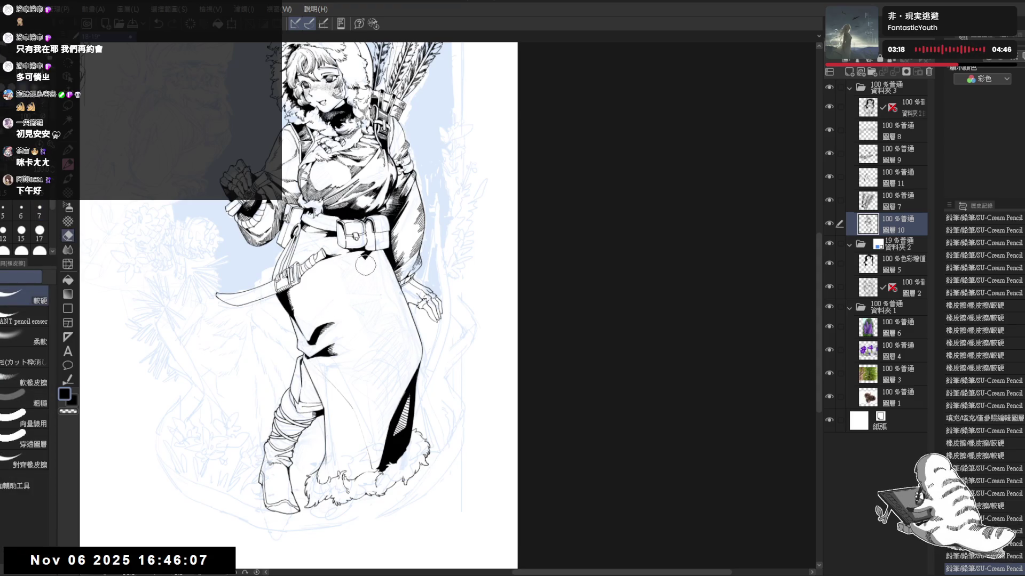
pyautogui.click(365, 258)
pyautogui.press('p')
pyautogui.moveTo(373, 250); pyautogui.dragTo(375, 291)
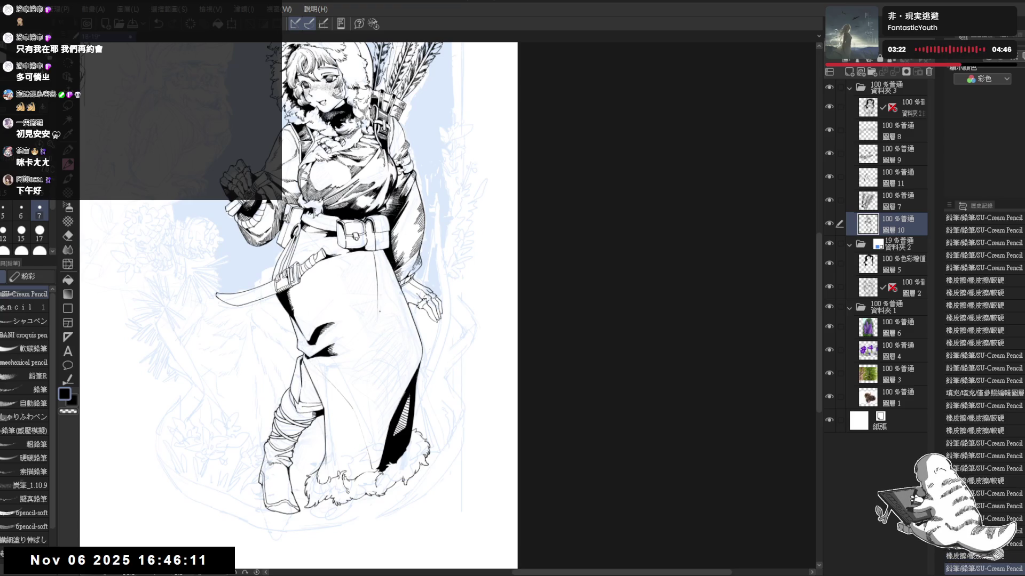
pyautogui.press('-')
pyautogui.moveTo(381, 317)
pyautogui.mouseDown()
pyautogui.moveTo(360, 242)
pyautogui.moveTo(366, 278)
pyautogui.moveTo(344, 285)
pyautogui.mouseUp()
pyautogui.press('e')
pyautogui.press('p')
pyautogui.press('e')
pyautogui.press('p')
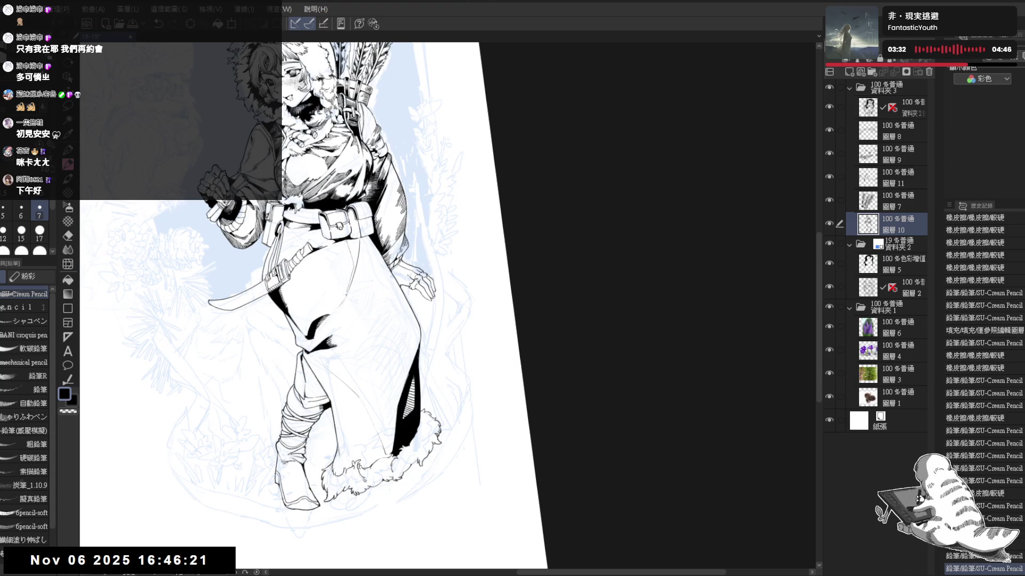
# - Rework small marks on the dress, undoing the unwanted test strokes
pyautogui.moveTo(356, 227)
pyautogui.mouseDown()
pyautogui.moveTo(352, 269)
pyautogui.moveTo(405, 288)
pyautogui.mouseUp()
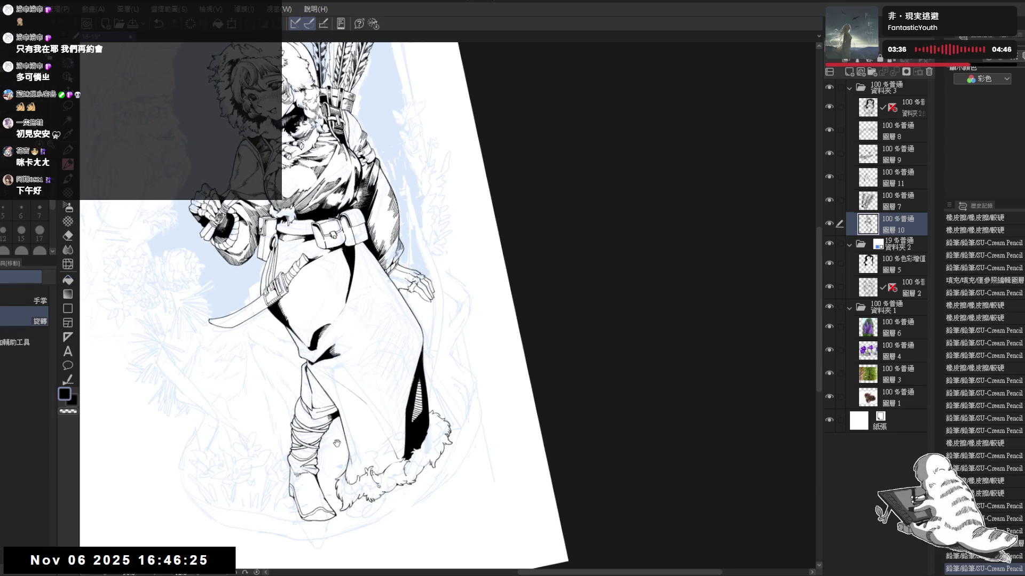
pyautogui.scroll(-3, 337, 444)
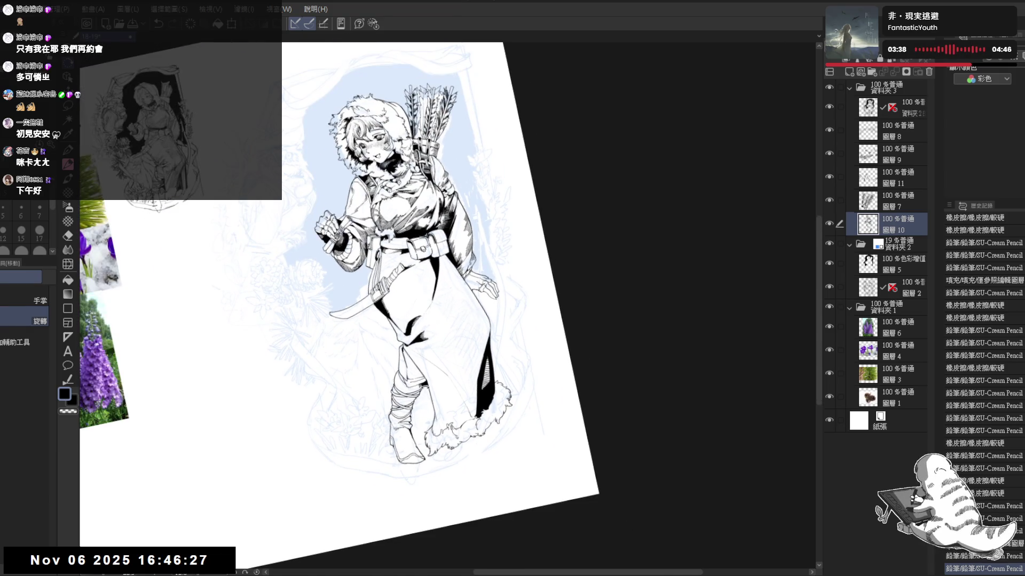
pyautogui.scroll(2, 442, 382)
pyautogui.moveTo(415, 269)
pyautogui.mouseDown()
pyautogui.moveTo(372, 235)
pyautogui.moveTo(418, 222)
pyautogui.moveTo(416, 213)
pyautogui.mouseUp()
pyautogui.press('p')
pyautogui.moveTo(416, 277); pyautogui.dragTo(422, 274)
pyautogui.hotkey('ctrl', 'z')
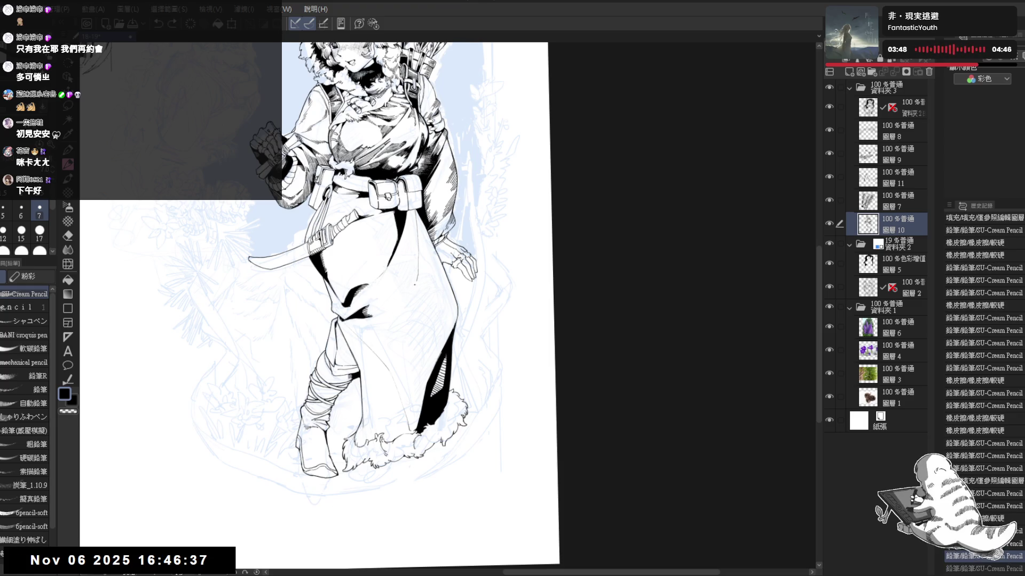
pyautogui.moveTo(415, 262); pyautogui.dragTo(417, 275)
pyautogui.hotkey('ctrl', 'z')
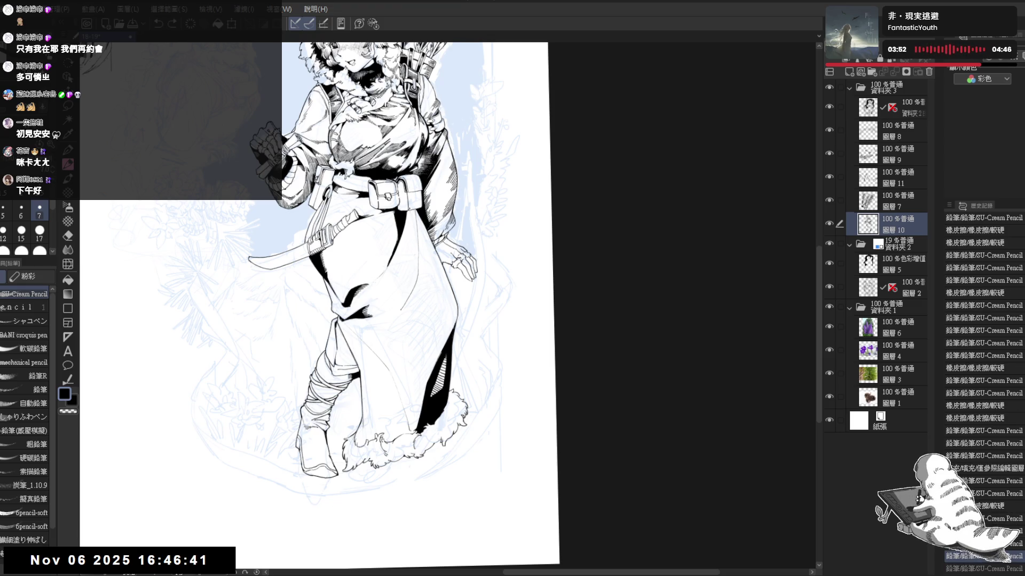
# - Fill a small gap near the fur hem with black, then mirror the upright view to check
pyautogui.press('g')
pyautogui.click(415, 189)
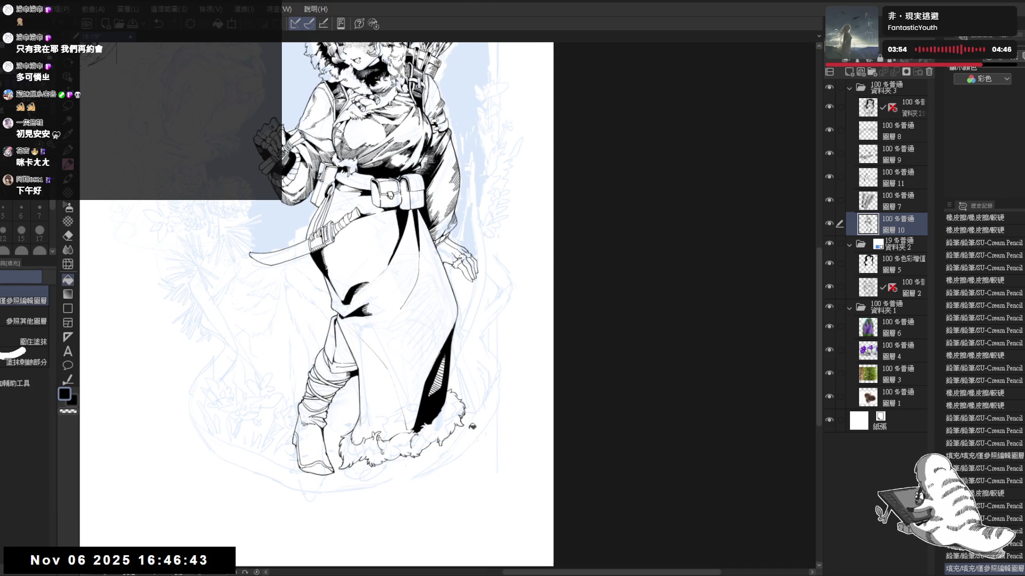
pyautogui.moveTo(402, 234); pyautogui.dragTo(417, 219)
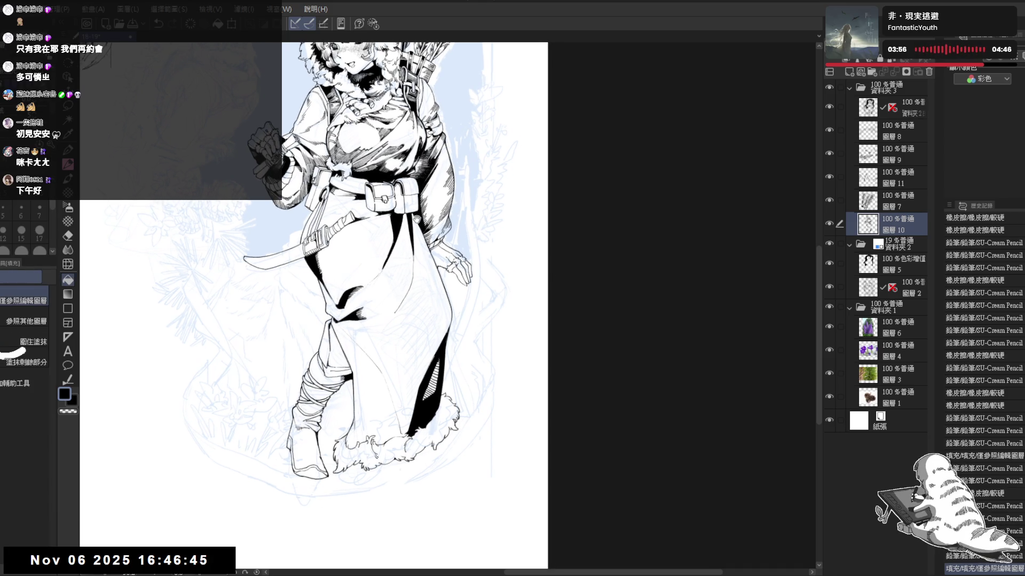
pyautogui.moveTo(389, 300)
pyautogui.mouseDown()
pyautogui.moveTo(386, 288)
pyautogui.moveTo(429, 359)
pyautogui.moveTo(368, 282)
pyautogui.moveTo(378, 361)
pyautogui.mouseUp()
pyautogui.moveTo(391, 251); pyautogui.dragTo(391, 267)
pyautogui.hotkey('ctrl', 'z')
pyautogui.hotkey('ctrl', '@')
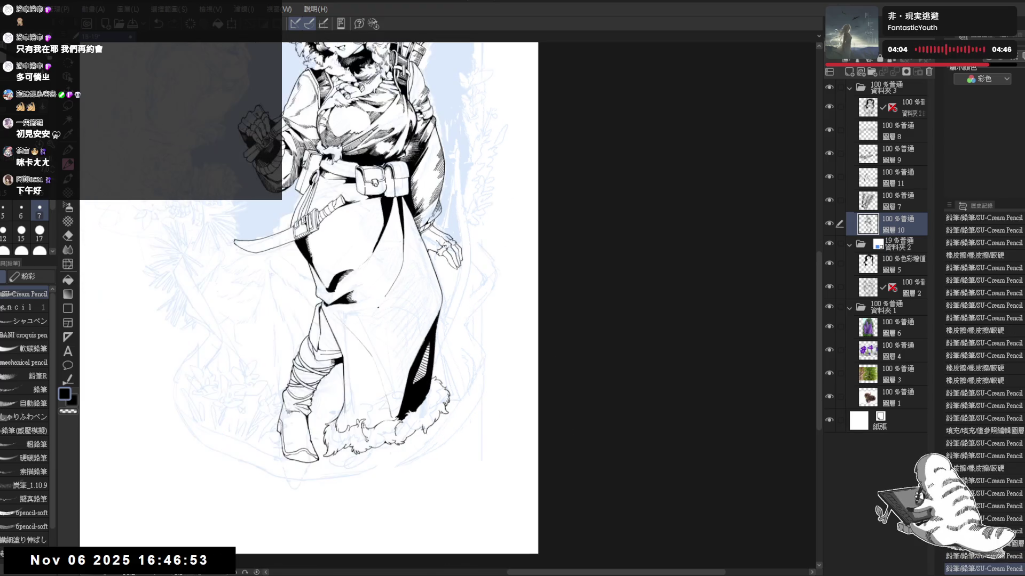
pyautogui.press('h')
pyautogui.scroll(2, 417, 252)
pyautogui.moveTo(409, 233)
pyautogui.mouseDown()
pyautogui.moveTo(372, 250)
pyautogui.moveTo(369, 287)
pyautogui.mouseUp()
pyautogui.hotkey('ctrl', 'z')
pyautogui.moveTo(368, 248); pyautogui.dragTo(369, 277)
pyautogui.hotkey('ctrl', 'z')
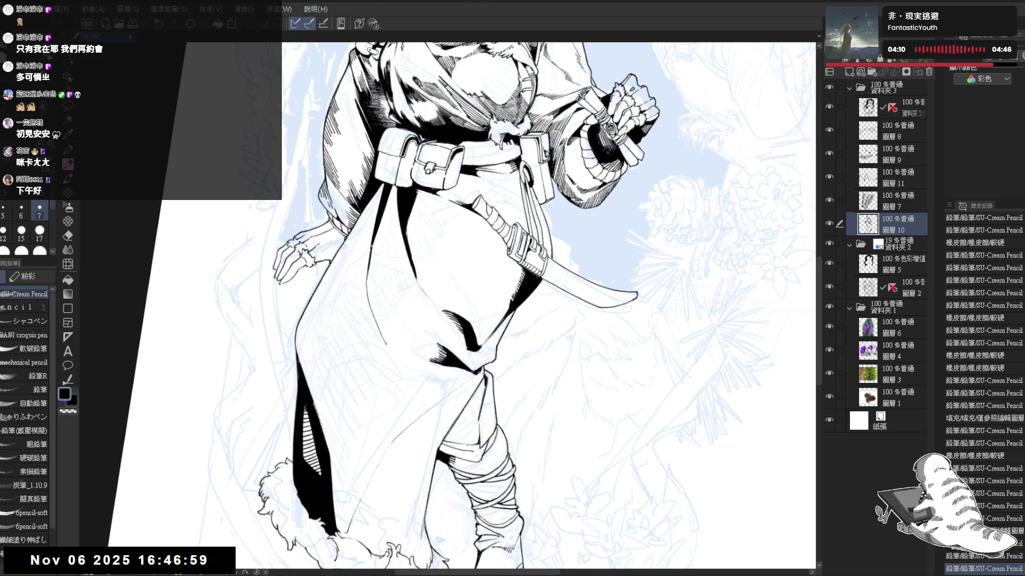
pyautogui.moveTo(371, 216); pyautogui.dragTo(372, 206)
pyautogui.press('e')
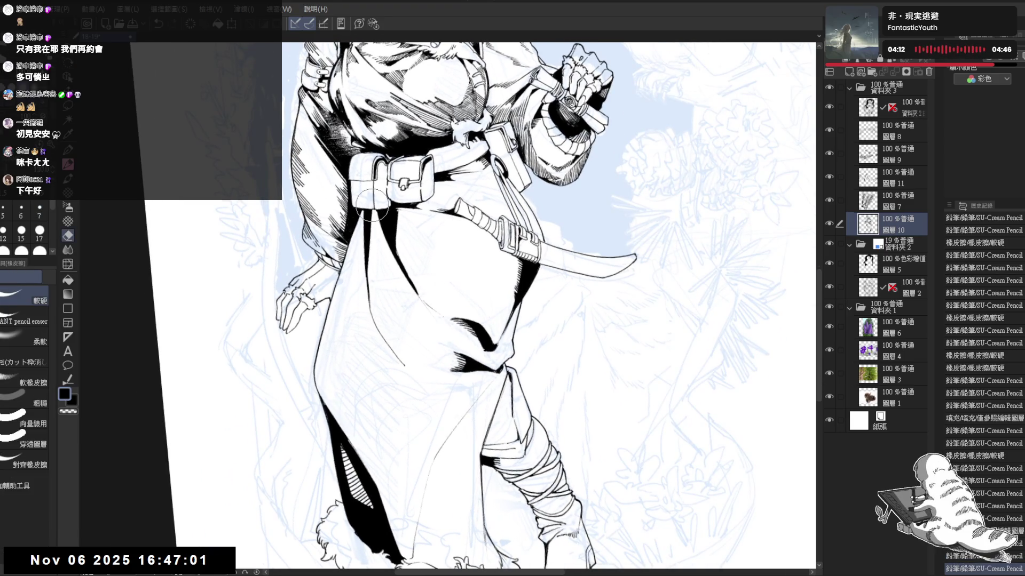
pyautogui.press('p')
pyautogui.hotkey('ctrl', 'z')
pyautogui.moveTo(380, 211); pyautogui.dragTo(370, 211)
pyautogui.hotkey('ctrl', 'z')
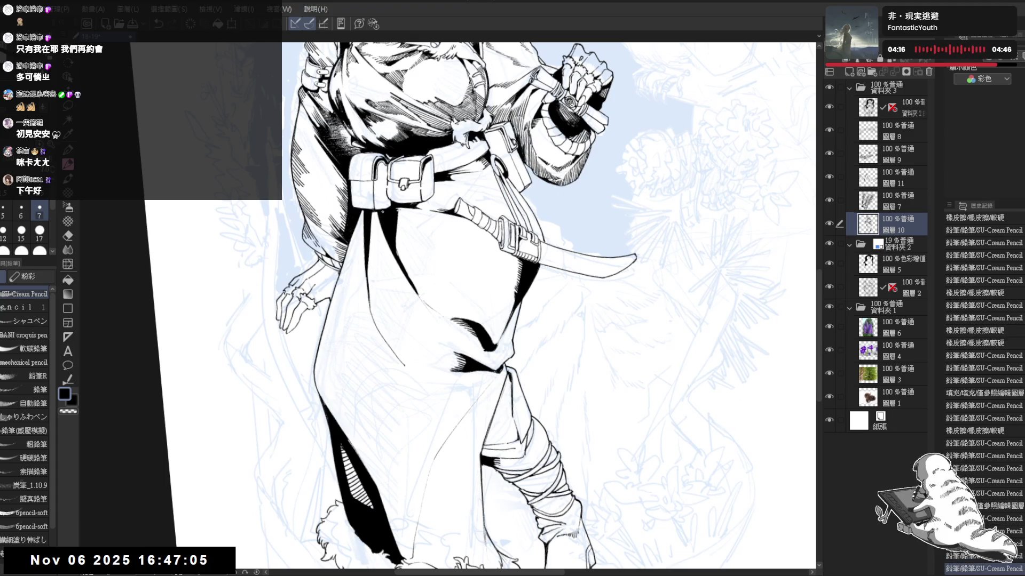
pyautogui.press('h')
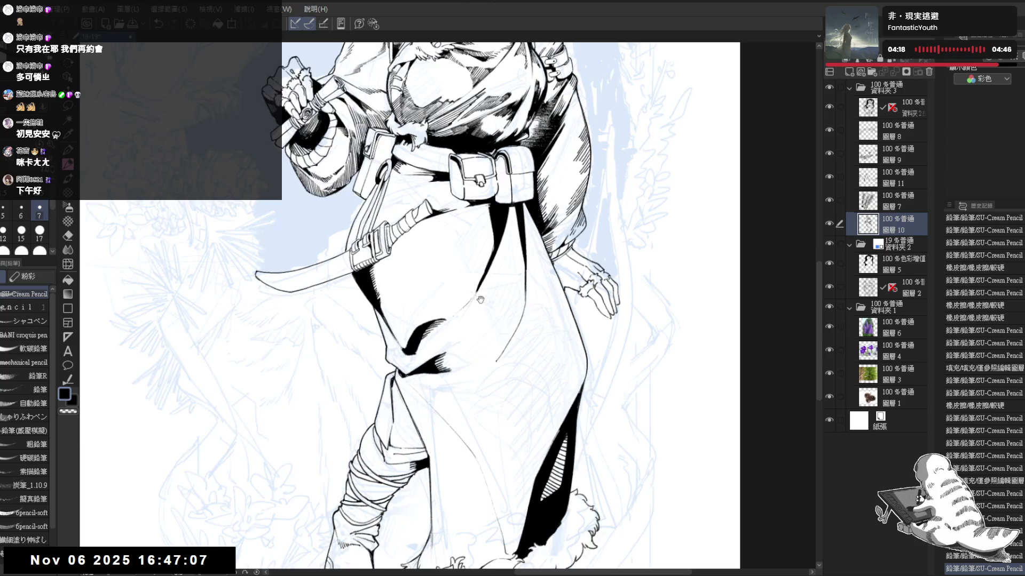
pyautogui.moveTo(480, 302); pyautogui.dragTo(403, 368)
pyautogui.press('e')
pyautogui.press('-')
pyautogui.press('-')
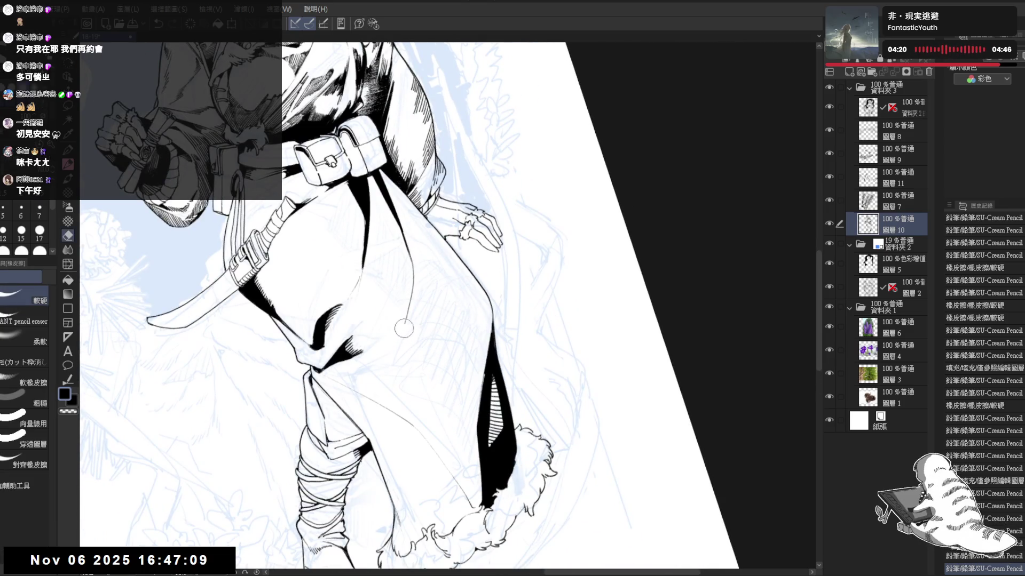
pyautogui.moveTo(403, 331); pyautogui.dragTo(411, 318)
pyautogui.press('-')
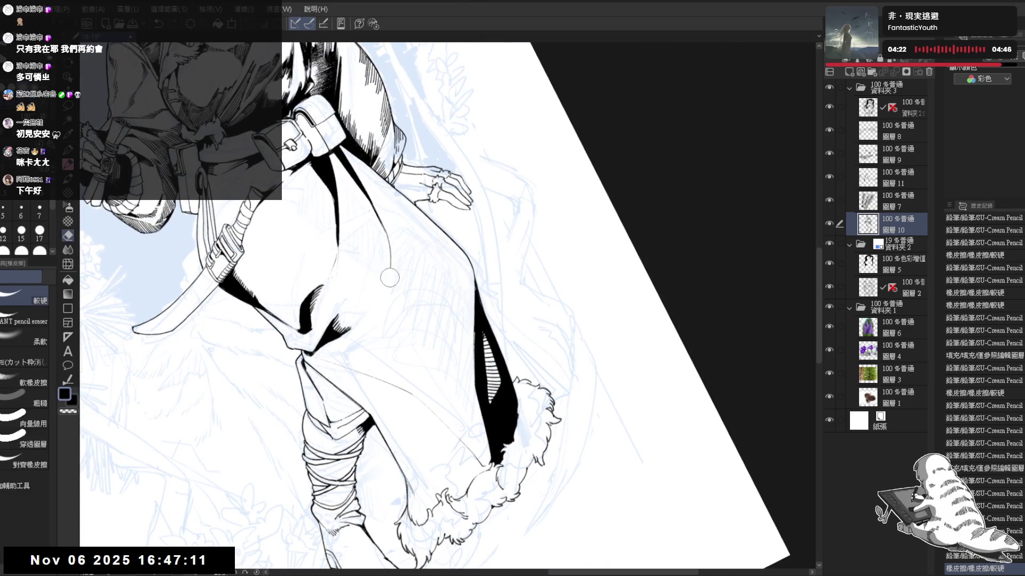
pyautogui.moveTo(389, 280); pyautogui.dragTo(382, 294)
pyautogui.press('p')
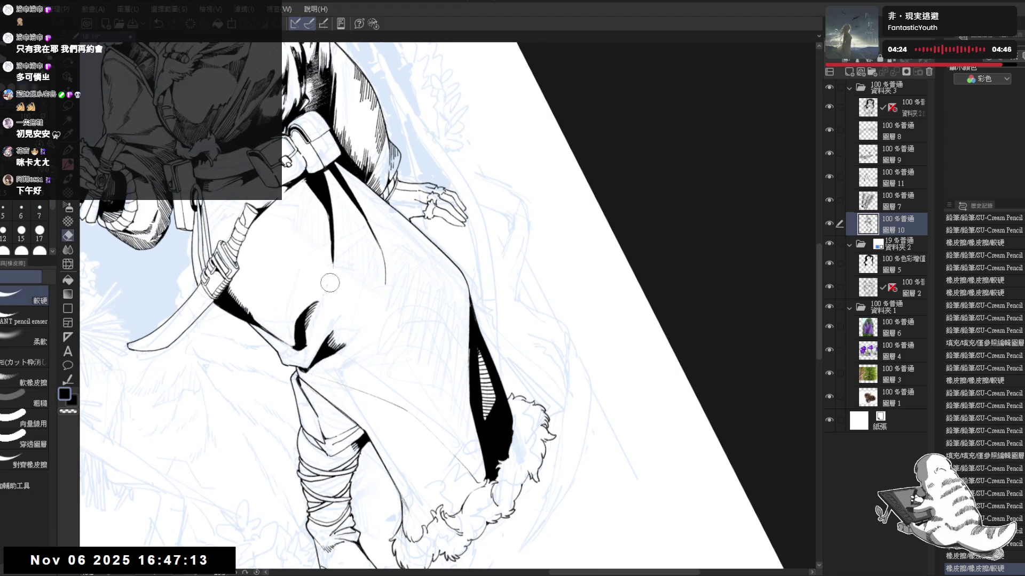
pyautogui.moveTo(350, 355)
pyautogui.mouseDown()
pyautogui.moveTo(361, 395)
pyautogui.moveTo(378, 303)
pyautogui.mouseUp()
pyautogui.moveTo(338, 342); pyautogui.dragTo(313, 324)
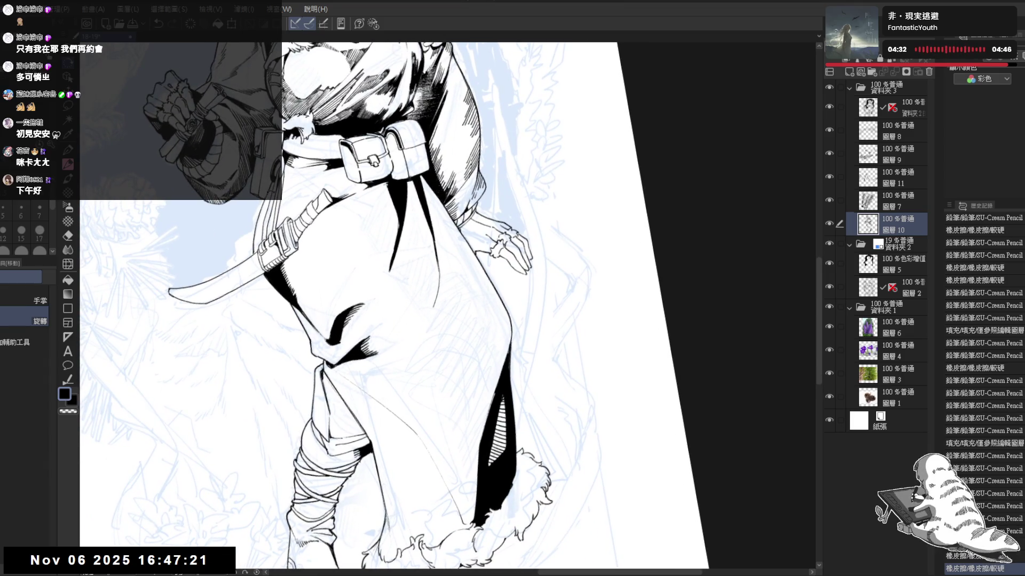
pyautogui.moveTo(299, 318)
pyautogui.mouseDown()
pyautogui.moveTo(297, 304)
pyautogui.moveTo(346, 238)
pyautogui.moveTo(362, 235)
pyautogui.mouseUp()
pyautogui.press('p')
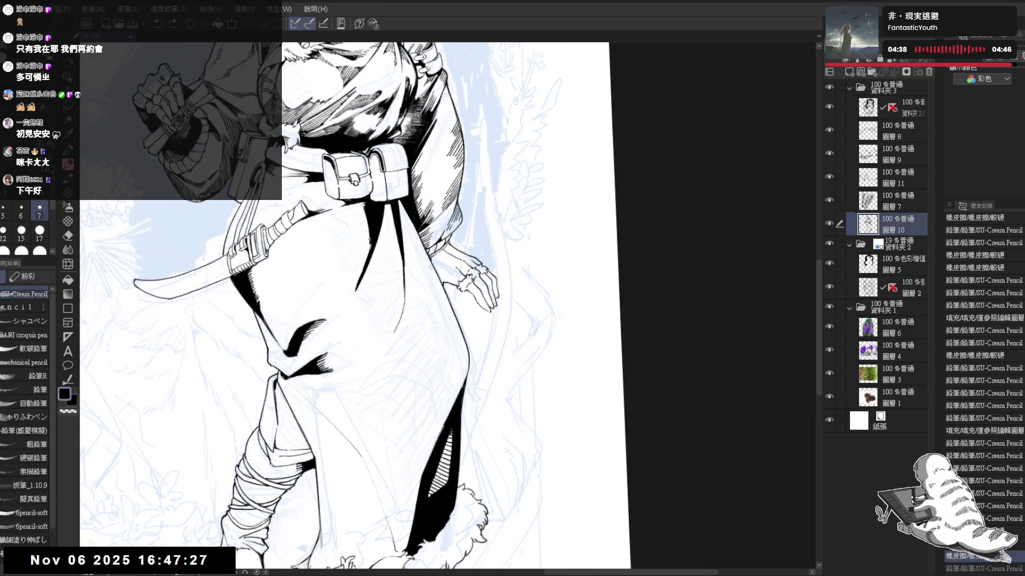
pyautogui.hotkey('ctrl', 'z')
pyautogui.hotkey('ctrl', 'z')
pyautogui.hotkey('ctrl', 'y')
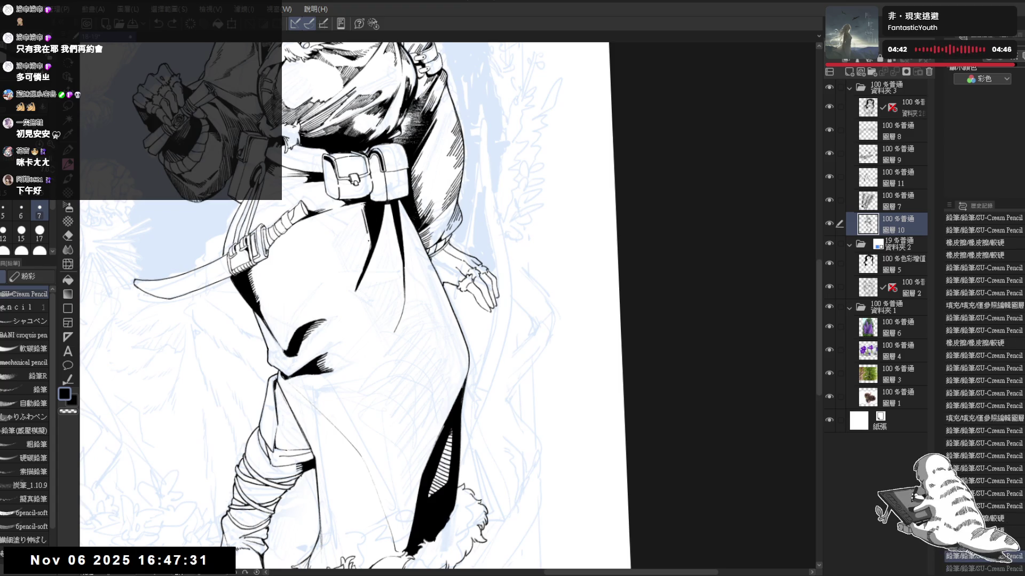
pyautogui.hotkey('ctrl', 'y')
pyautogui.hotkey('ctrl', 'z')
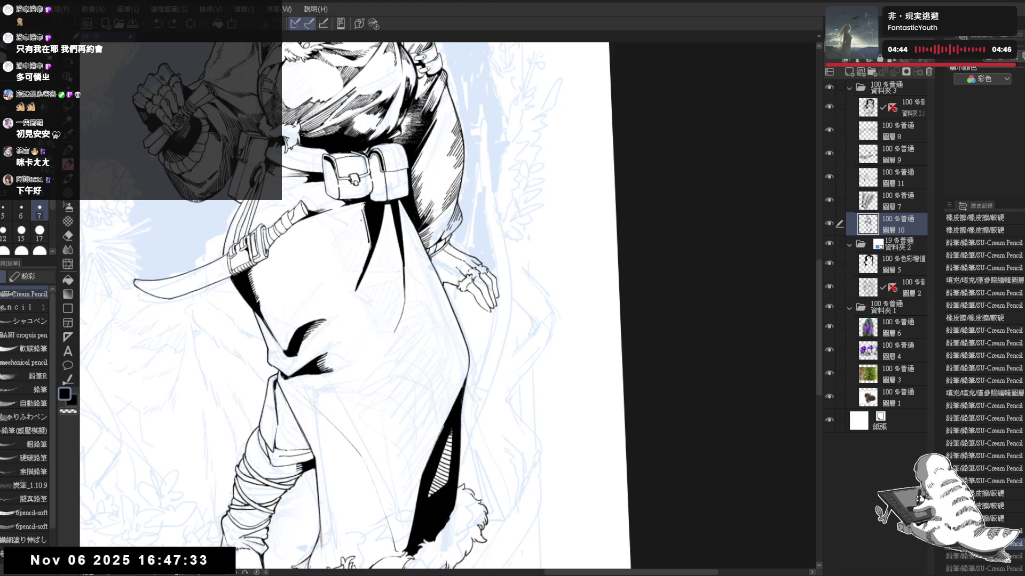
pyautogui.hotkey('ctrl', 'y')
pyautogui.hotkey('ctrl', 'y')
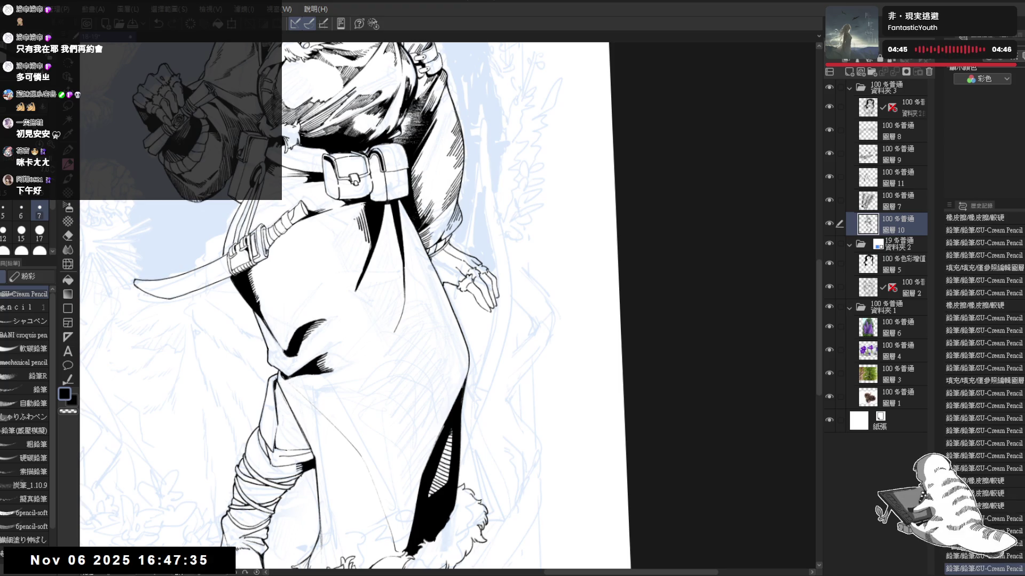
pyautogui.hotkey('ctrl', 'y')
pyautogui.hotkey('ctrl', 'y')
pyautogui.hotkey('ctrl', 'y')
pyautogui.hotkey('ctrl', 'y')
pyautogui.hotkey('ctrl', 'y')
pyautogui.hotkey('ctrl', 'y')
pyautogui.hotkey('ctrl', 'y')
pyautogui.hotkey('ctrl', 'y')
pyautogui.hotkey('ctrl', 'y')
pyautogui.hotkey('ctrl', 'y')
pyautogui.hotkey('ctrl', 'y')
pyautogui.hotkey('ctrl', 'y')
pyautogui.press('space')
pyautogui.moveTo(289, 345); pyautogui.dragTo(341, 240)
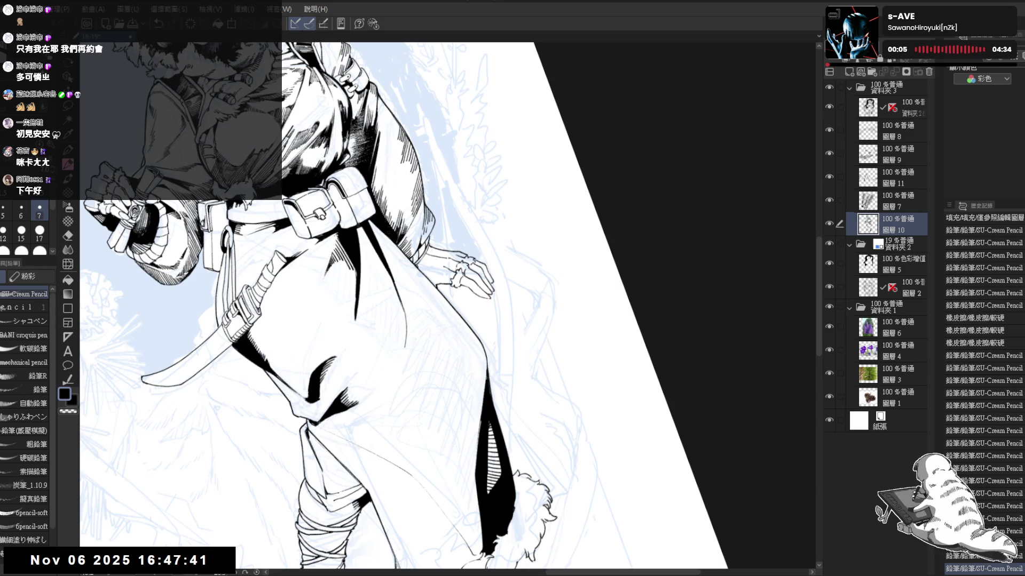
pyautogui.hotkey('ctrl', 'y')
pyautogui.hotkey('ctrl', 'y')
pyautogui.hotkey('ctrl', 'y')
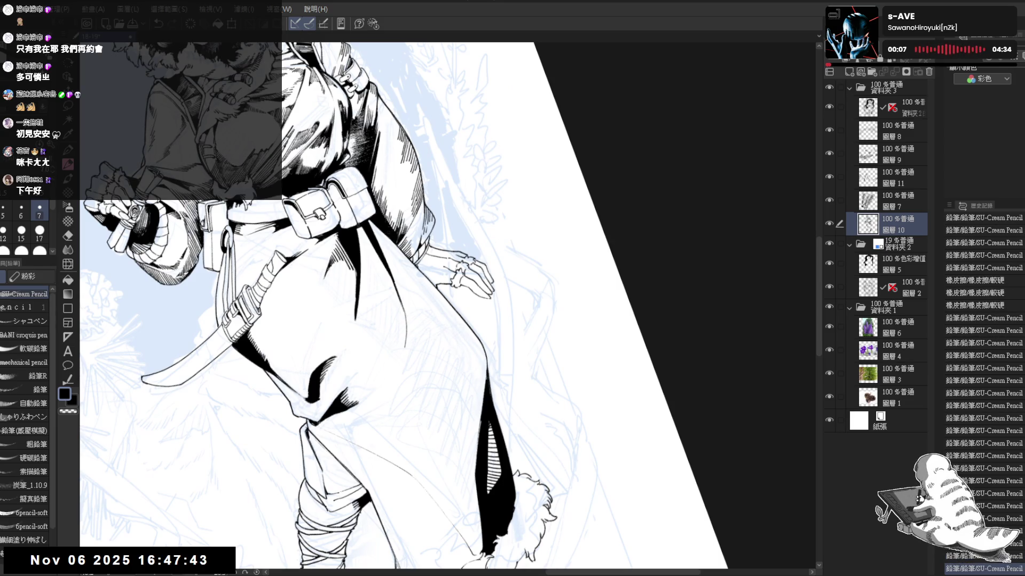
pyautogui.hotkey('ctrl', 'y')
pyautogui.hotkey('ctrl', '@')
pyautogui.hotkey('ctrl', '-')
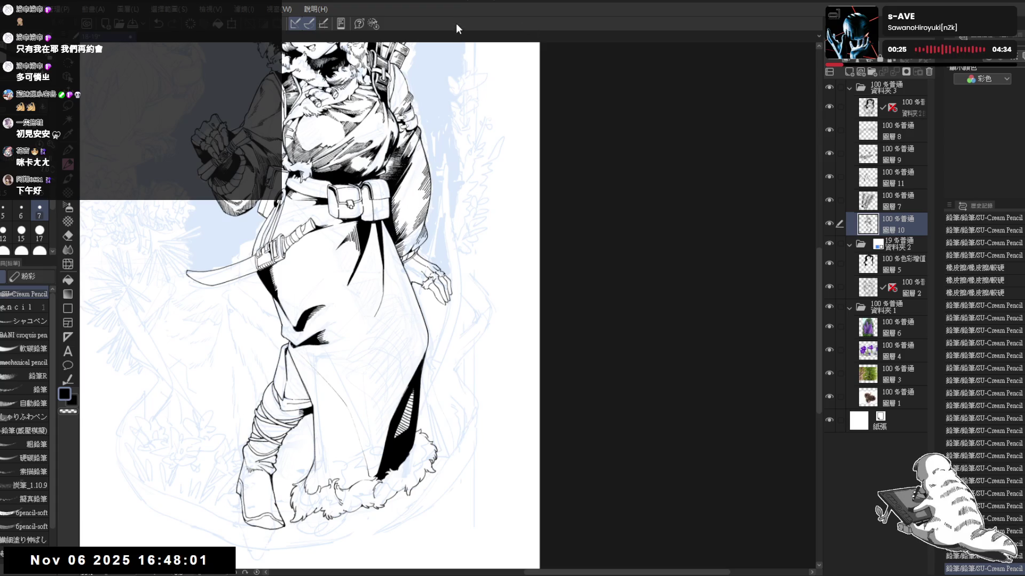
# - Rotate the view and erase a stray line on the skirt
pyautogui.press('r')
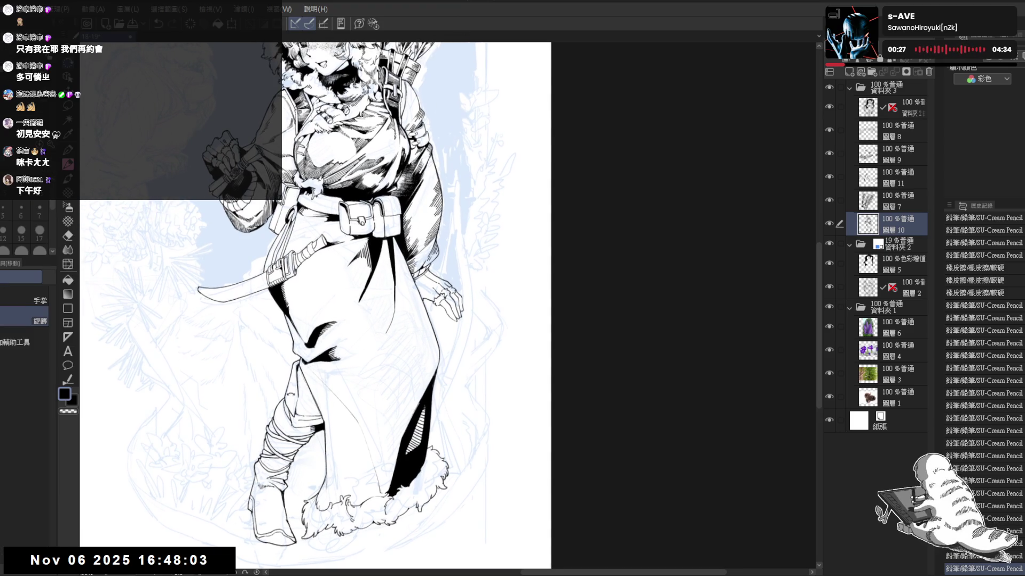
pyautogui.moveTo(342, 289); pyautogui.dragTo(373, 299)
pyautogui.press('p')
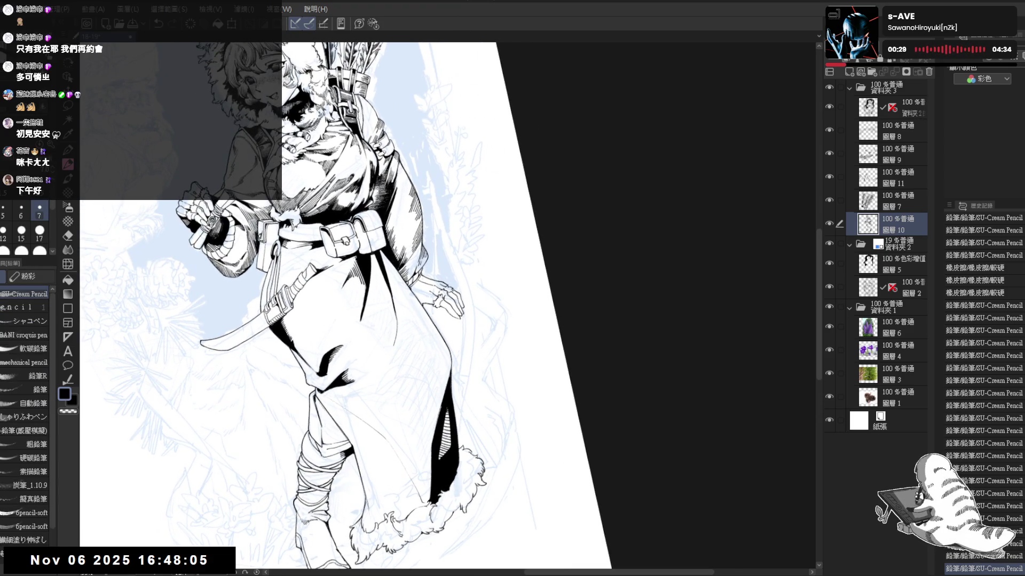
pyautogui.moveTo(389, 376)
pyautogui.mouseDown()
pyautogui.moveTo(358, 351)
pyautogui.moveTo(366, 275)
pyautogui.mouseUp()
pyautogui.press('r')
pyautogui.press('e')
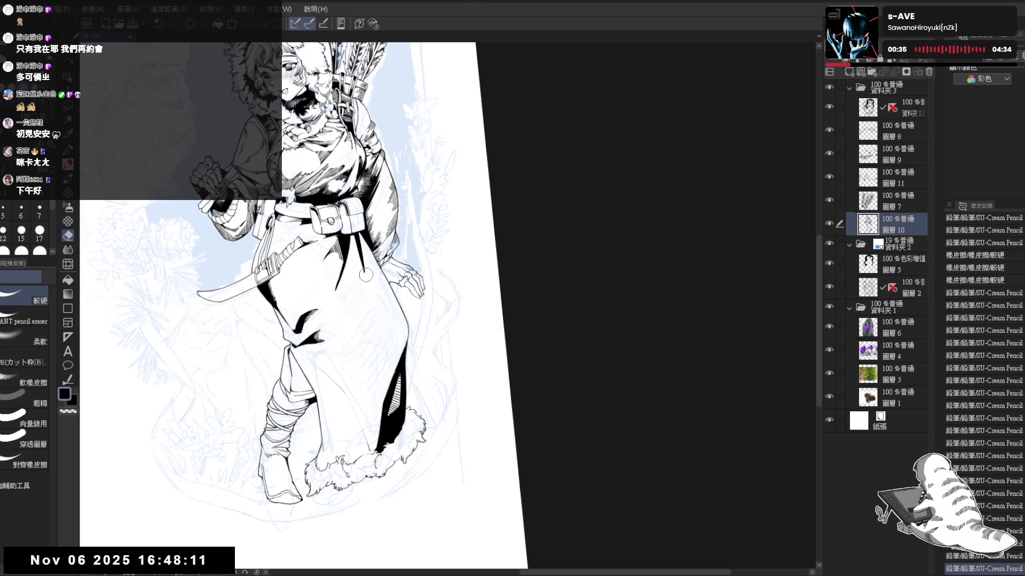
pyautogui.press('p')
pyautogui.press('e')
pyautogui.moveTo(398, 206)
pyautogui.mouseDown()
pyautogui.moveTo(383, 218)
pyautogui.moveTo(380, 205)
pyautogui.mouseUp()
pyautogui.press('p')
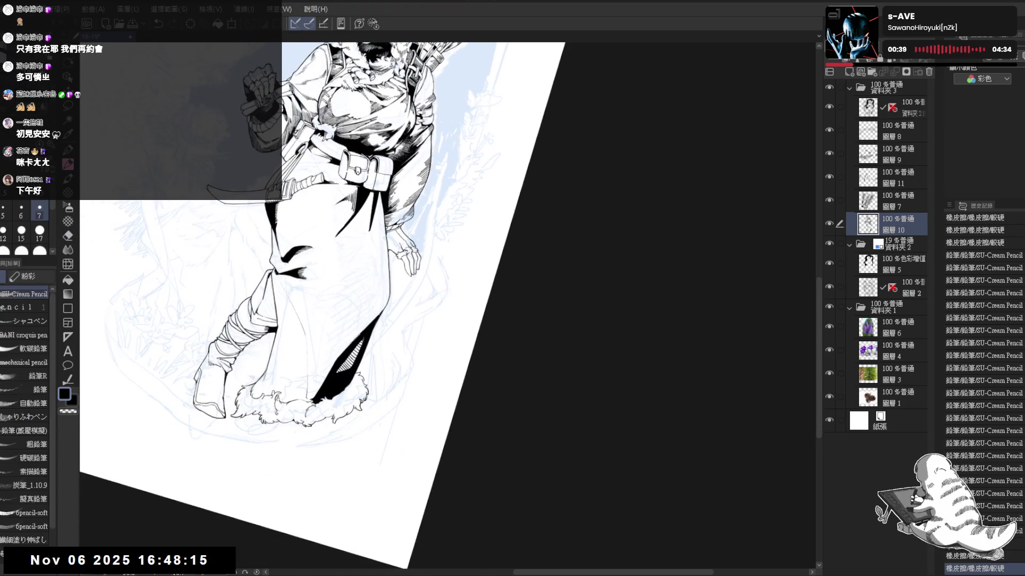
# - Draw a short stroke along the skirt's right edge after undoing two attempts
pyautogui.moveTo(380, 264); pyautogui.dragTo(387, 194)
pyautogui.hotkey('ctrl', 'z')
pyautogui.moveTo(380, 249); pyautogui.dragTo(386, 192)
pyautogui.hotkey('ctrl', 'z')
pyautogui.moveTo(388, 277); pyautogui.dragTo(388, 238)
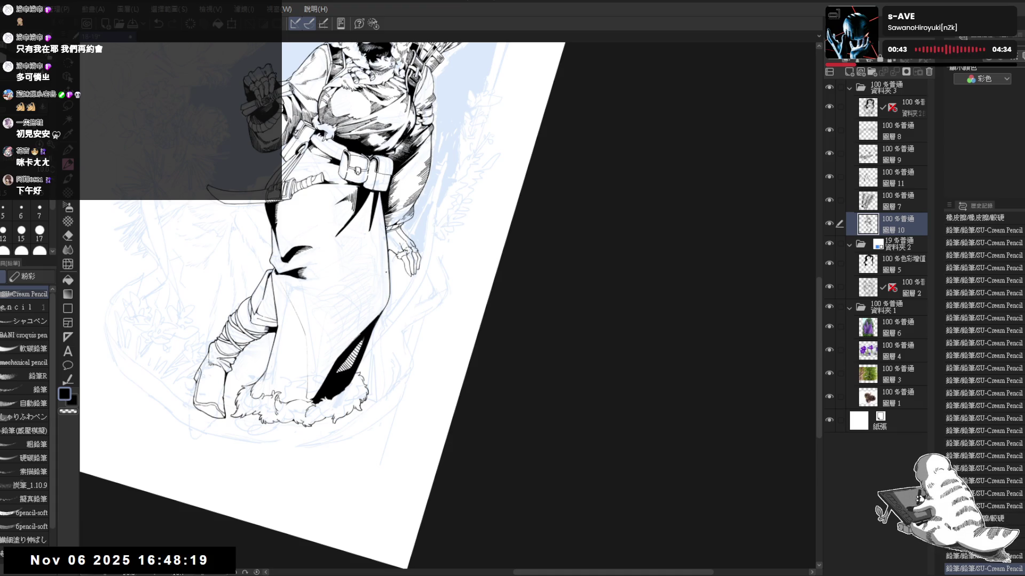
# - Straighten the view and hide ink layer 10 to check the sketch
pyautogui.hotkey('ctrl', '@')
pyautogui.moveTo(321, 308); pyautogui.dragTo(423, 341)
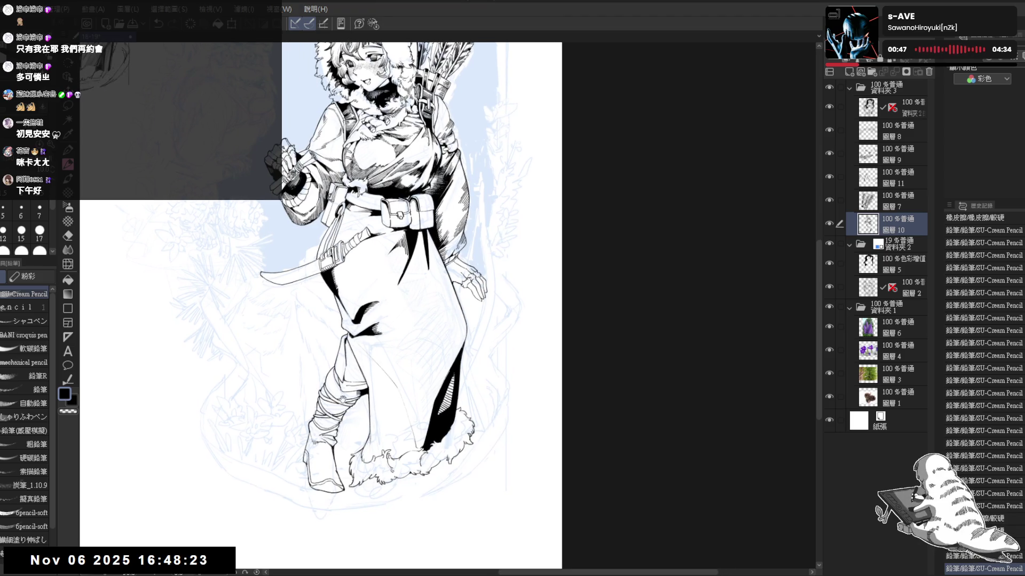
pyautogui.moveTo(389, 402); pyautogui.dragTo(379, 384)
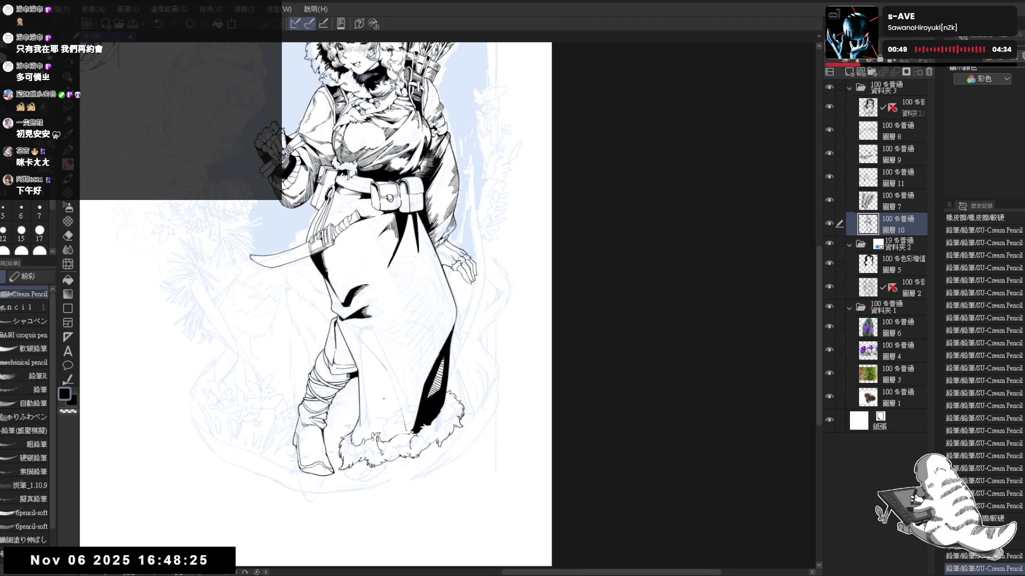
pyautogui.press('e')
pyautogui.moveTo(383, 322)
pyautogui.mouseDown()
pyautogui.moveTo(384, 300)
pyautogui.moveTo(388, 353)
pyautogui.moveTo(422, 411)
pyautogui.mouseUp()
pyautogui.press('h')
pyautogui.click(830, 224)
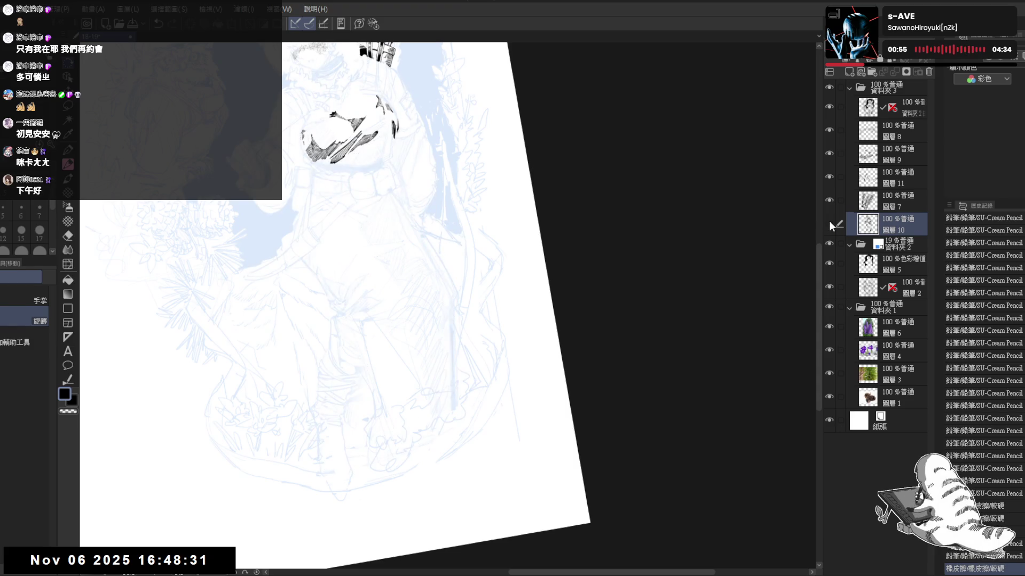
# - Show ink layer 10 again and ink a short line along the coat edge
pyautogui.click(829, 223)
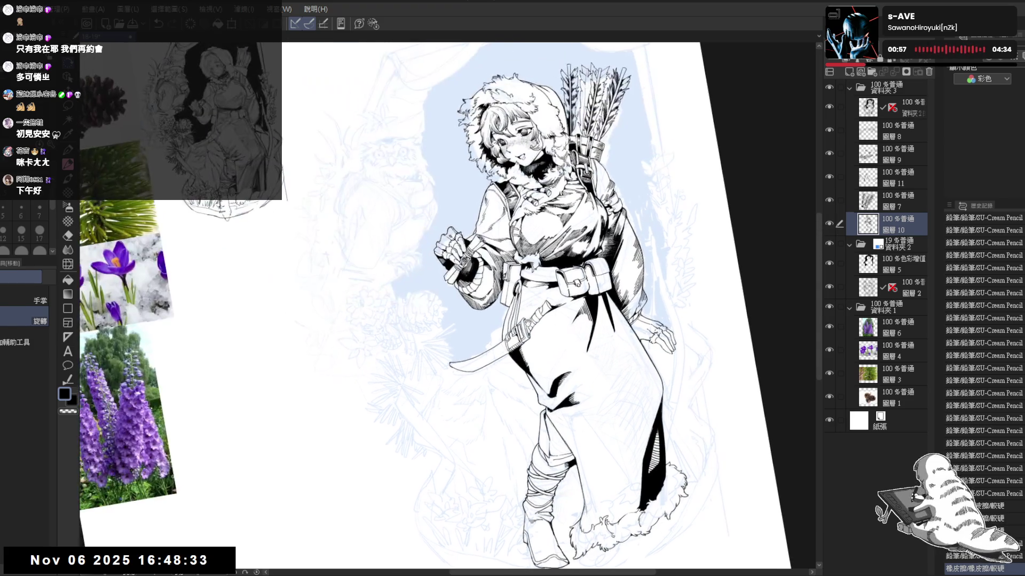
pyautogui.press('p')
pyautogui.moveTo(630, 404)
pyautogui.mouseDown()
pyautogui.moveTo(588, 384)
pyautogui.moveTo(536, 320)
pyautogui.mouseUp()
pyautogui.press('e')
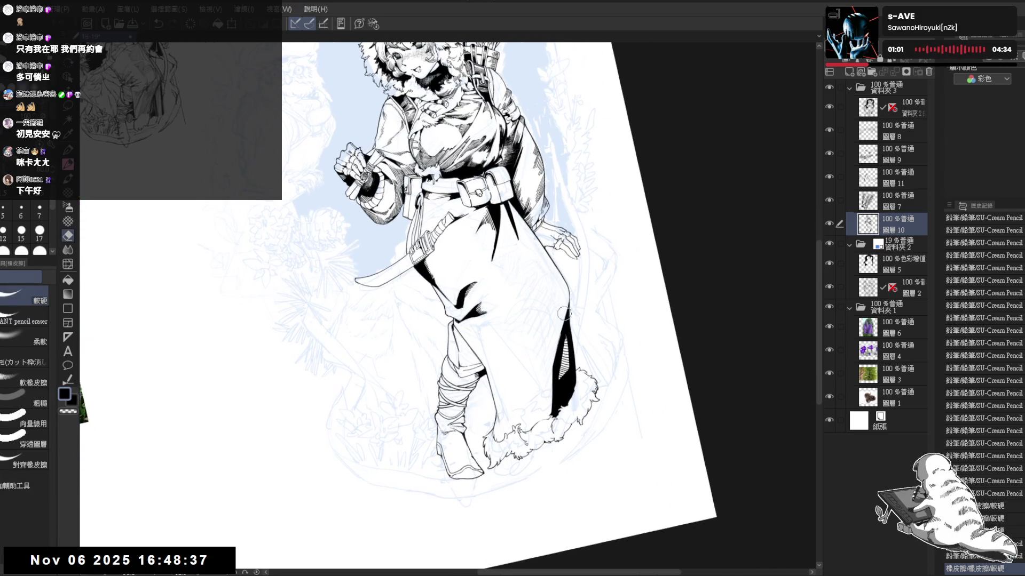
pyautogui.press('p')
pyautogui.moveTo(544, 273); pyautogui.dragTo(542, 267)
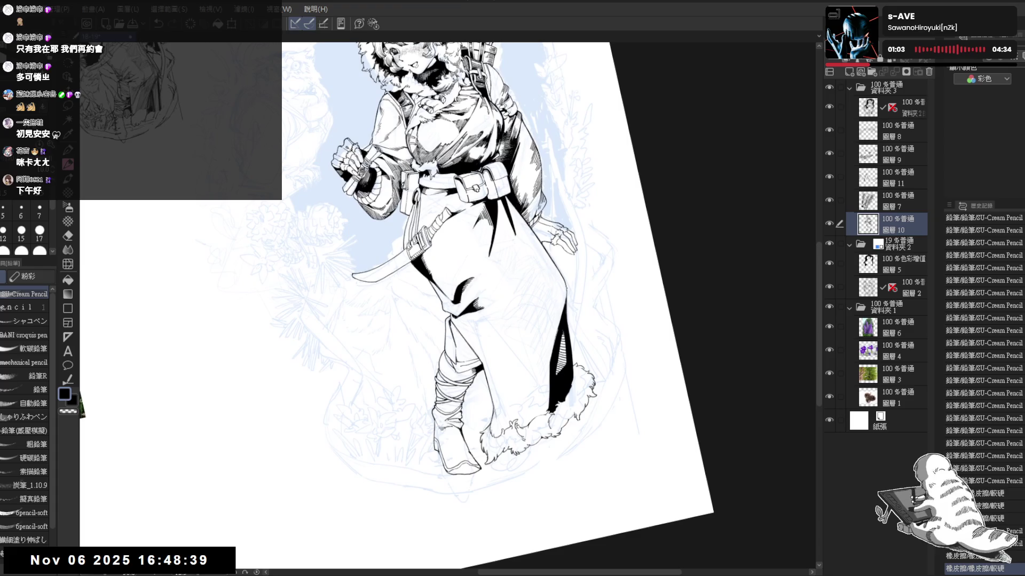
pyautogui.moveTo(558, 318); pyautogui.dragTo(566, 297)
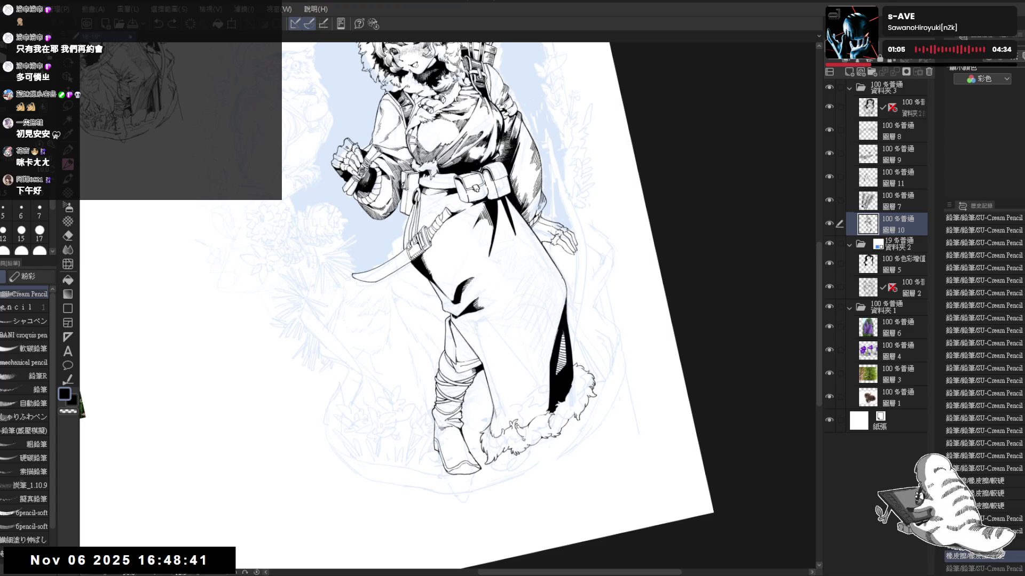
# - Erase parts of the coat's right edge and the black stroke on the lower-right hem
pyautogui.moveTo(504, 357)
pyautogui.mouseDown()
pyautogui.moveTo(532, 319)
pyautogui.moveTo(534, 353)
pyautogui.mouseUp()
pyautogui.press('e')
pyautogui.moveTo(550, 283); pyautogui.dragTo(534, 347)
pyautogui.moveTo(548, 289)
pyautogui.mouseDown()
pyautogui.moveTo(543, 351)
pyautogui.moveTo(508, 395)
pyautogui.mouseUp()
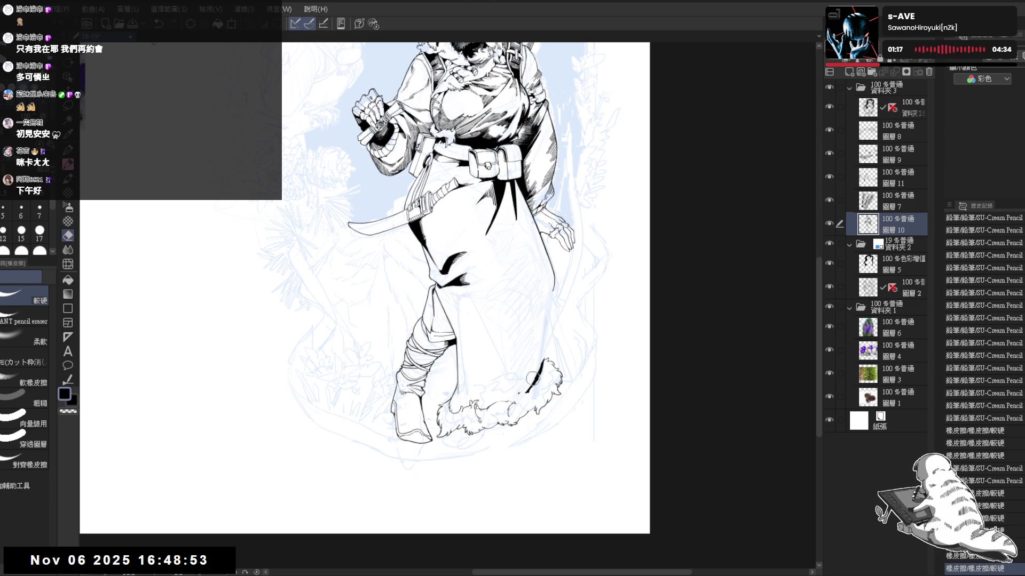
pyautogui.moveTo(532, 380); pyautogui.dragTo(540, 368)
pyautogui.press('p')
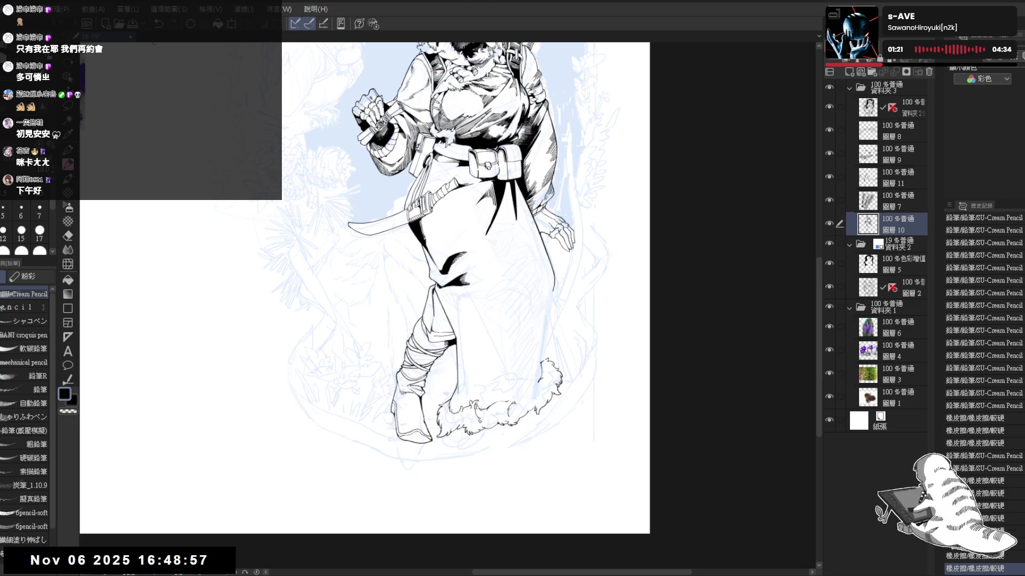
pyautogui.moveTo(539, 380); pyautogui.dragTo(545, 375)
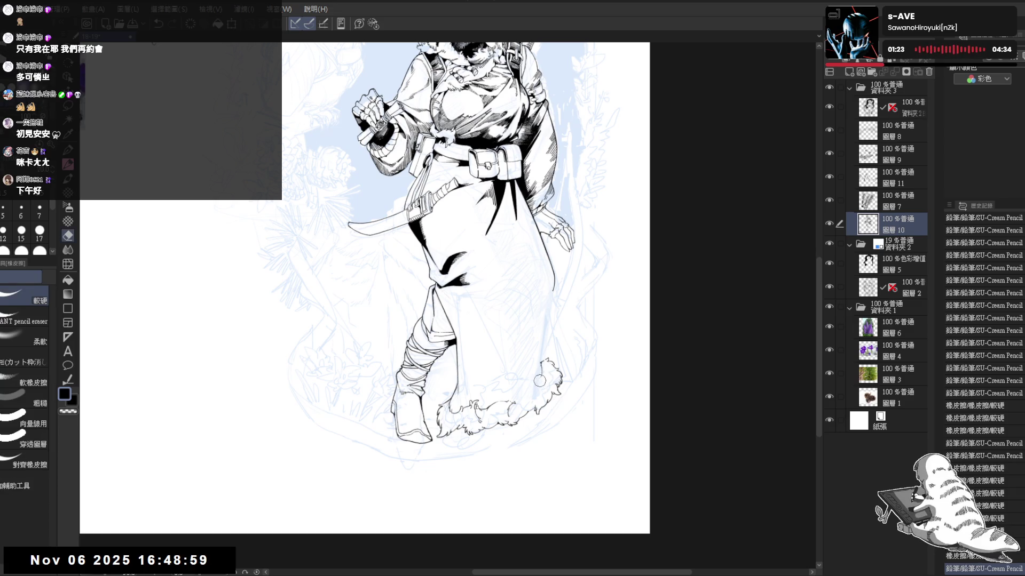
pyautogui.scroll(1, 543, 395)
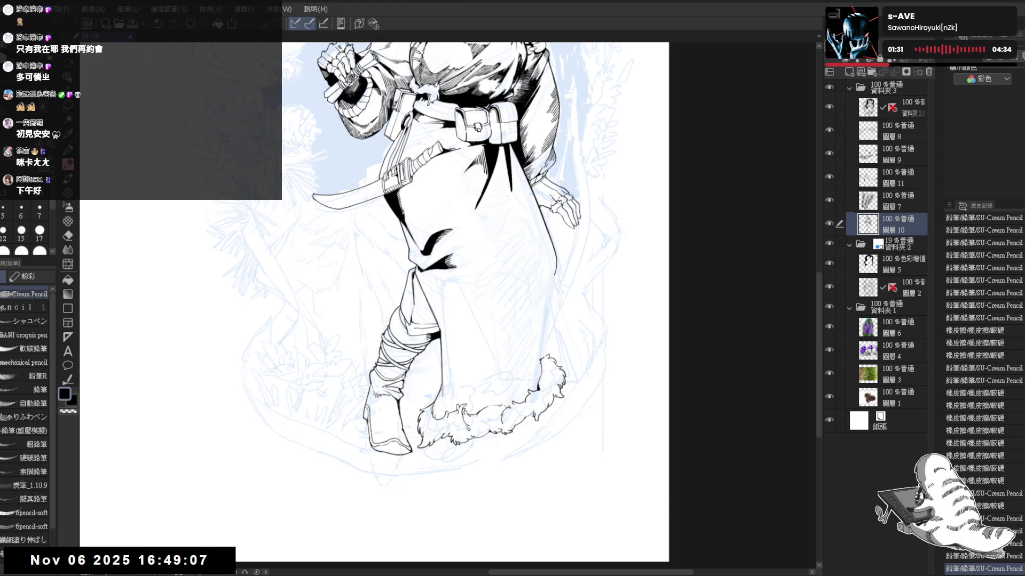
# - Rotate and re-centre the view on the lower figure for comfortable inking
pyautogui.press('e')
pyautogui.press('p')
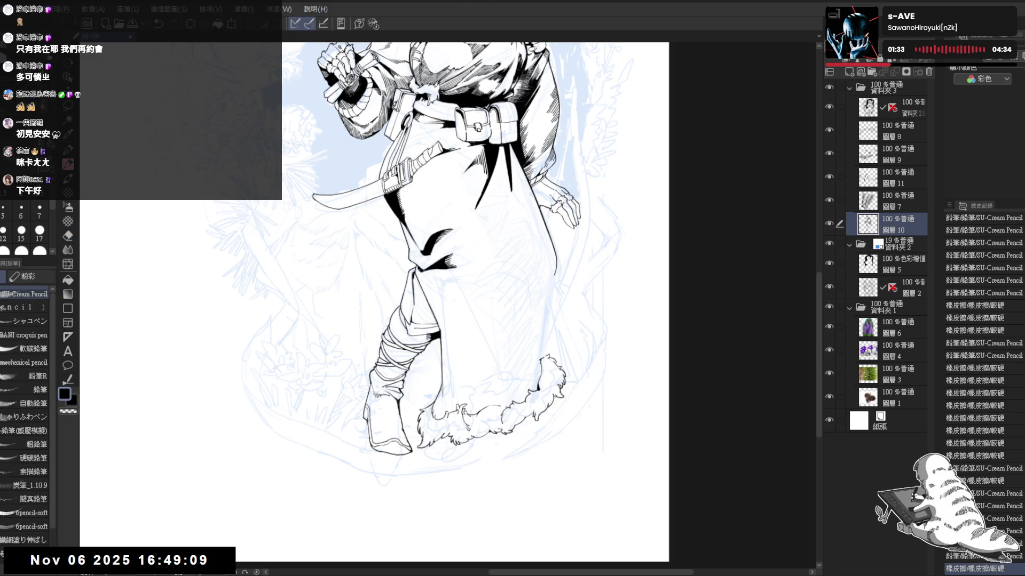
pyautogui.scroll(-1, 528, 457)
pyautogui.moveTo(521, 491); pyautogui.dragTo(457, 439)
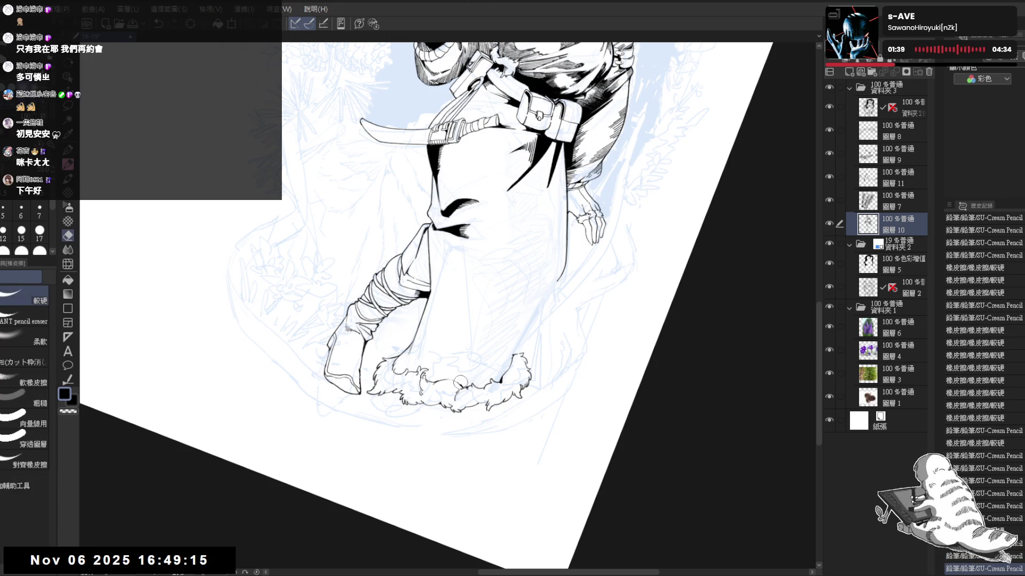
pyautogui.moveTo(460, 381); pyautogui.dragTo(487, 283)
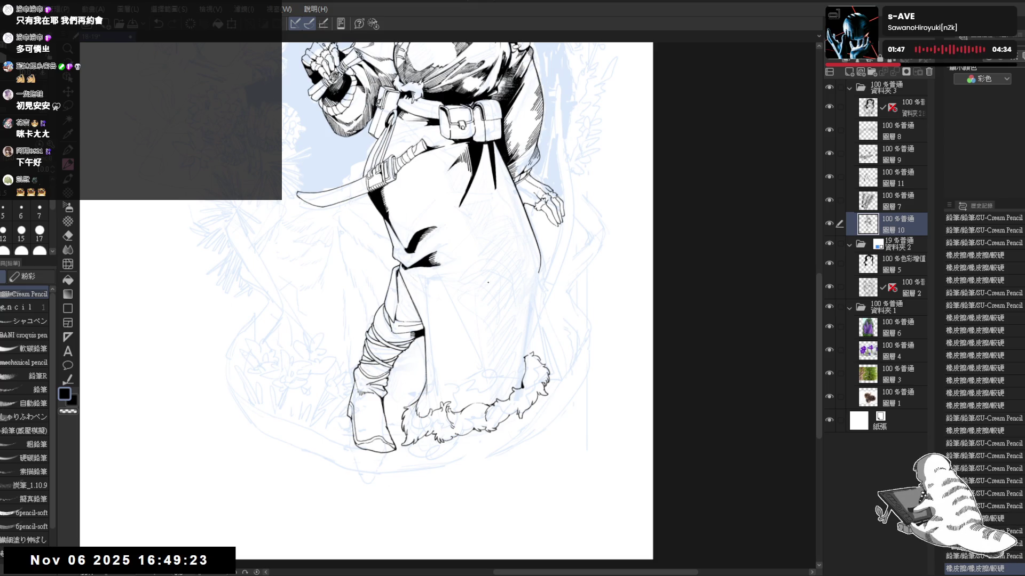
pyautogui.moveTo(453, 286)
pyautogui.mouseDown()
pyautogui.moveTo(406, 281)
pyautogui.moveTo(425, 448)
pyautogui.mouseUp()
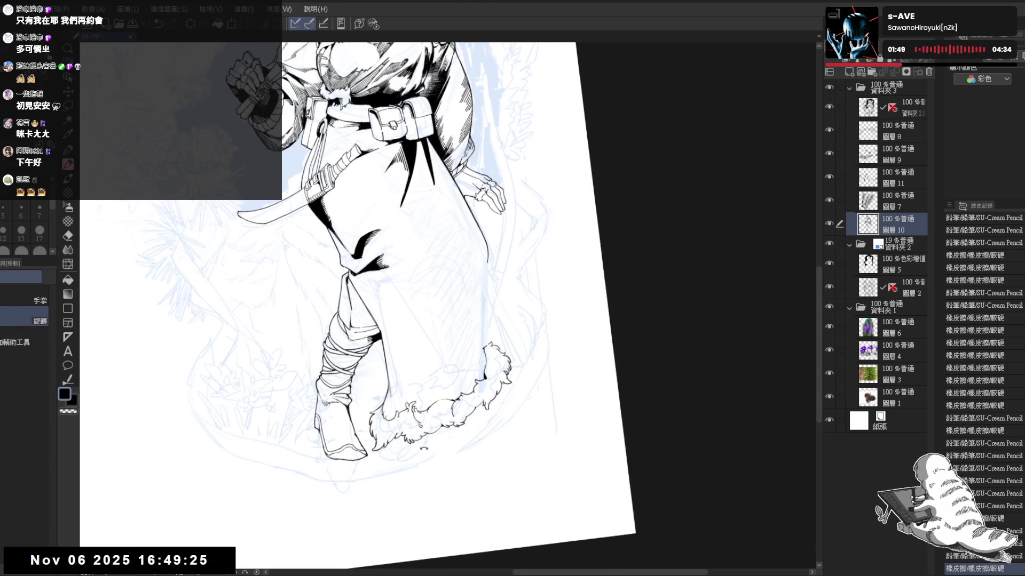
pyautogui.moveTo(479, 348); pyautogui.dragTo(463, 350)
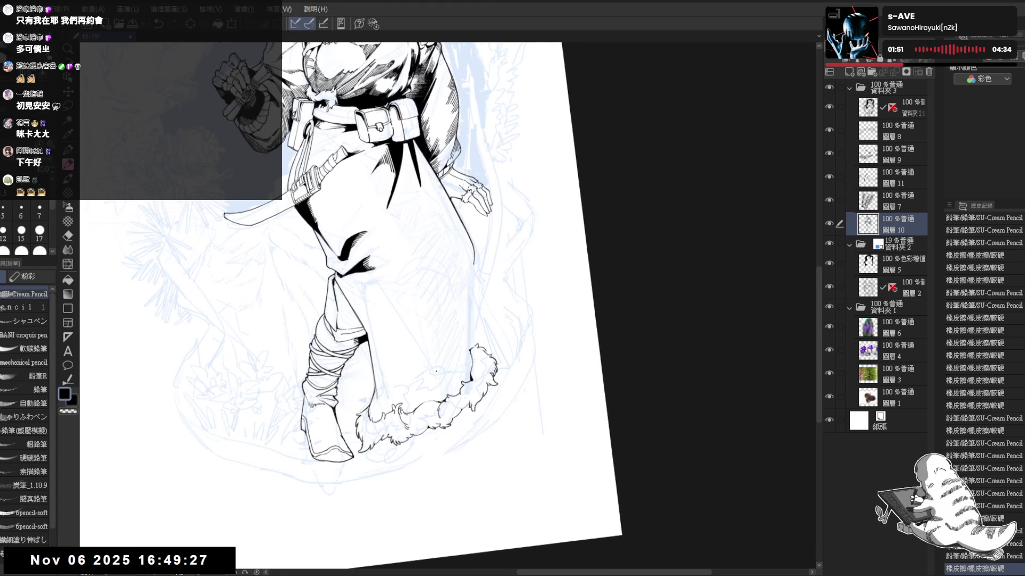
pyautogui.moveTo(411, 273)
pyautogui.mouseDown()
pyautogui.moveTo(432, 308)
pyautogui.moveTo(455, 225)
pyautogui.mouseUp()
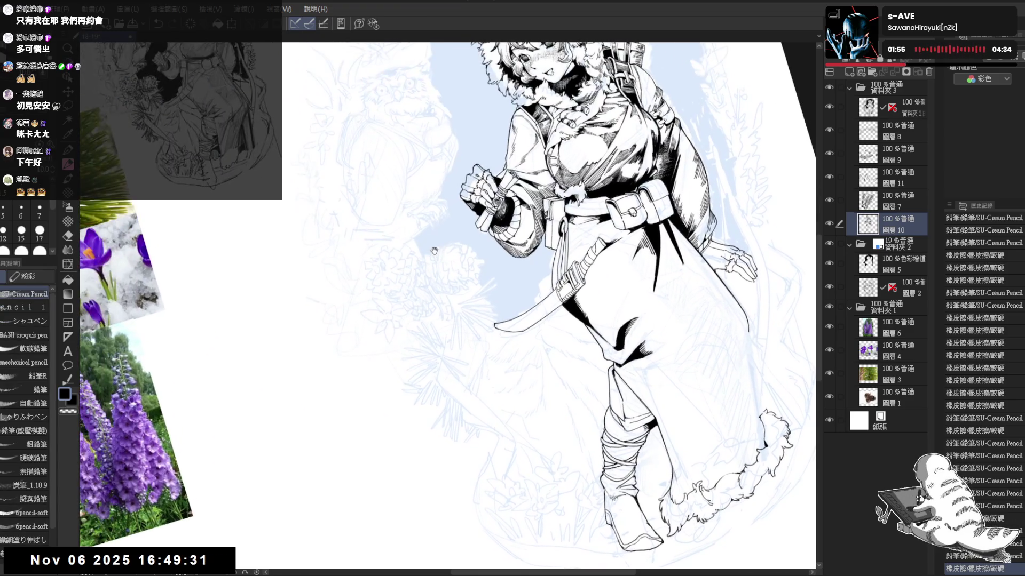
# - Erase stray lines around the leg area
pyautogui.moveTo(616, 336)
pyautogui.mouseDown()
pyautogui.moveTo(579, 341)
pyautogui.moveTo(547, 425)
pyautogui.moveTo(415, 349)
pyautogui.moveTo(432, 362)
pyautogui.mouseUp()
pyautogui.press('e')
pyautogui.moveTo(458, 415); pyautogui.dragTo(406, 299)
pyautogui.press('p')
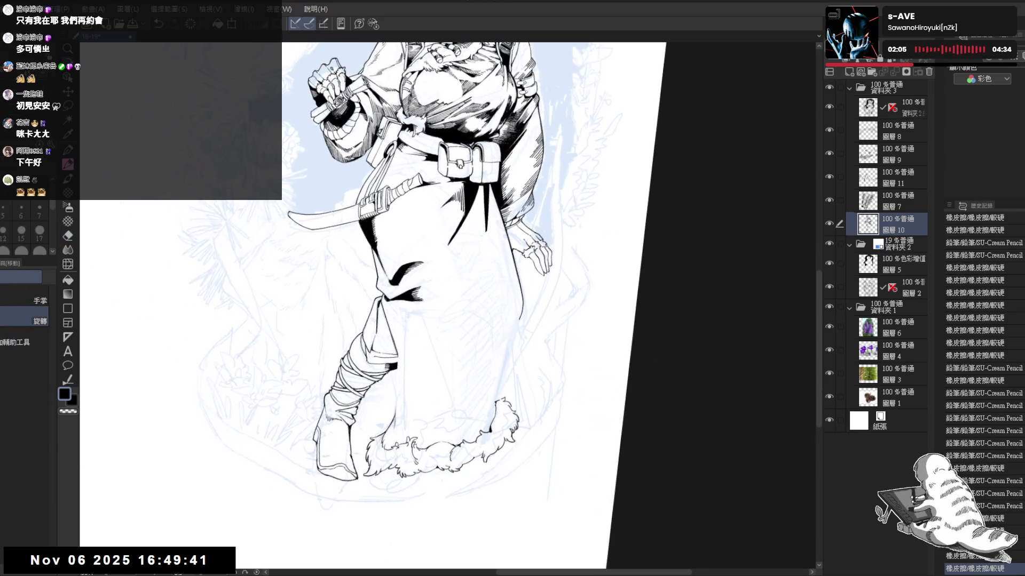
pyautogui.press('e')
pyautogui.moveTo(406, 435)
pyautogui.mouseDown()
pyautogui.moveTo(388, 398)
pyautogui.moveTo(434, 437)
pyautogui.mouseUp()
pyautogui.press('p')
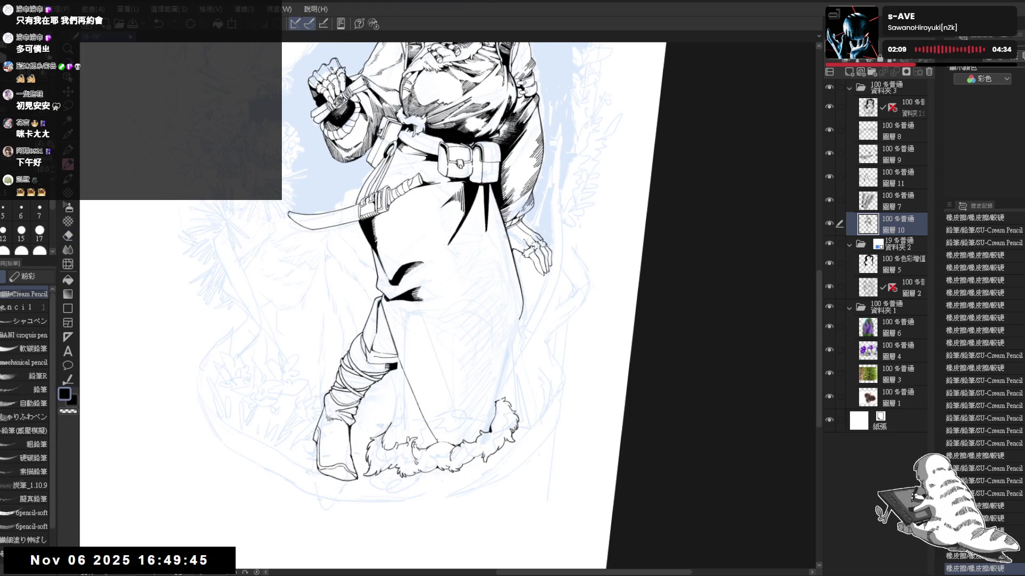
# - Add a short dark accent stroke on the coat edge
pyautogui.moveTo(427, 320); pyautogui.dragTo(406, 299)
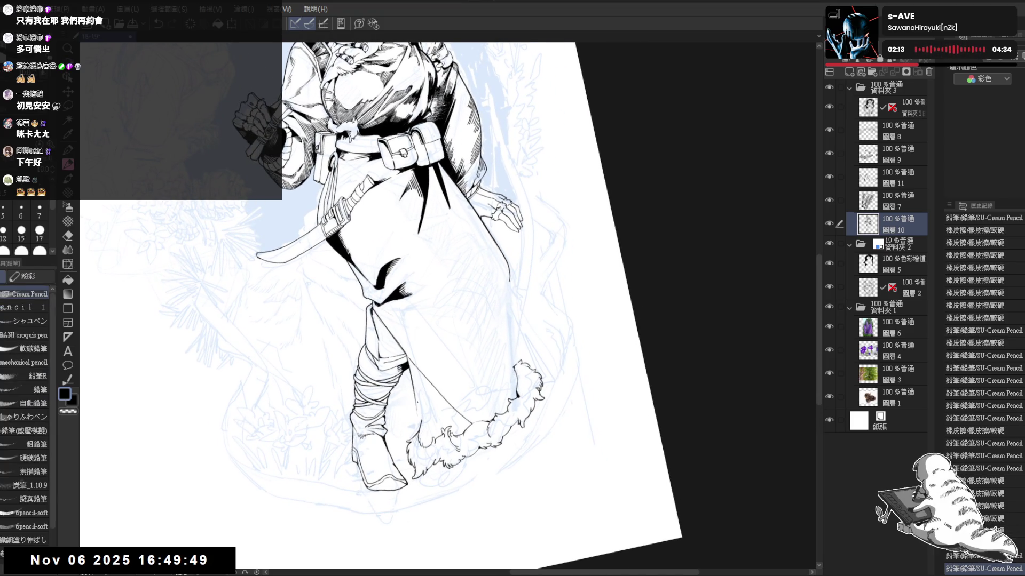
pyautogui.hotkey('ctrl', 'z')
pyautogui.moveTo(411, 385); pyautogui.dragTo(420, 429)
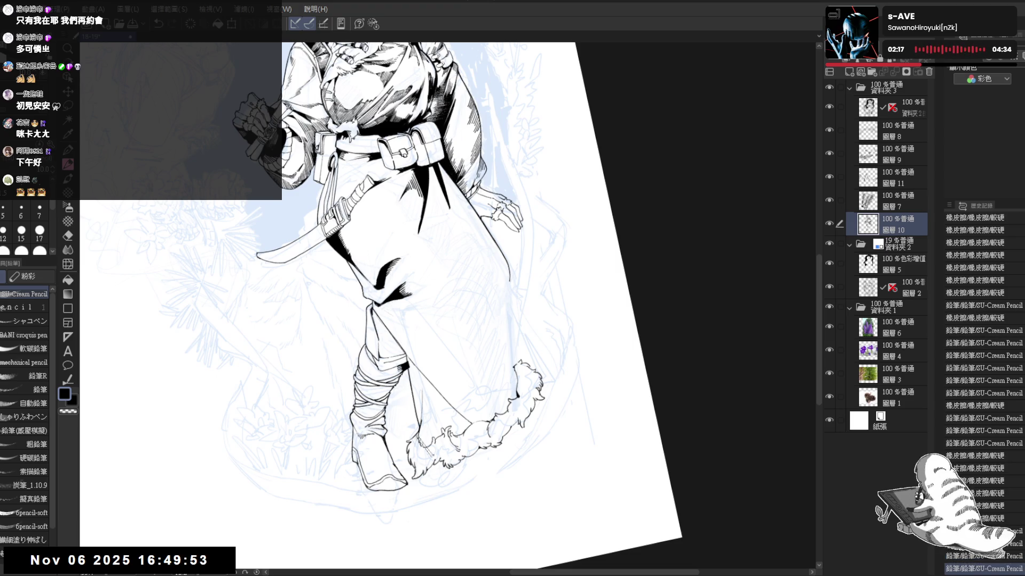
pyautogui.hotkey('ctrl', '@')
pyautogui.scroll(2, 452, 301)
pyautogui.scroll(2, 452, 301)
# - Reframe the figure to show the head and arrows, then erase lines near the bottom fur
pyautogui.hotkey('ctrl', '-')
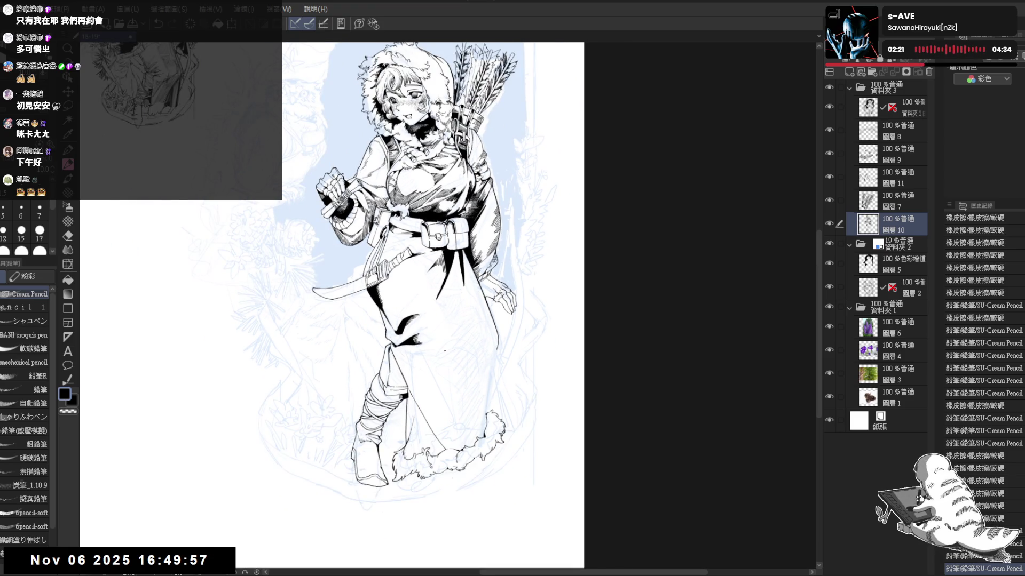
pyautogui.hotkey('ctrl', '+')
pyautogui.moveTo(395, 411); pyautogui.dragTo(411, 386)
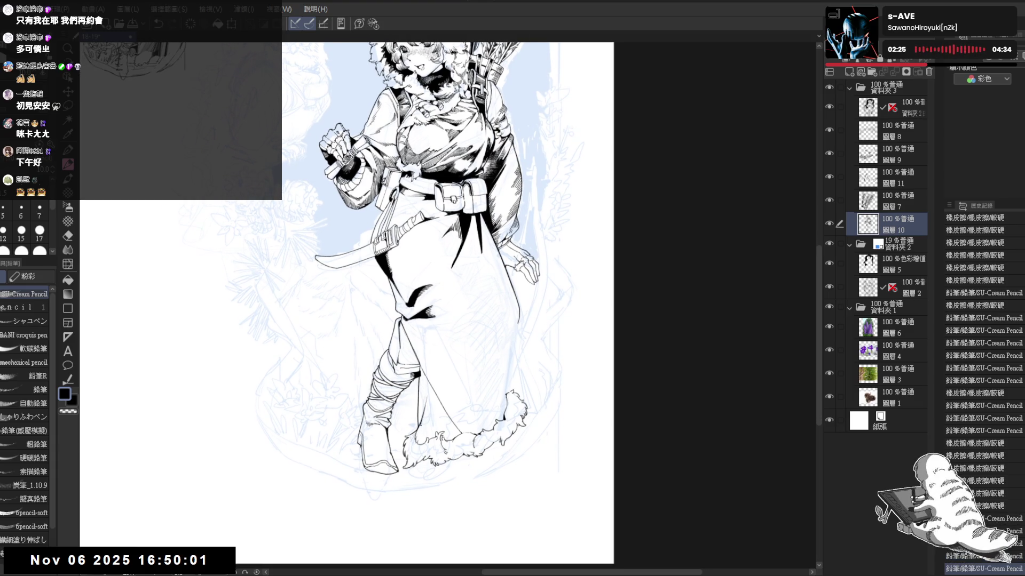
pyautogui.hotkey('ctrl', '-')
pyautogui.moveTo(488, 372); pyautogui.dragTo(527, 389)
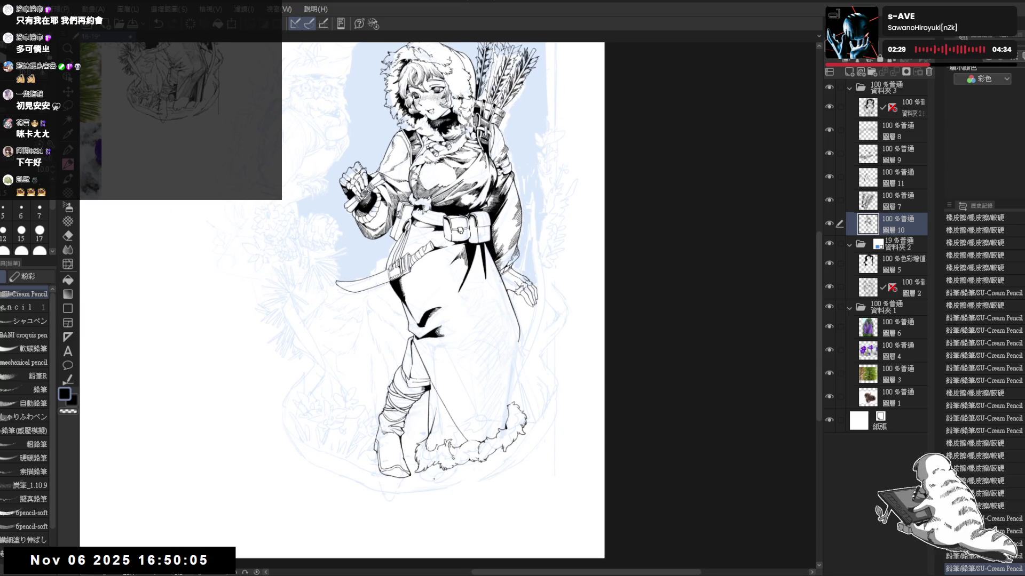
pyautogui.hotkey('ctrl', '+')
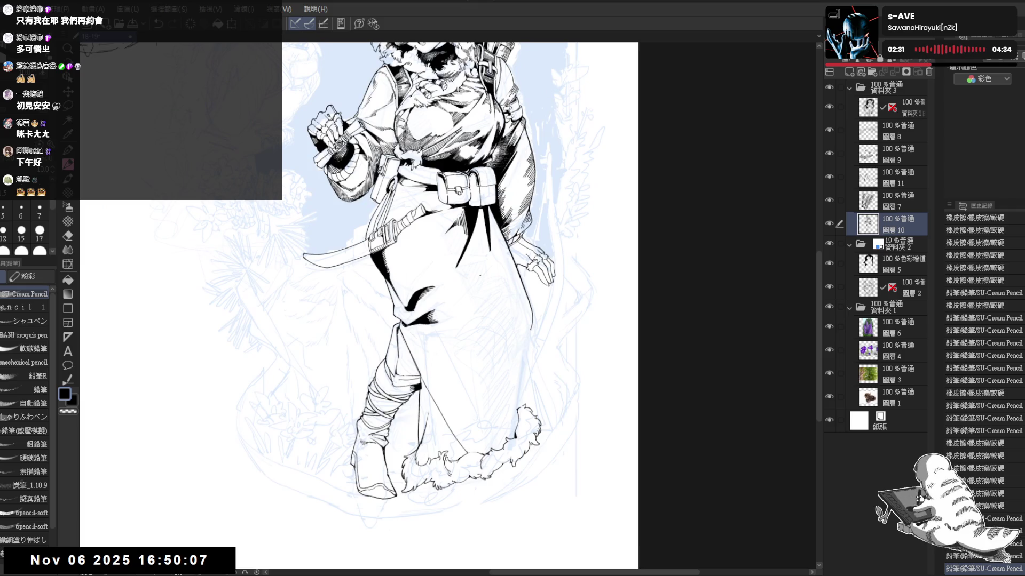
pyautogui.hotkey('ctrl', '-')
pyautogui.moveTo(576, 368)
pyautogui.mouseDown()
pyautogui.moveTo(529, 383)
pyautogui.moveTo(536, 451)
pyautogui.moveTo(523, 463)
pyautogui.mouseUp()
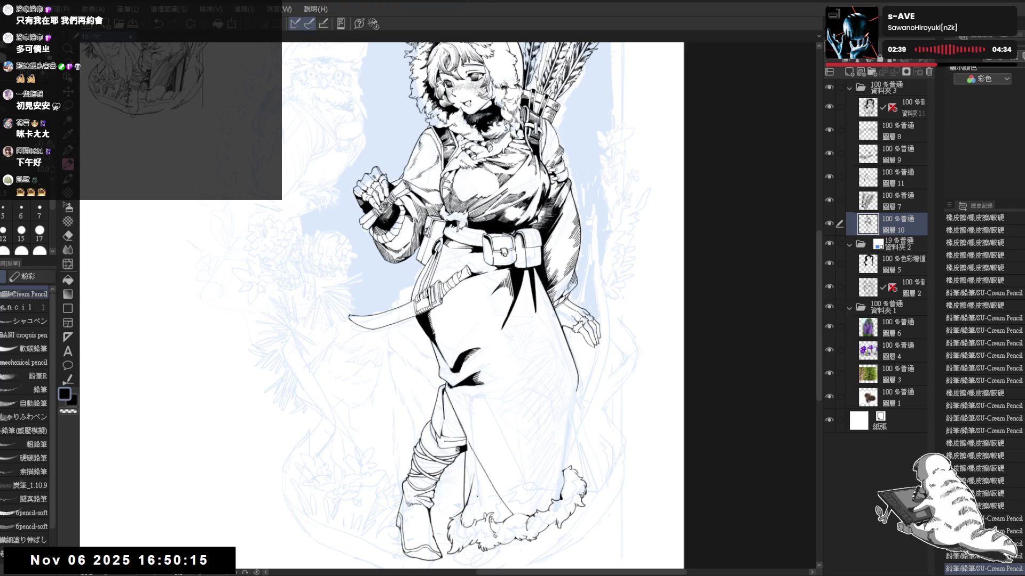
pyautogui.press('e')
pyautogui.moveTo(480, 473); pyautogui.dragTo(443, 519)
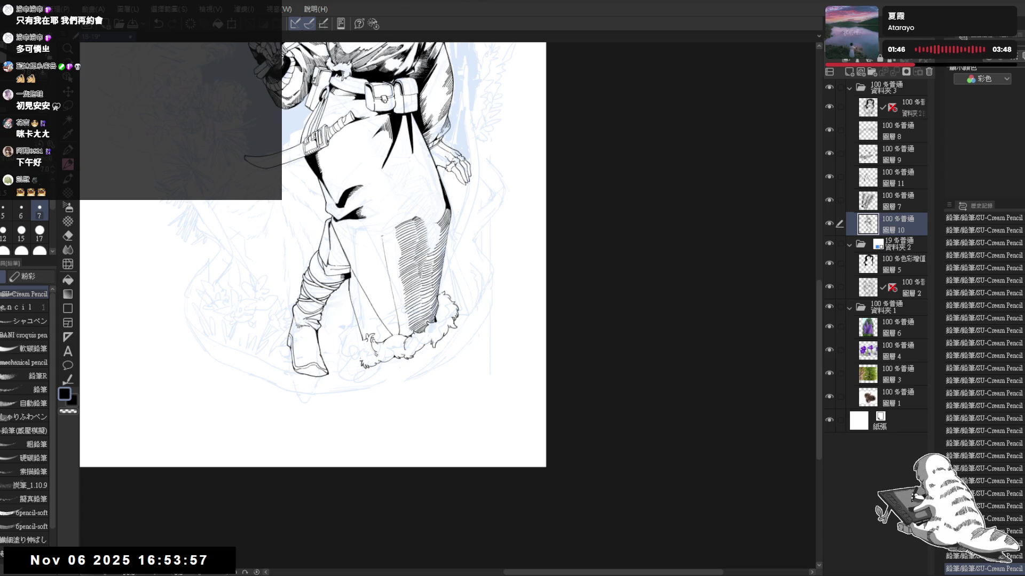
# - Zoom in and erase the thin diagonal line crossing the skirt hatching
pyautogui.scroll(2, 326, 284)
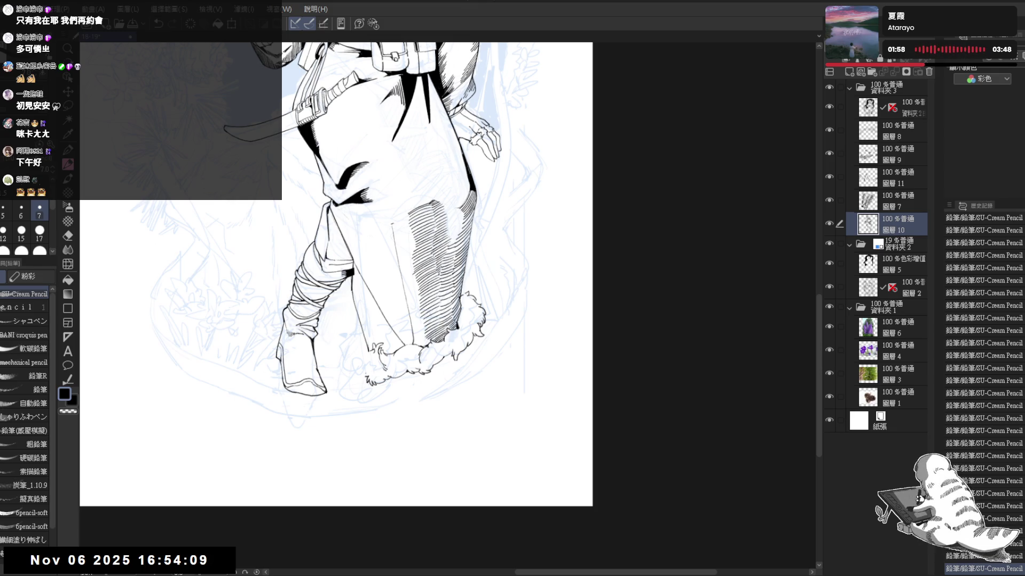
pyautogui.hotkey('ctrl', '+')
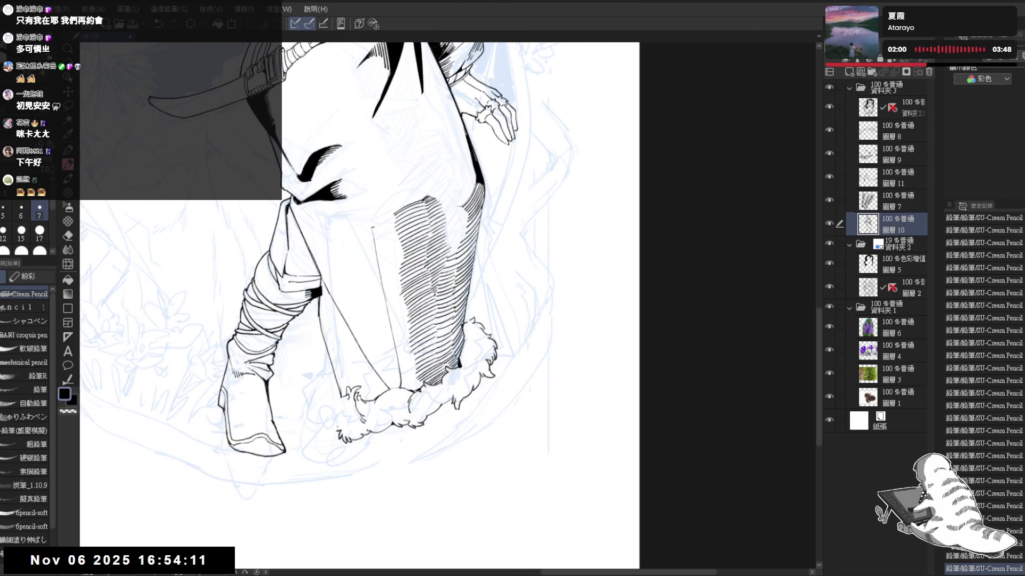
pyautogui.press('e')
pyautogui.press('-')
pyautogui.press('-')
pyautogui.moveTo(350, 291)
pyautogui.mouseDown()
pyautogui.moveTo(464, 403)
pyautogui.moveTo(453, 387)
pyautogui.mouseUp()
# - Add short pencil hatch strokes along the left edge of the hatching
pyautogui.press('-')
pyautogui.press('p')
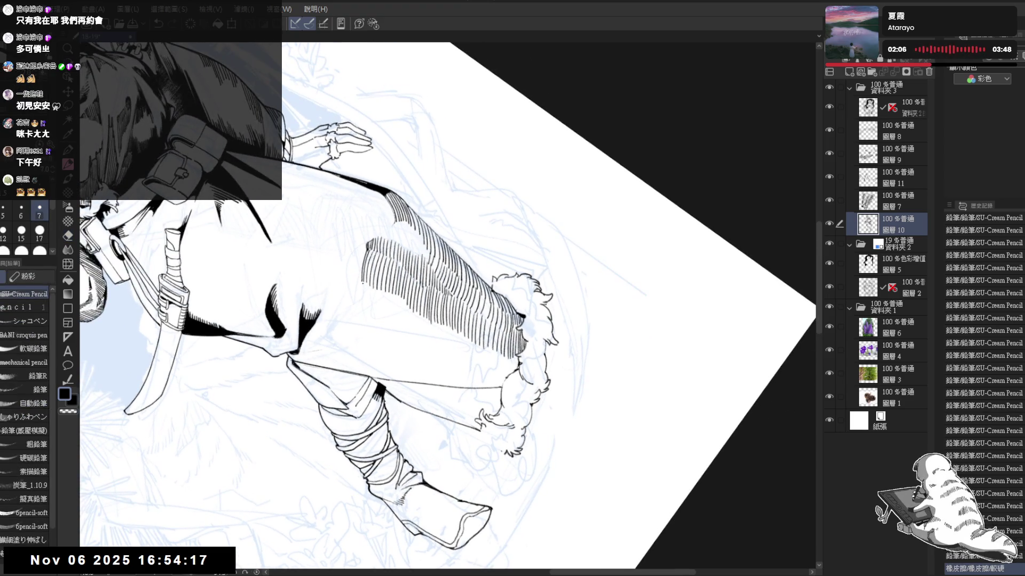
pyautogui.moveTo(360, 287)
pyautogui.mouseDown()
pyautogui.moveTo(356, 303)
pyautogui.moveTo(366, 318)
pyautogui.moveTo(373, 305)
pyautogui.moveTo(371, 333)
pyautogui.mouseUp()
pyautogui.moveTo(386, 299); pyautogui.dragTo(376, 335)
pyautogui.moveTo(390, 296)
pyautogui.mouseDown()
pyautogui.moveTo(379, 335)
pyautogui.moveTo(394, 322)
pyautogui.moveTo(399, 338)
pyautogui.moveTo(427, 333)
pyautogui.mouseUp()
# - Add a few more short hatch strokes to the skirt panel at a tilted view
pyautogui.hotkey('ctrl', '0')
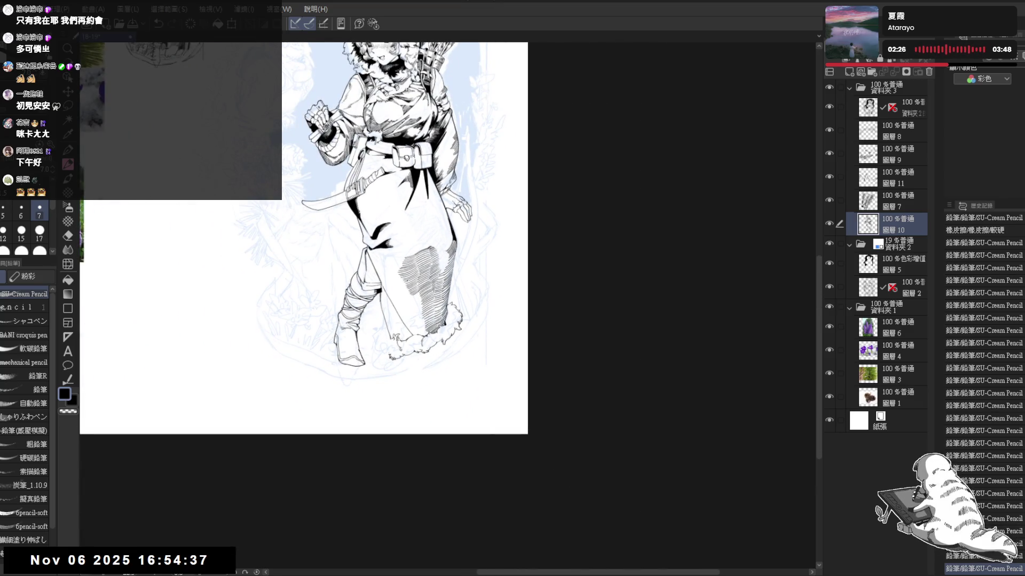
pyautogui.scroll(2, 398, 281)
pyautogui.press('-')
pyautogui.press('-')
pyautogui.press('-')
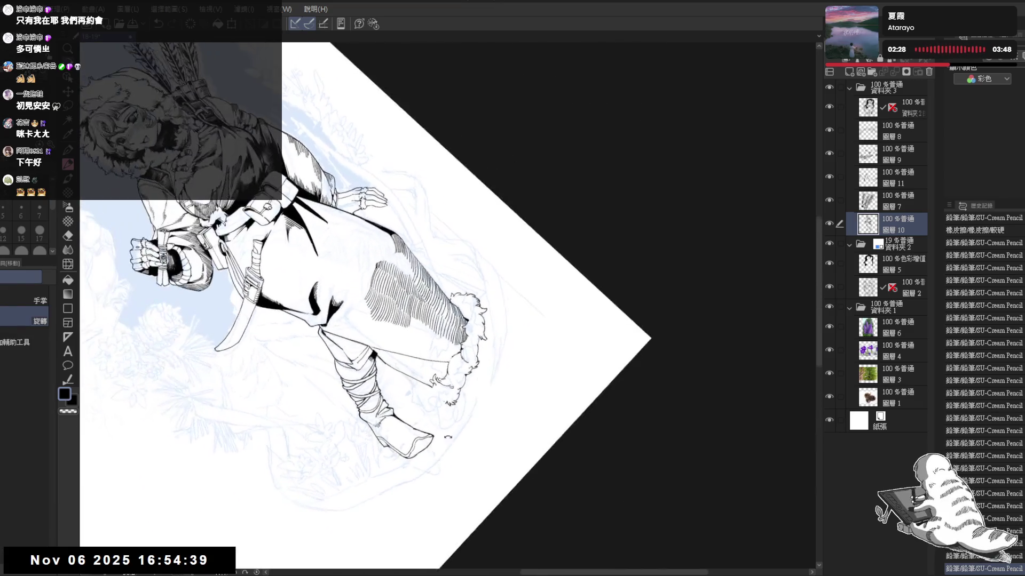
pyautogui.moveTo(419, 321)
pyautogui.mouseDown()
pyautogui.moveTo(411, 331)
pyautogui.moveTo(438, 352)
pyautogui.mouseUp()
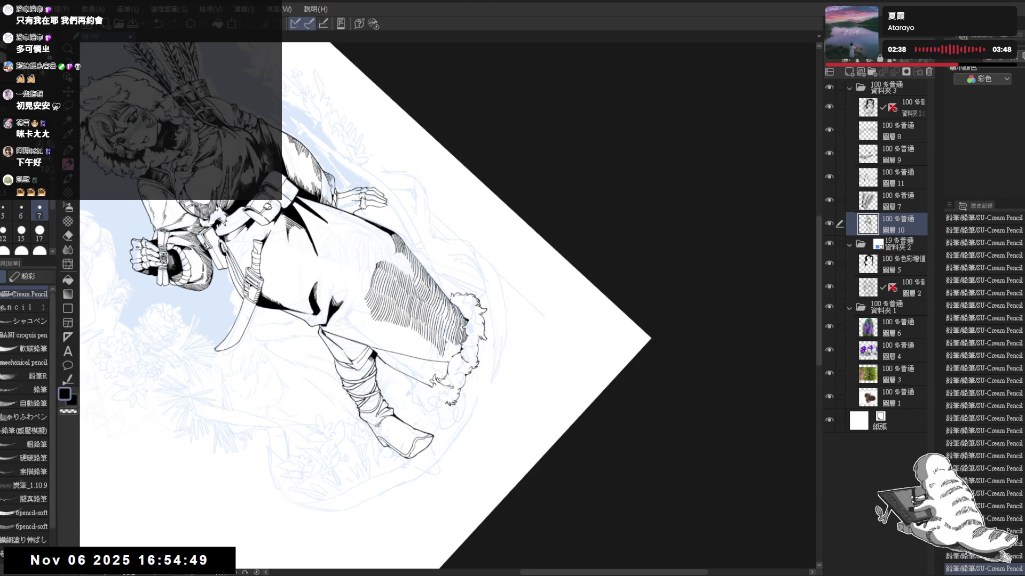
pyautogui.moveTo(451, 350); pyautogui.dragTo(452, 358)
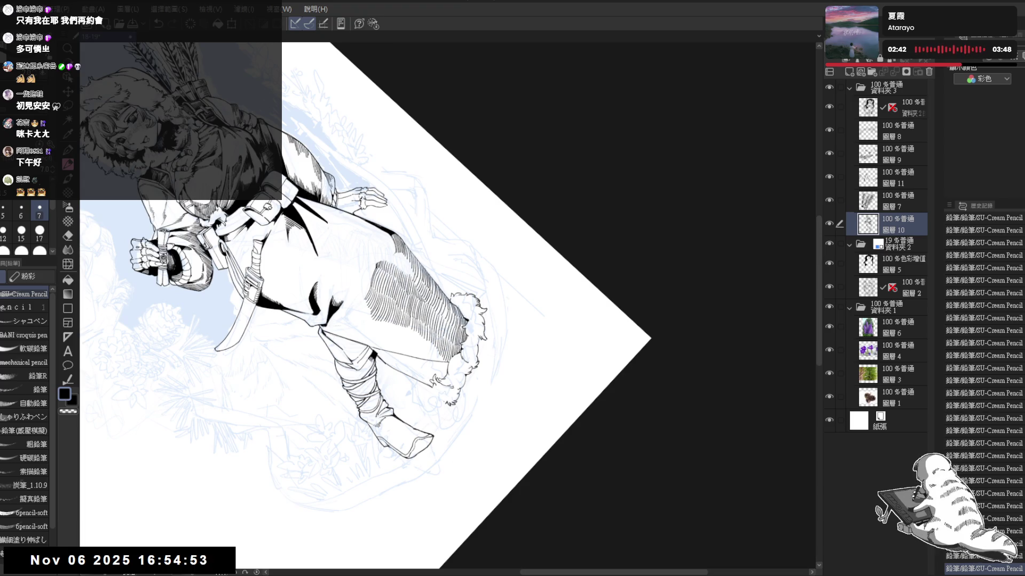
# - Hide the blue sketch by turning off Folder 2's visibility
pyautogui.hotkey('ctrl', '@')
pyautogui.click(829, 243)
pyautogui.moveTo(449, 347)
pyautogui.mouseDown()
pyautogui.moveTo(425, 354)
pyautogui.moveTo(429, 310)
pyautogui.mouseUp()
# - Add a run of pencil hatching across the skirt panel
pyautogui.press('e')
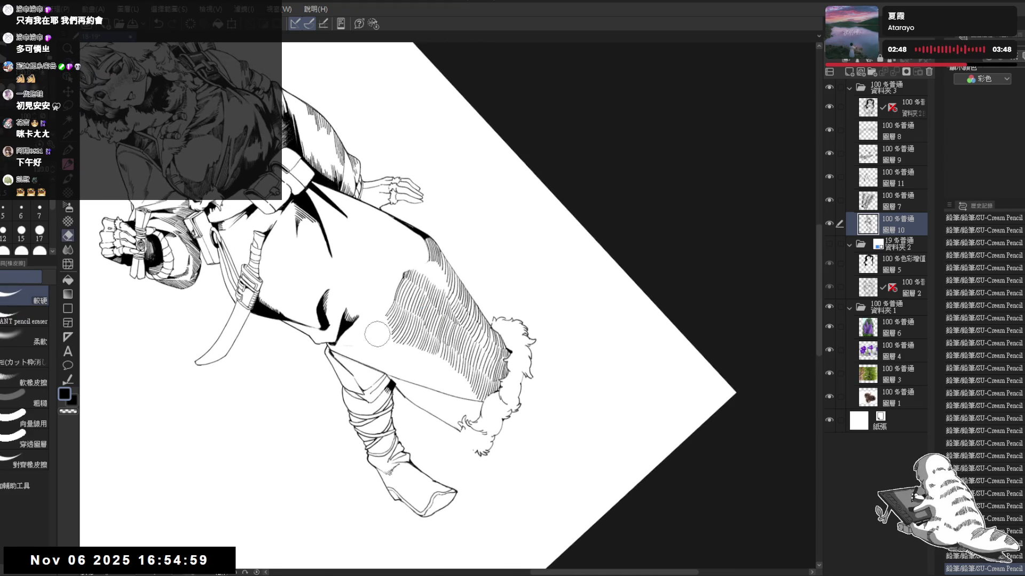
pyautogui.moveTo(377, 332); pyautogui.dragTo(369, 299)
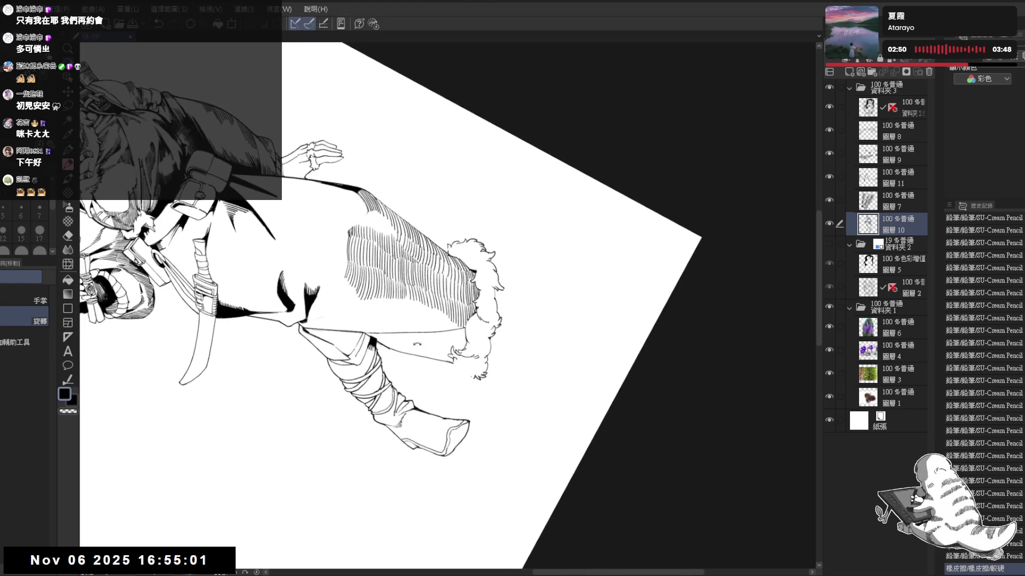
pyautogui.press('p')
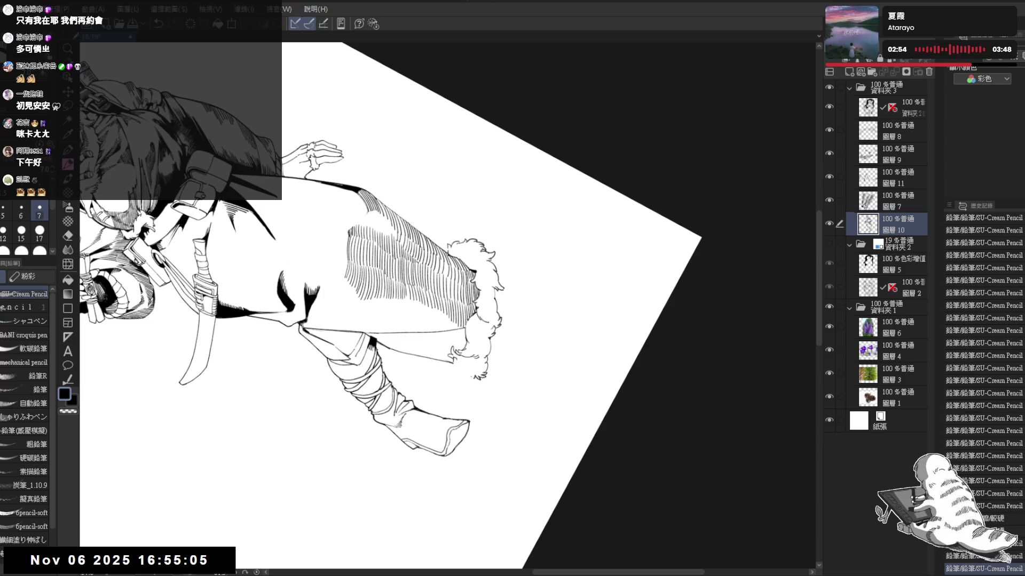
pyautogui.moveTo(315, 322); pyautogui.dragTo(364, 333)
pyautogui.scroll(2, 316, 324)
# - Shrink the pencil from size 7 to 6 and add short vertical hatch strokes
pyautogui.press('[')
pyautogui.moveTo(367, 317)
pyautogui.mouseDown()
pyautogui.moveTo(368, 335)
pyautogui.moveTo(395, 336)
pyautogui.mouseUp()
pyautogui.moveTo(400, 301); pyautogui.dragTo(400, 312)
pyautogui.moveTo(398, 311); pyautogui.dragTo(398, 338)
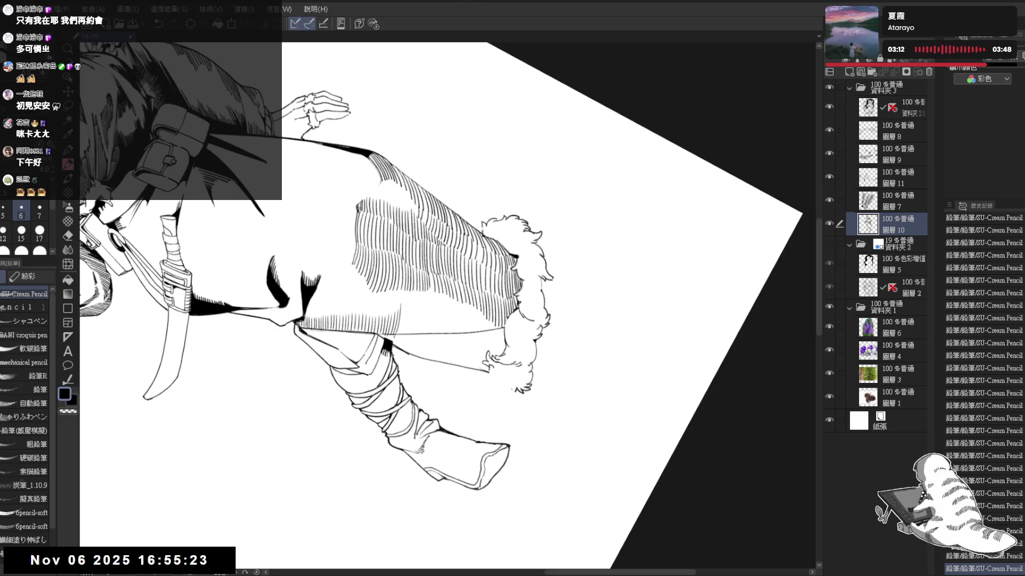
# - Reframe the figure and add another short hatch stroke higher on the skirt
pyautogui.hotkey('ctrl', '0')
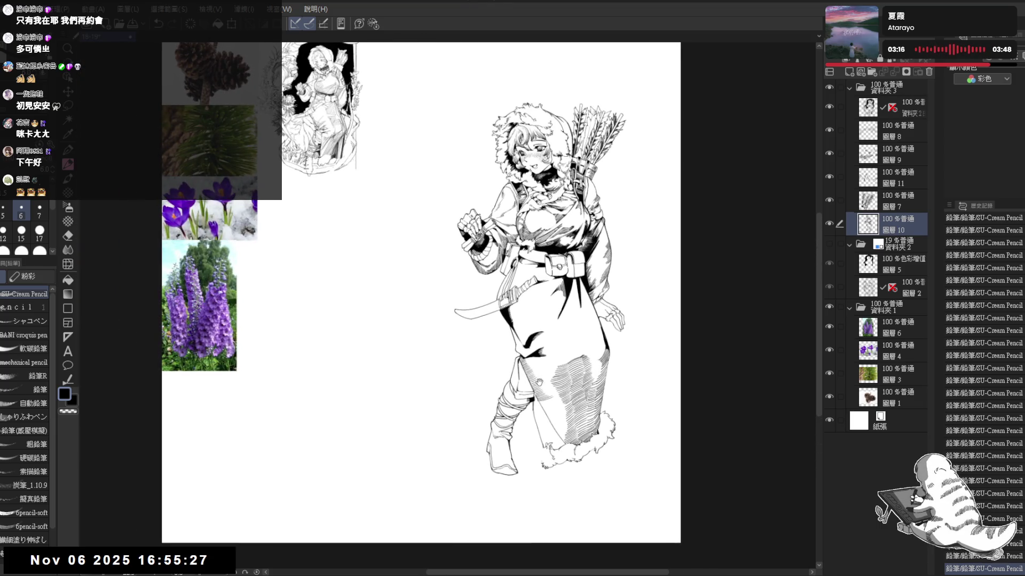
pyautogui.moveTo(544, 383)
pyautogui.mouseDown()
pyautogui.moveTo(386, 290)
pyautogui.moveTo(407, 329)
pyautogui.moveTo(406, 309)
pyautogui.mouseUp()
pyautogui.scroll(1, 385, 289)
pyautogui.scroll(2, 406, 329)
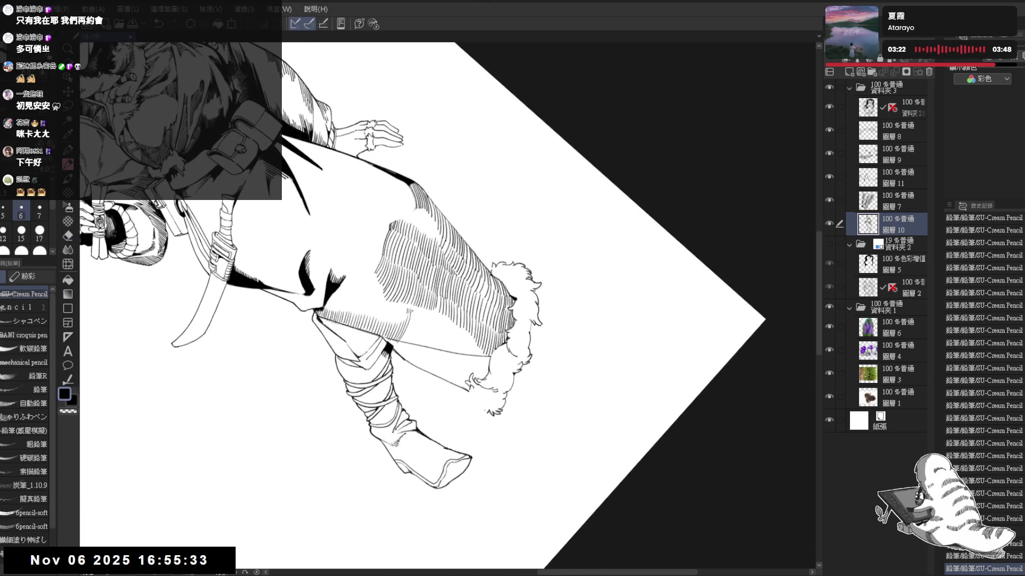
pyautogui.moveTo(418, 315)
pyautogui.mouseDown()
pyautogui.moveTo(430, 334)
pyautogui.moveTo(479, 357)
pyautogui.mouseUp()
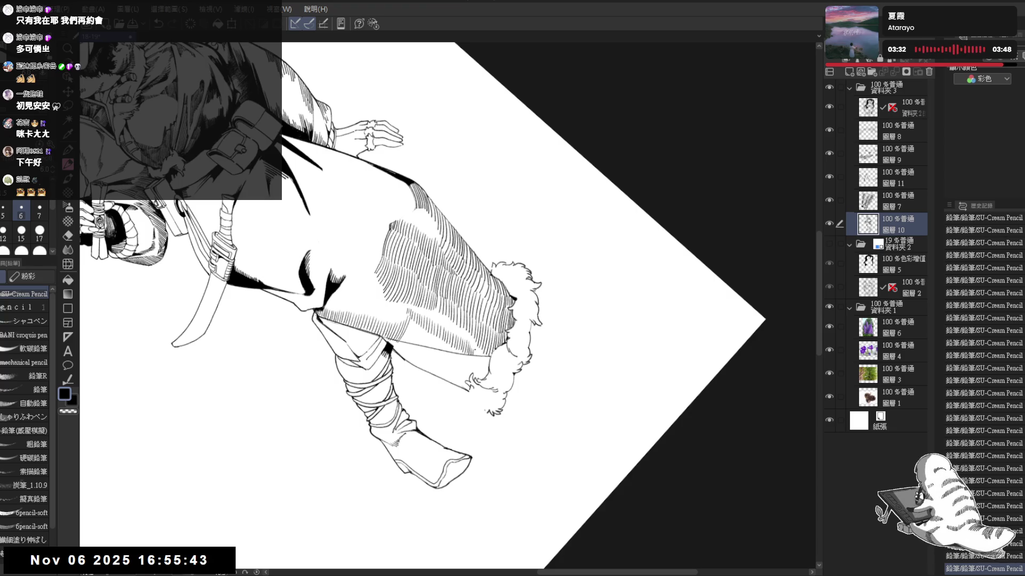
pyautogui.hotkey('ctrl', '@')
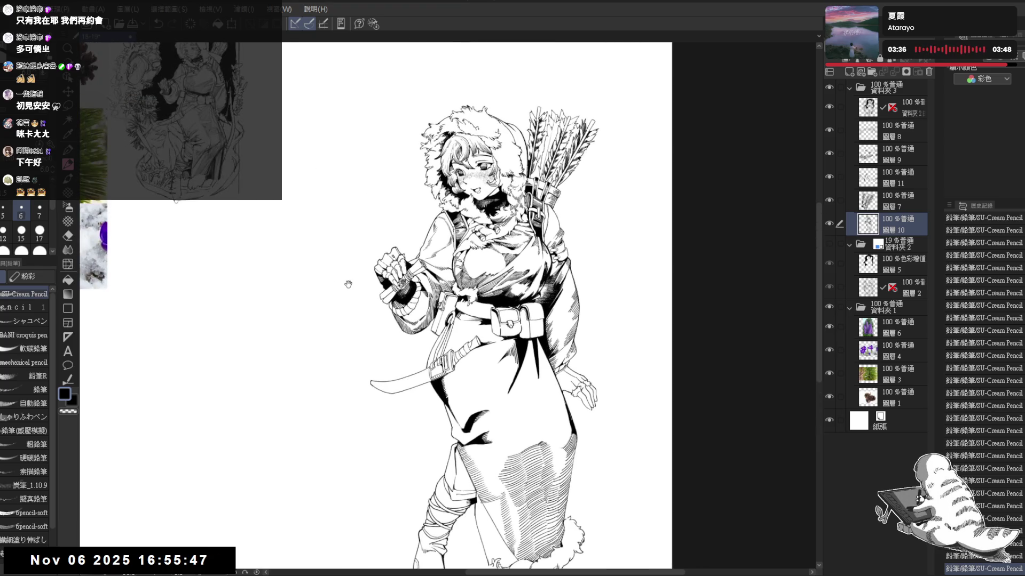
# - Rotate the canvas back and forth to angle the lower figure for hatching
pyautogui.moveTo(423, 394)
pyautogui.mouseDown()
pyautogui.moveTo(279, 204)
pyautogui.moveTo(373, 277)
pyautogui.moveTo(381, 262)
pyautogui.mouseUp()
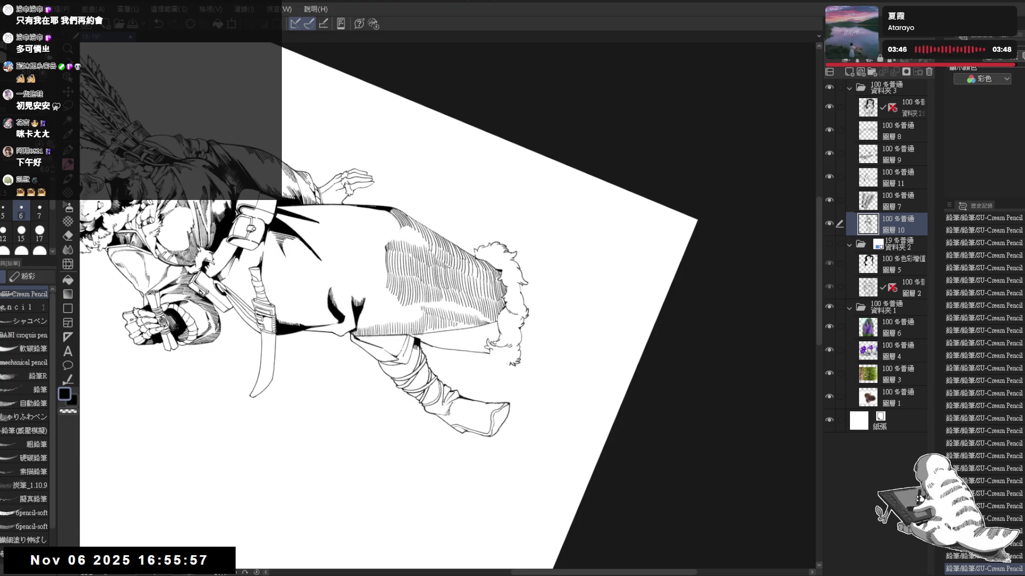
pyautogui.press('e')
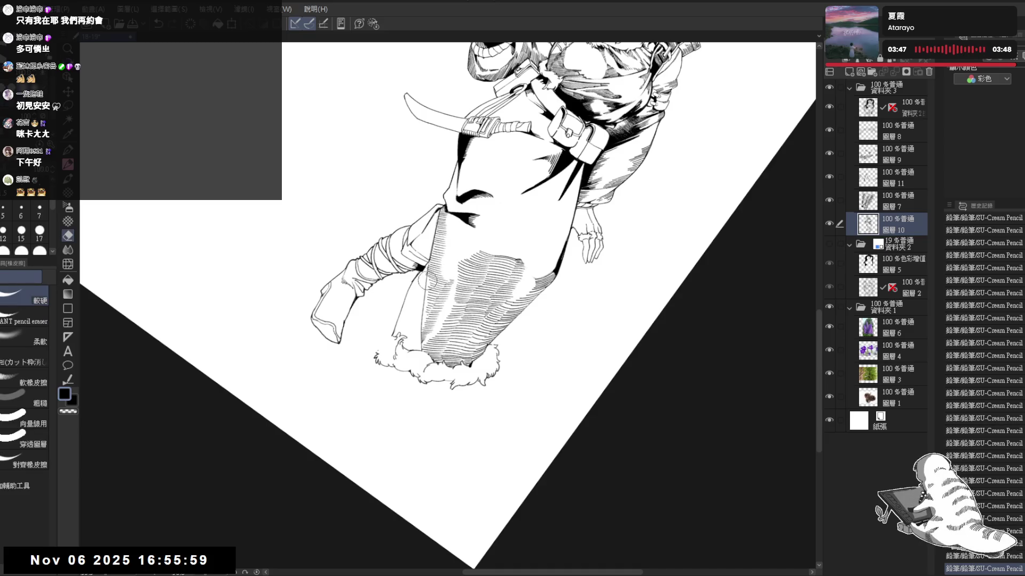
pyautogui.press('r')
pyautogui.moveTo(421, 314); pyautogui.dragTo(555, 389)
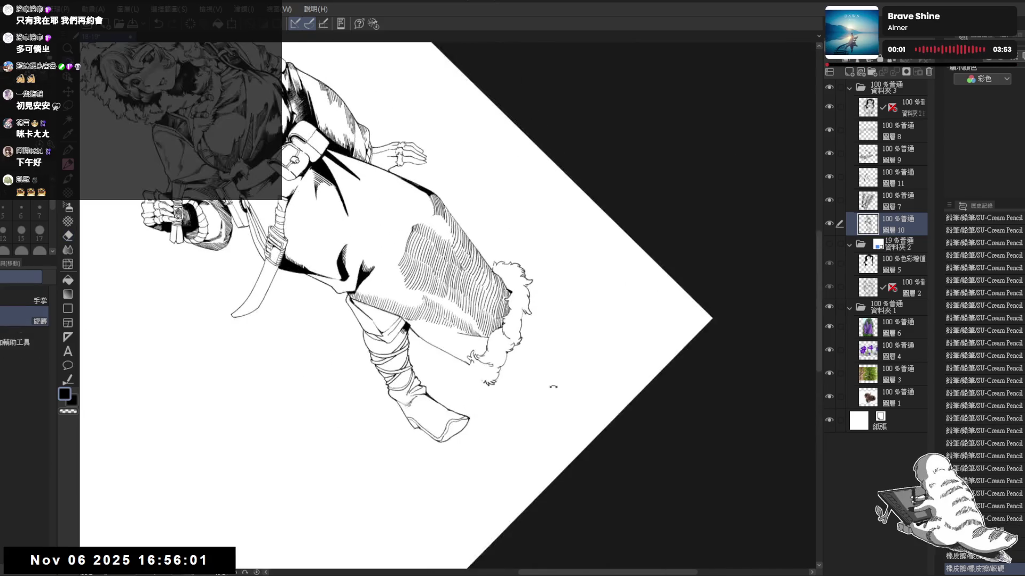
pyautogui.press('p')
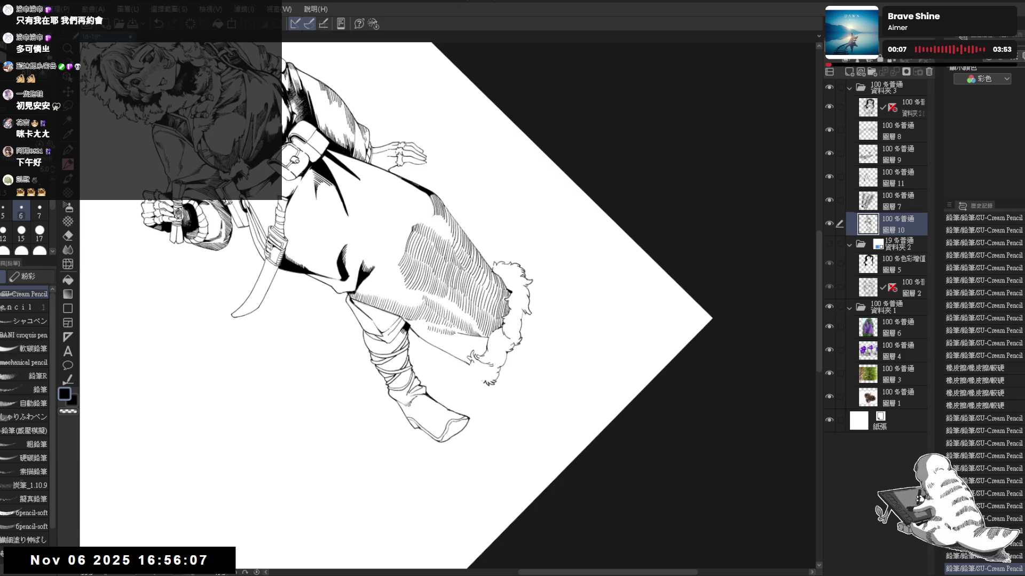
pyautogui.press('r')
pyautogui.moveTo(524, 398); pyautogui.dragTo(427, 422)
pyautogui.press('p')
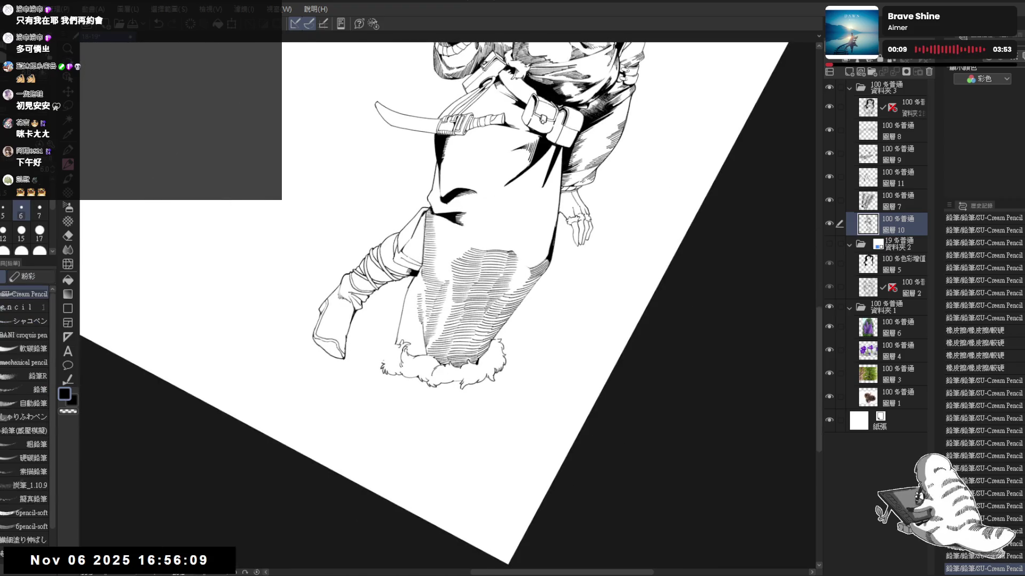
pyautogui.moveTo(480, 374)
pyautogui.mouseDown()
pyautogui.moveTo(427, 321)
pyautogui.moveTo(445, 328)
pyautogui.moveTo(466, 385)
pyautogui.mouseUp()
pyautogui.press('e')
pyautogui.press('r')
pyautogui.press('p')
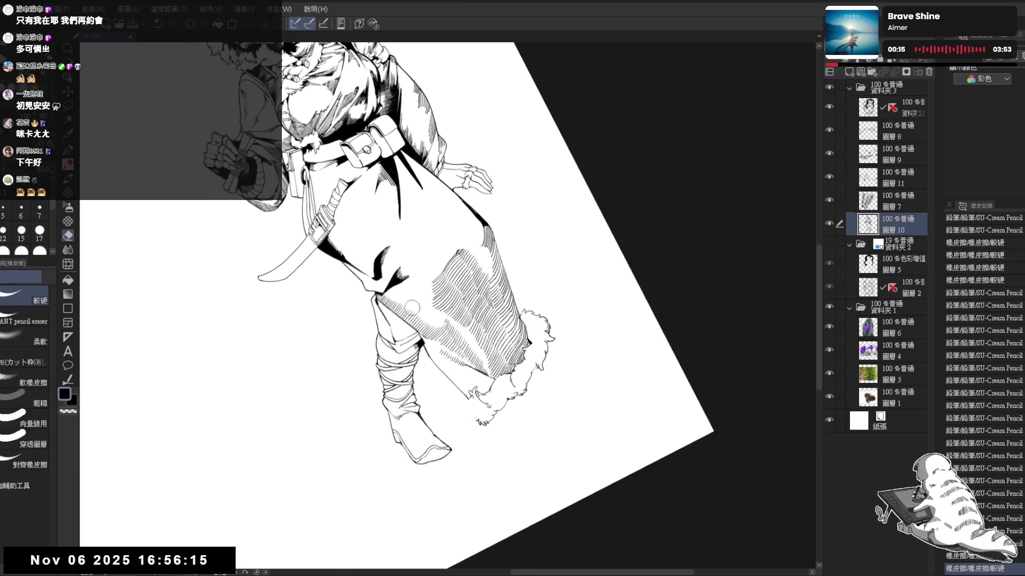
# - Add fine hatch strokes to the shaded lower skirt above the fur hem
pyautogui.moveTo(406, 302); pyautogui.dragTo(411, 256)
pyautogui.moveTo(161, 126); pyautogui.dragTo(170, 136)
pyautogui.moveTo(431, 305); pyautogui.dragTo(434, 317)
pyautogui.moveTo(431, 306); pyautogui.dragTo(436, 312)
pyautogui.moveTo(434, 296); pyautogui.dragTo(446, 312)
pyautogui.moveTo(441, 297); pyautogui.dragTo(436, 314)
pyautogui.moveTo(431, 302)
pyautogui.mouseDown()
pyautogui.moveTo(433, 321)
pyautogui.moveTo(481, 278)
pyautogui.mouseUp()
pyautogui.press('e')
pyautogui.press('p')
pyautogui.hotkey('ctrl', '@')
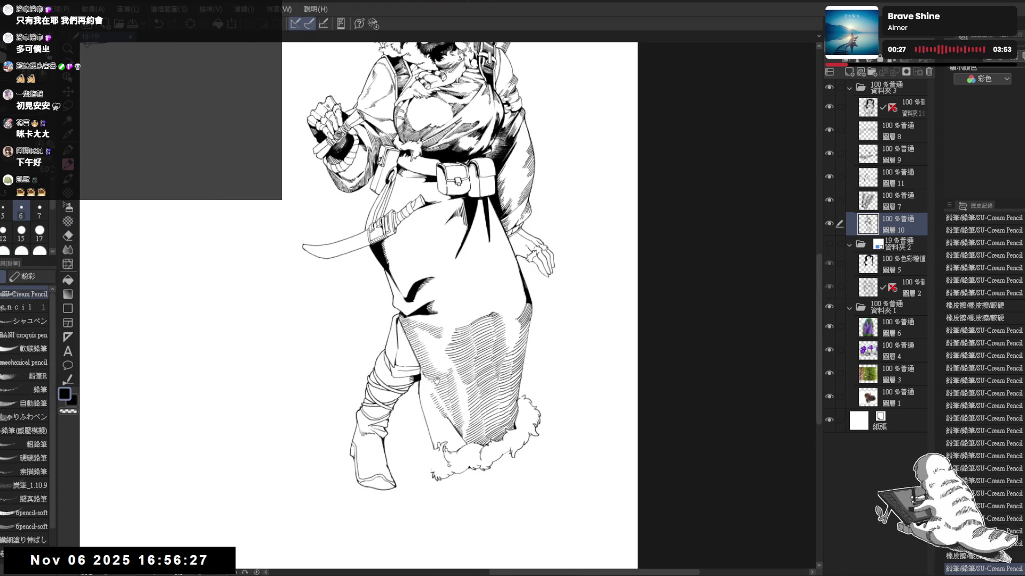
pyautogui.hotkey('ctrl', '0')
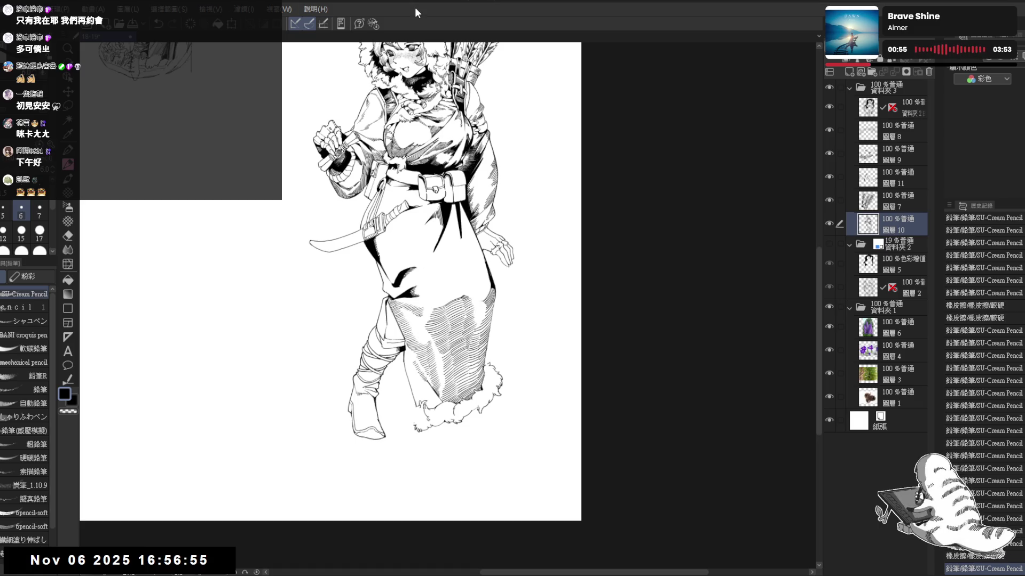
# - Erase stray marks in the fur hem and reframe the whole figure
pyautogui.moveTo(427, 406); pyautogui.dragTo(427, 341)
pyautogui.moveTo(405, 465); pyautogui.dragTo(440, 457)
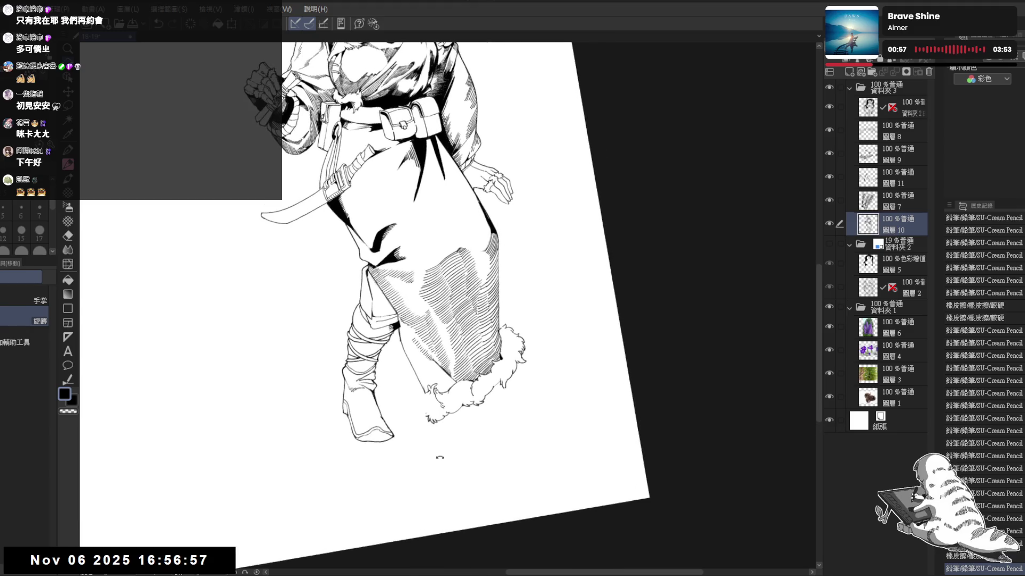
pyautogui.moveTo(416, 405)
pyautogui.mouseDown()
pyautogui.moveTo(432, 418)
pyautogui.moveTo(459, 406)
pyautogui.mouseUp()
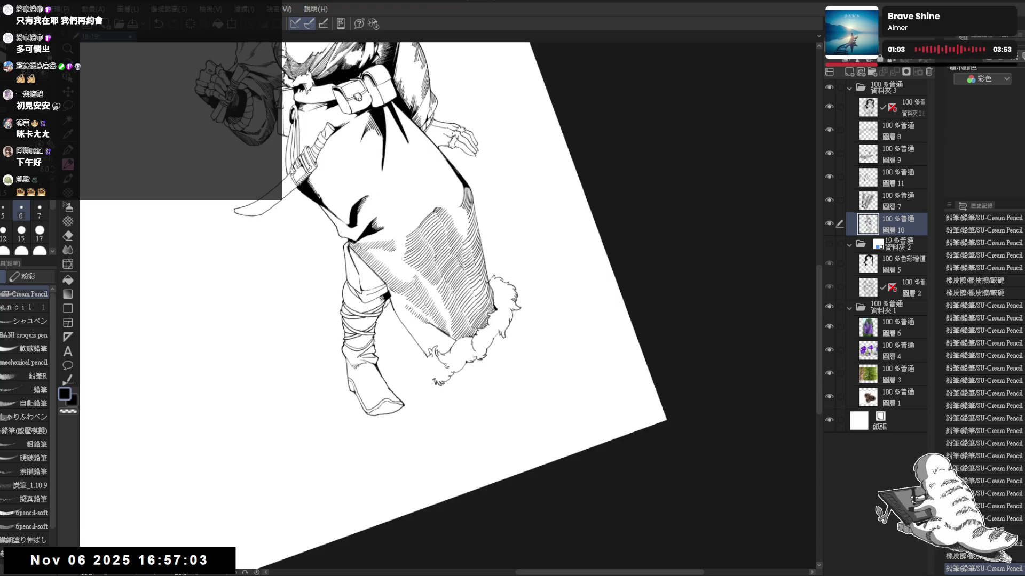
pyautogui.hotkey('ctrl', '0')
pyautogui.scroll(1, 384, 438)
pyautogui.moveTo(384, 438)
pyautogui.mouseDown()
pyautogui.moveTo(401, 302)
pyautogui.moveTo(437, 389)
pyautogui.mouseUp()
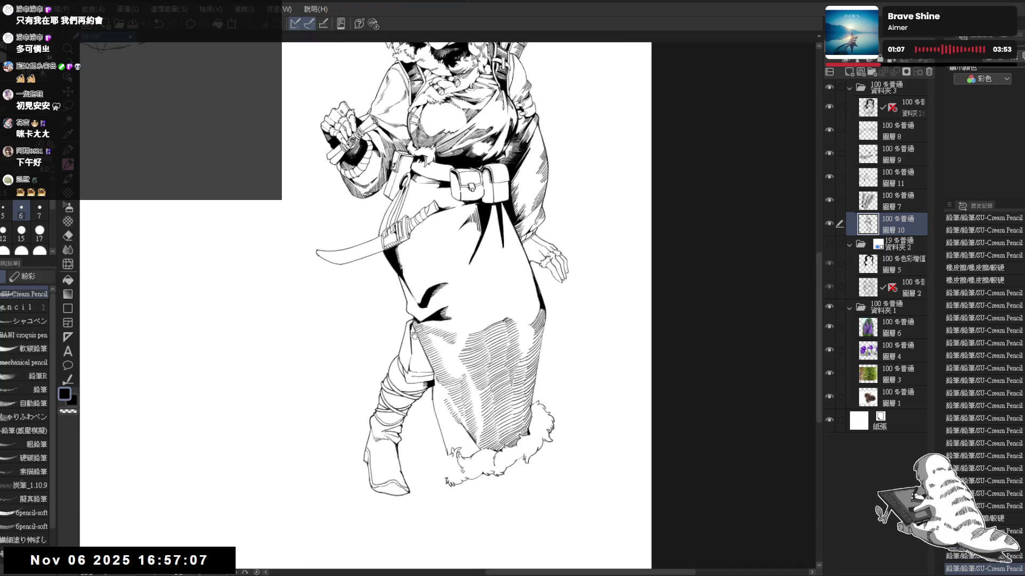
pyautogui.moveTo(414, 341); pyautogui.dragTo(454, 427)
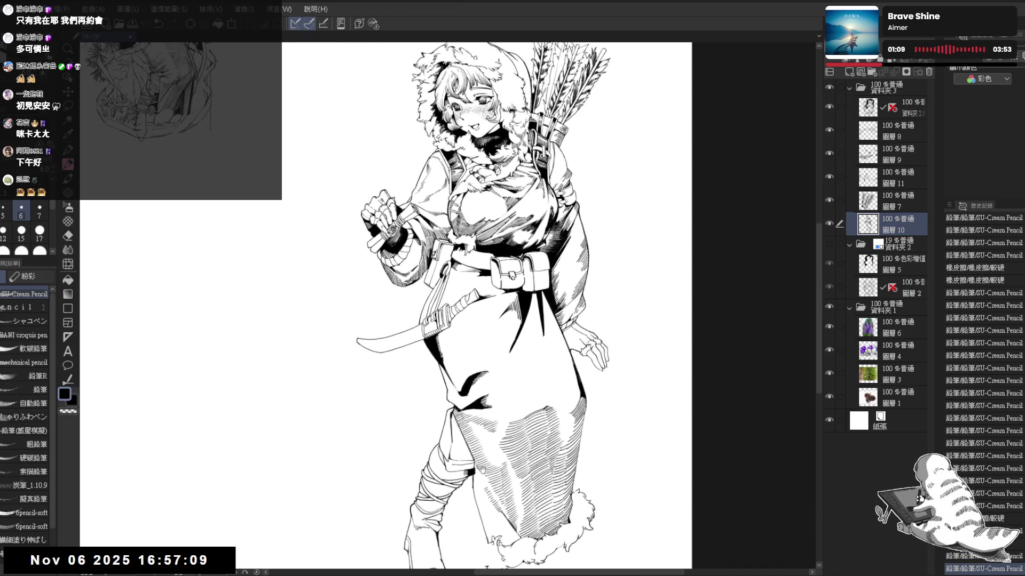
pyautogui.moveTo(472, 456)
pyautogui.mouseDown()
pyautogui.moveTo(418, 385)
pyautogui.moveTo(434, 412)
pyautogui.moveTo(430, 404)
pyautogui.mouseUp()
# - Deepen the hatching on the shaded lower skirt with repeated pencil strokes
pyautogui.press('p')
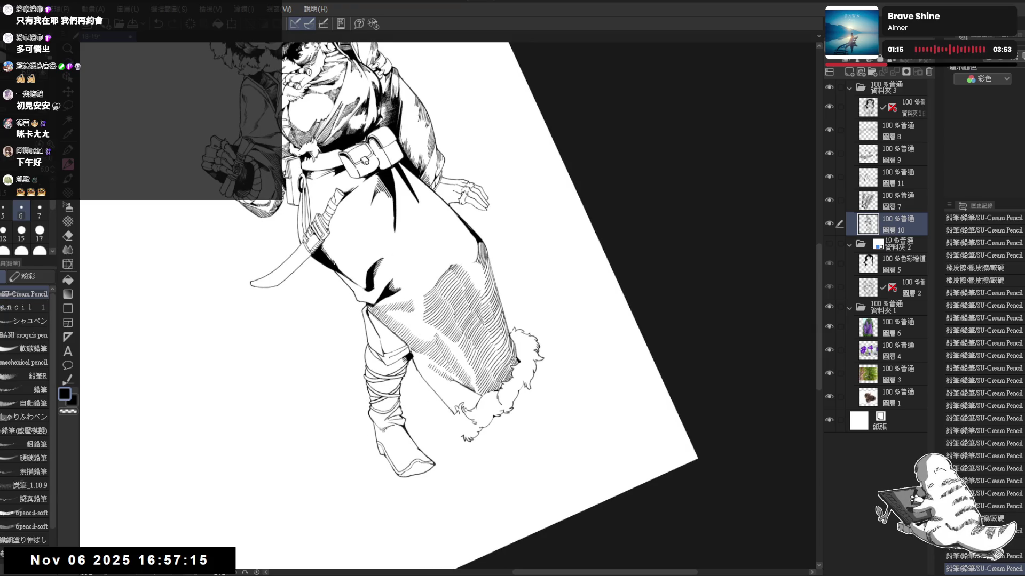
pyautogui.moveTo(367, 275); pyautogui.dragTo(371, 281)
pyautogui.moveTo(459, 299); pyautogui.dragTo(465, 307)
pyautogui.moveTo(459, 298); pyautogui.dragTo(465, 307)
pyautogui.moveTo(459, 299); pyautogui.dragTo(464, 307)
pyautogui.moveTo(459, 299); pyautogui.dragTo(464, 307)
pyautogui.moveTo(459, 299); pyautogui.dragTo(464, 307)
# - Erase small marks along the fur hem and add a short stroke along the leg
pyautogui.moveTo(440, 406); pyautogui.dragTo(449, 411)
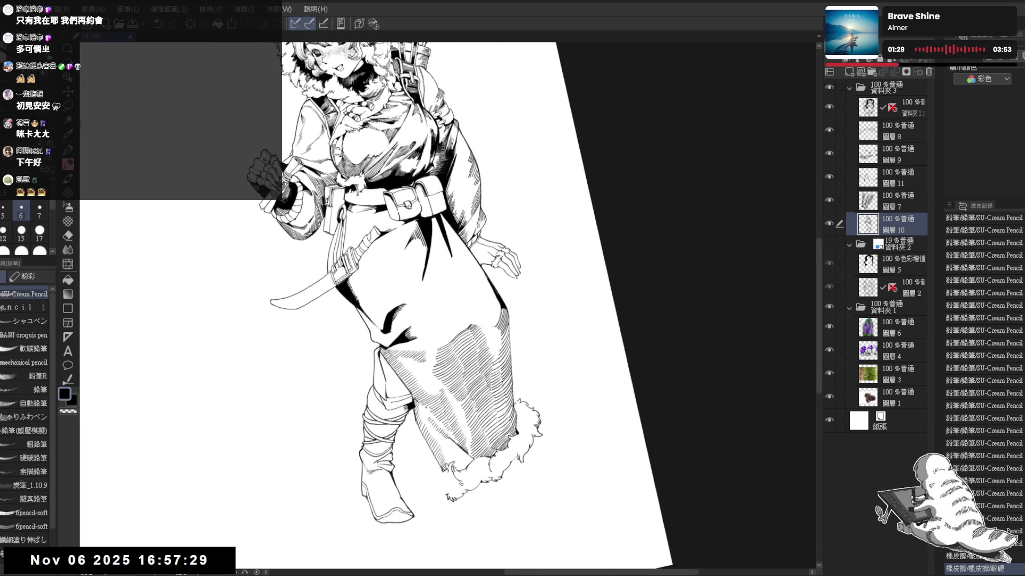
pyautogui.moveTo(421, 315); pyautogui.dragTo(433, 325)
pyautogui.moveTo(392, 387); pyautogui.dragTo(396, 400)
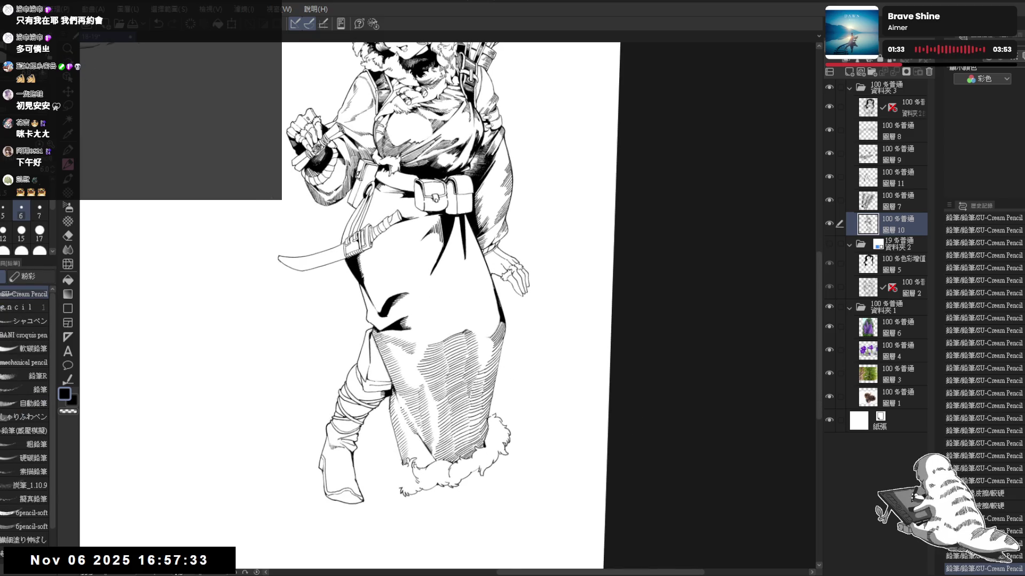
pyautogui.moveTo(422, 315)
pyautogui.mouseDown()
pyautogui.moveTo(437, 289)
pyautogui.moveTo(427, 290)
pyautogui.moveTo(421, 268)
pyautogui.mouseUp()
pyautogui.press('e')
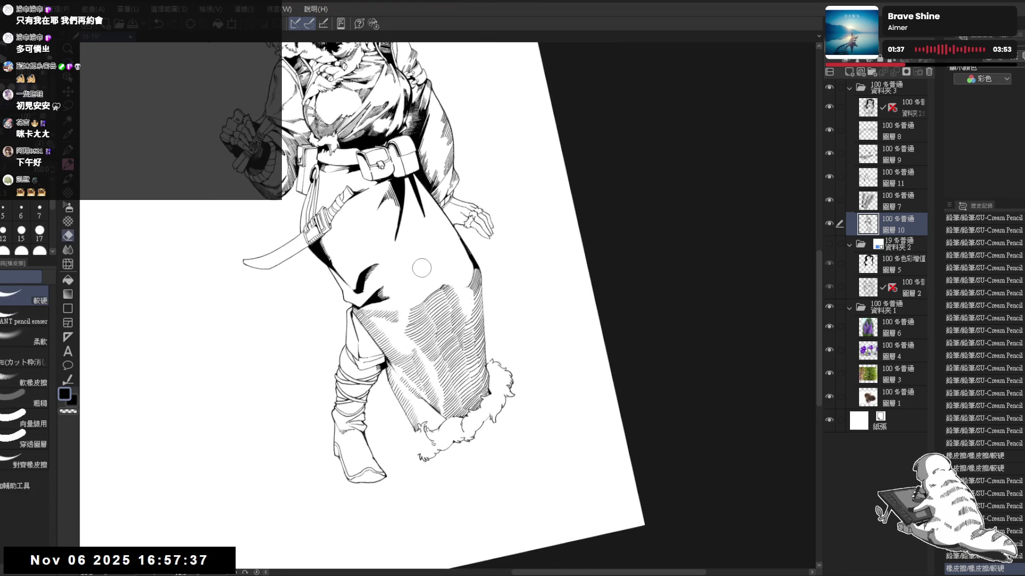
pyautogui.hotkey('ctrl', '0')
pyautogui.moveTo(471, 295)
pyautogui.mouseDown()
pyautogui.moveTo(408, 386)
pyautogui.moveTo(421, 390)
pyautogui.mouseUp()
pyautogui.press('p')
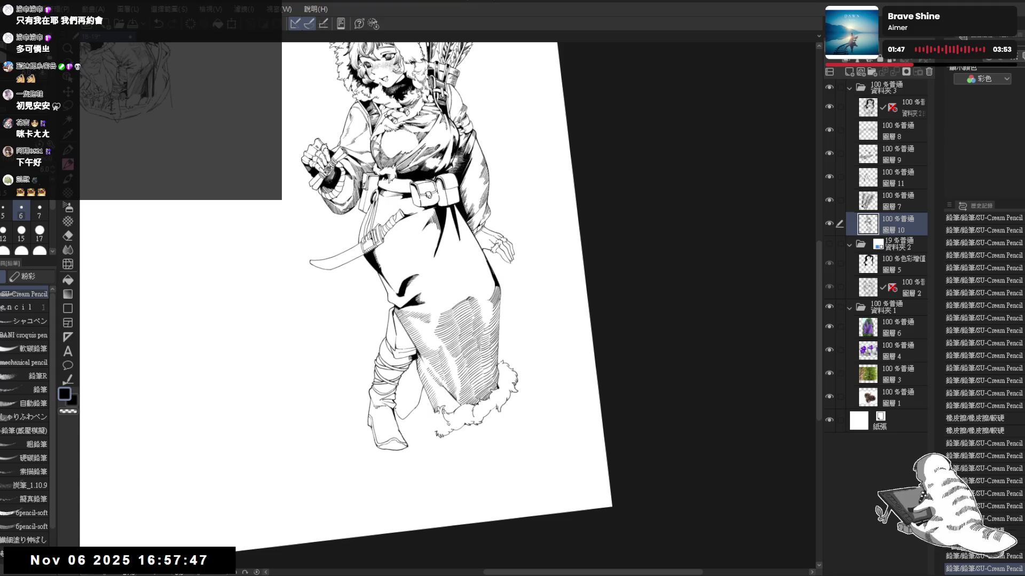
pyautogui.scroll(2, 388, 457)
pyautogui.scroll(1, 388, 457)
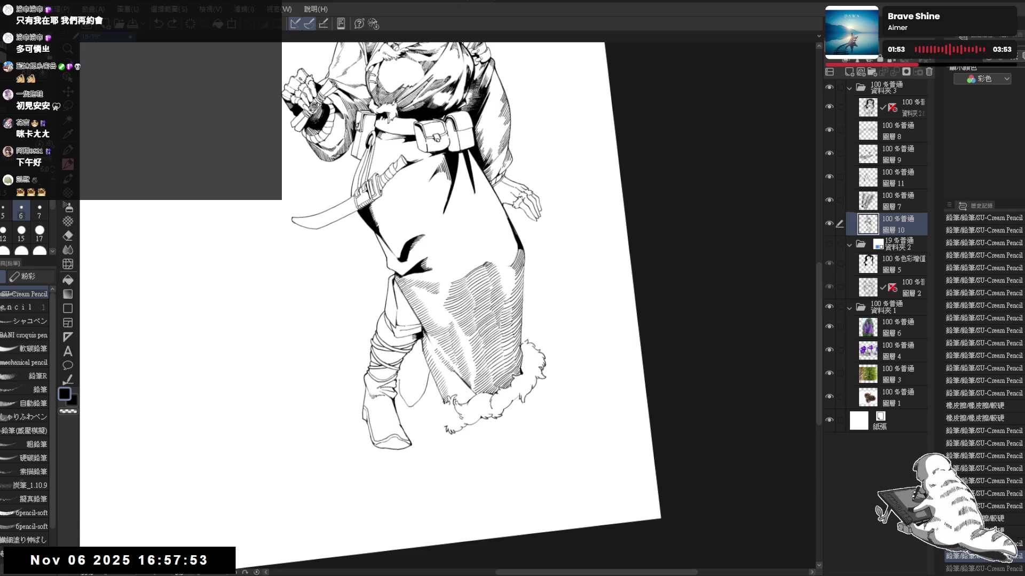
# - Add a short pencil stroke beside the boot, erasing marks and undoing a slip
pyautogui.click(438, 465)
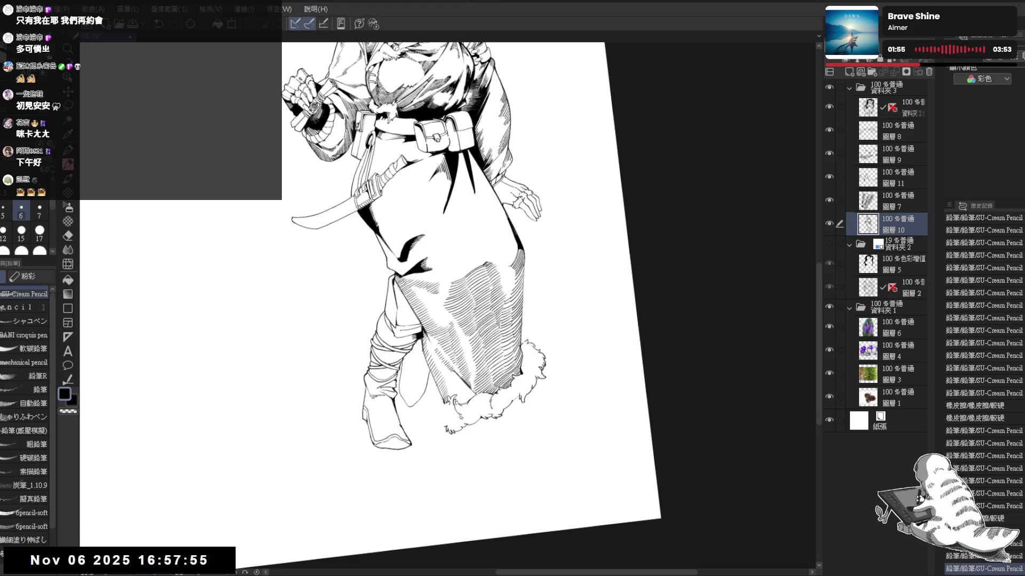
pyautogui.press('e')
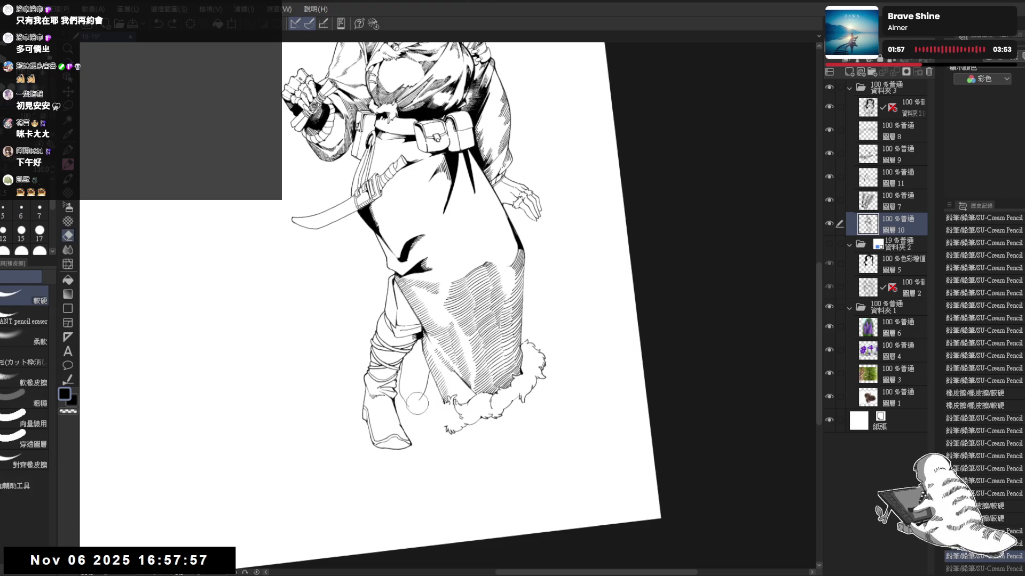
pyautogui.moveTo(417, 405); pyautogui.dragTo(425, 383)
pyautogui.press('p')
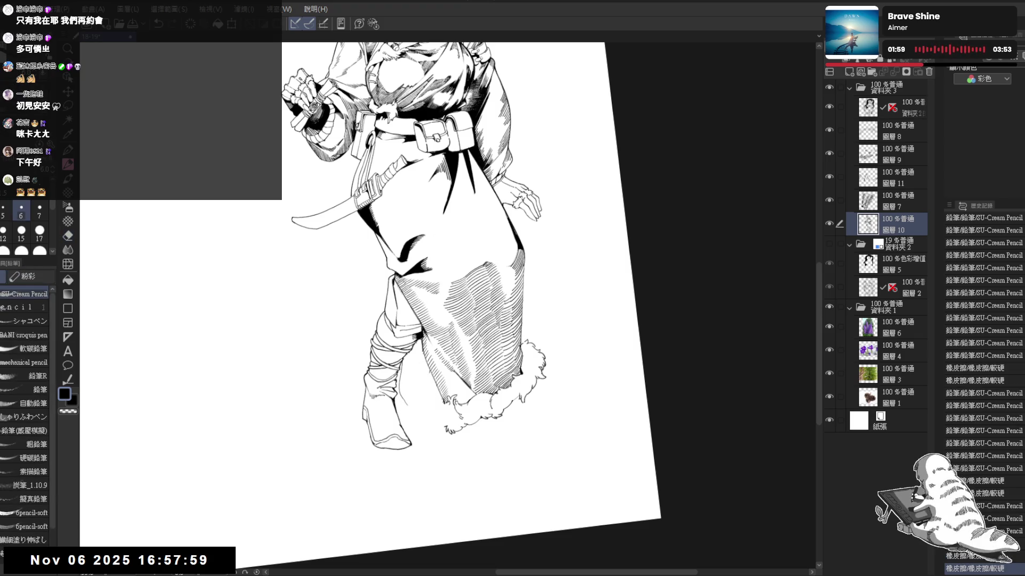
pyautogui.hotkey('ctrl', 'z')
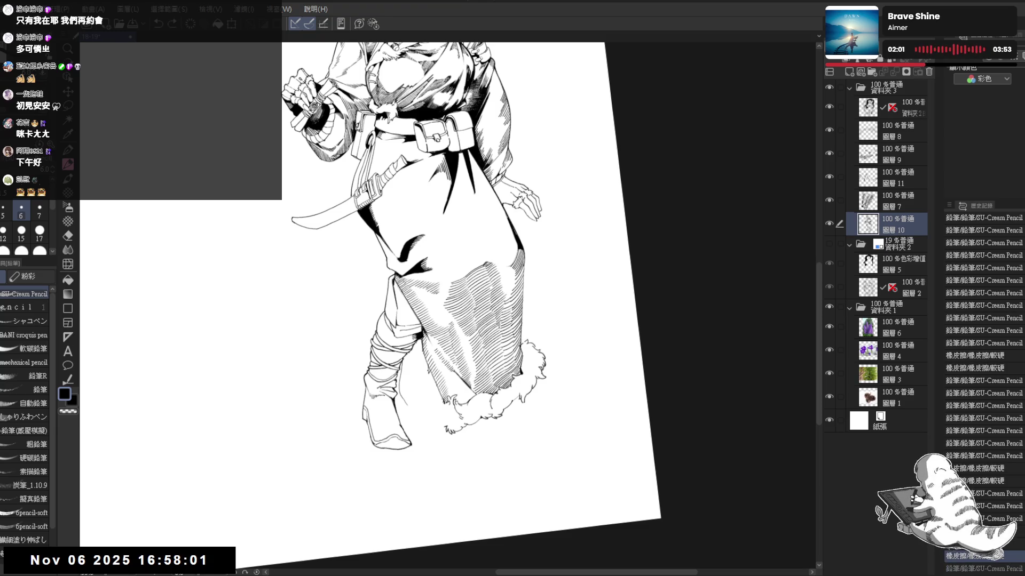
pyautogui.moveTo(429, 368); pyautogui.dragTo(427, 379)
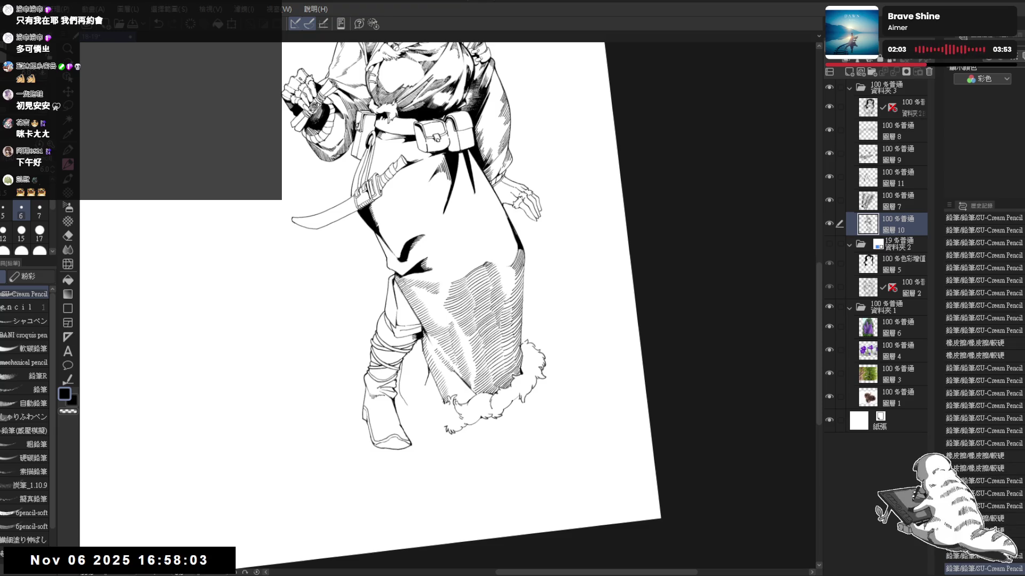
pyautogui.hotkey('ctrl', 'z')
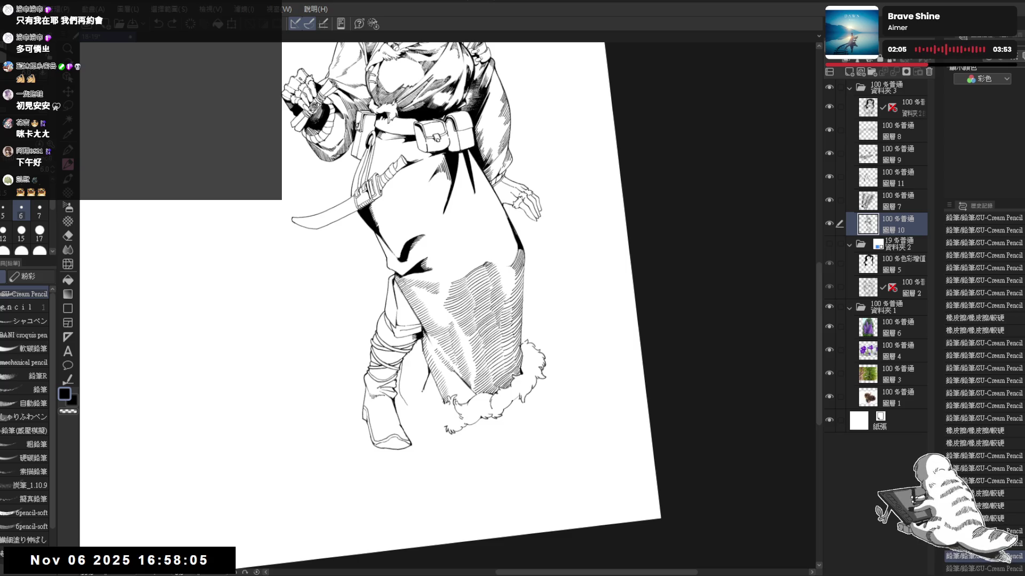
pyautogui.hotkey('ctrl', 'y')
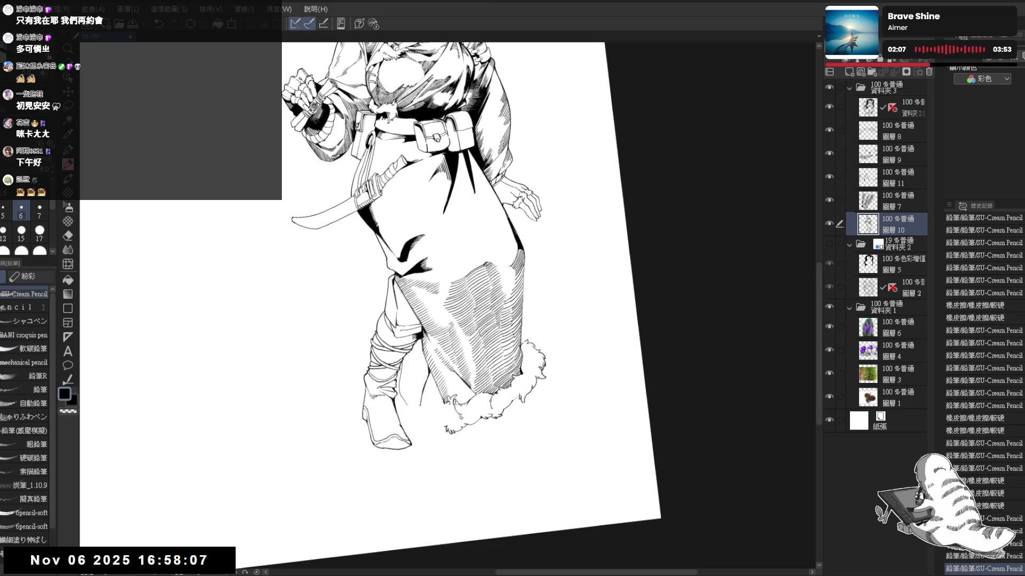
# - Erase a stray mark near the boot and reframe the view higher
pyautogui.press('e')
pyautogui.press('-')
pyautogui.moveTo(388, 389); pyautogui.dragTo(387, 373)
pyautogui.press('p')
pyautogui.press('^')
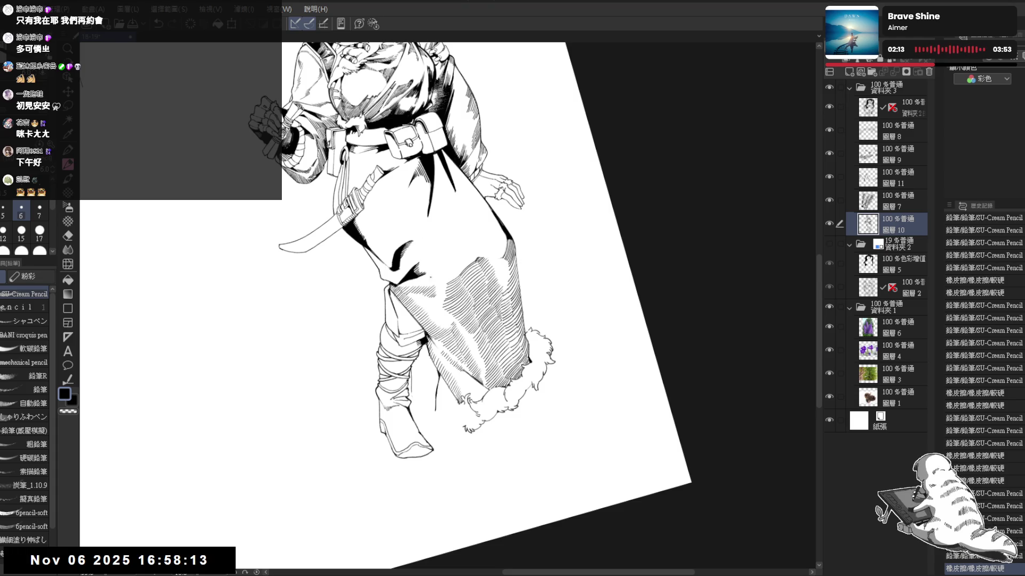
pyautogui.moveTo(441, 365)
pyautogui.mouseDown()
pyautogui.moveTo(459, 290)
pyautogui.moveTo(485, 324)
pyautogui.mouseUp()
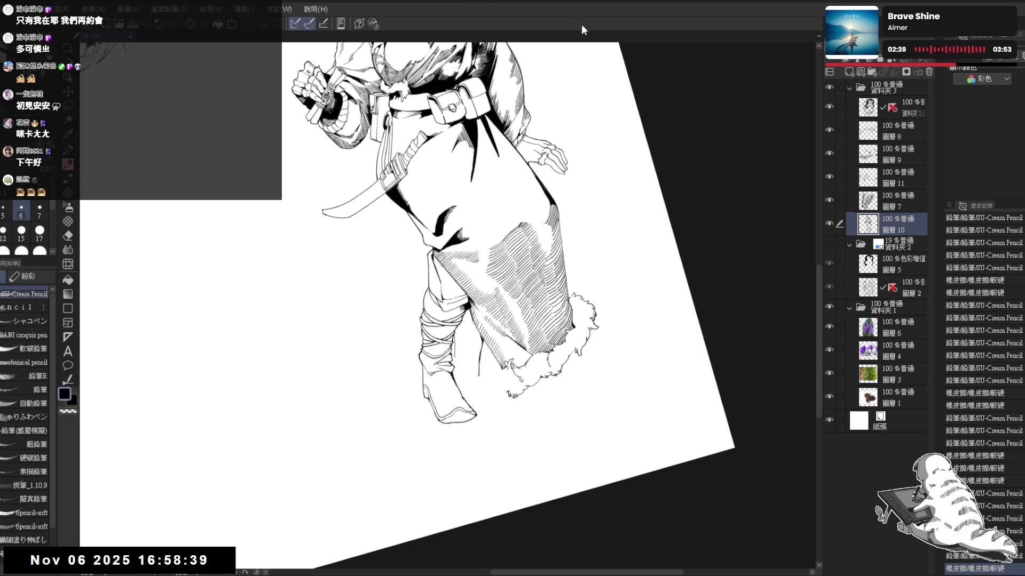
pyautogui.scroll(3, 668, 145)
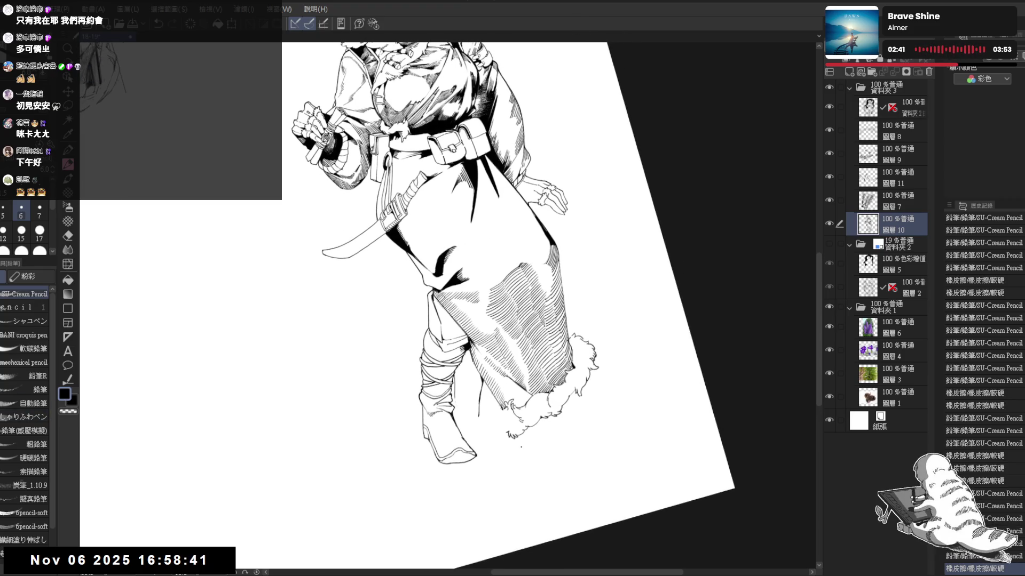
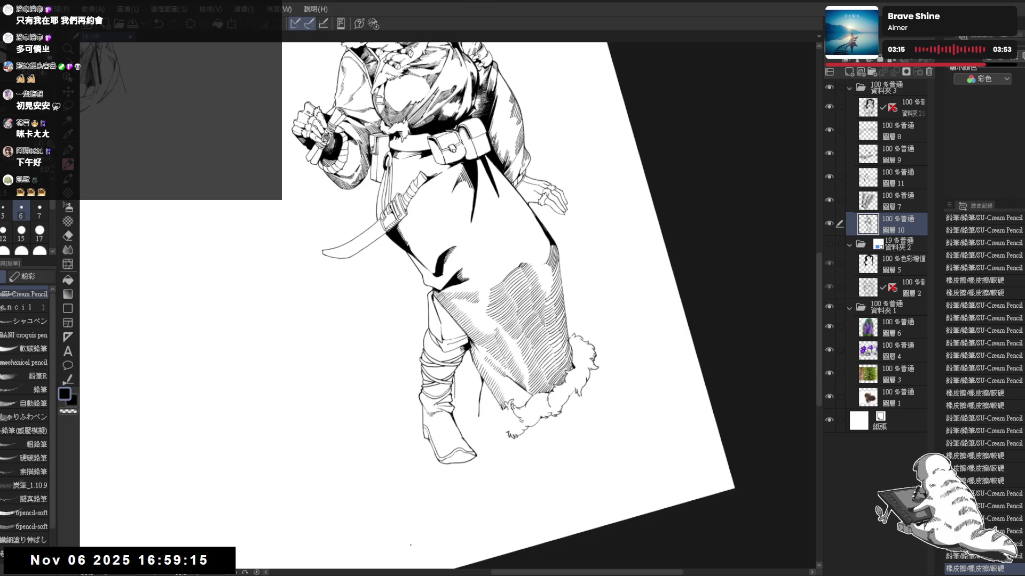
# - Zoom and tilt onto the boot, thicken the pencil slightly, and ink a short line there
pyautogui.moveTo(480, 299); pyautogui.dragTo(512, 337)
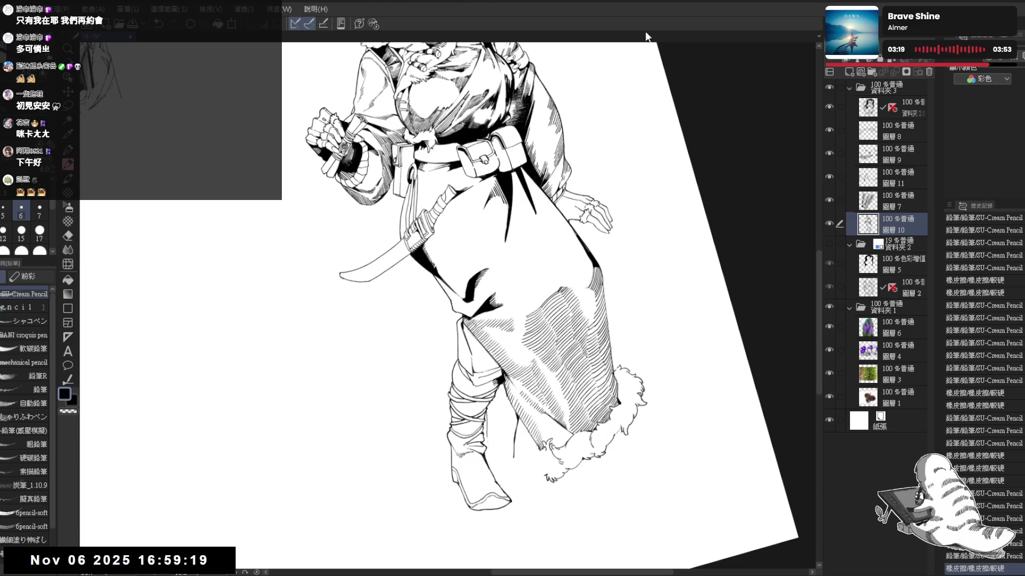
pyautogui.moveTo(507, 406)
pyautogui.mouseDown()
pyautogui.moveTo(438, 368)
pyautogui.moveTo(419, 421)
pyautogui.mouseUp()
pyautogui.press('e')
pyautogui.moveTo(540, 447); pyautogui.dragTo(485, 474)
pyautogui.press('p')
pyautogui.moveTo(434, 419); pyautogui.dragTo(410, 395)
pyautogui.press(']')
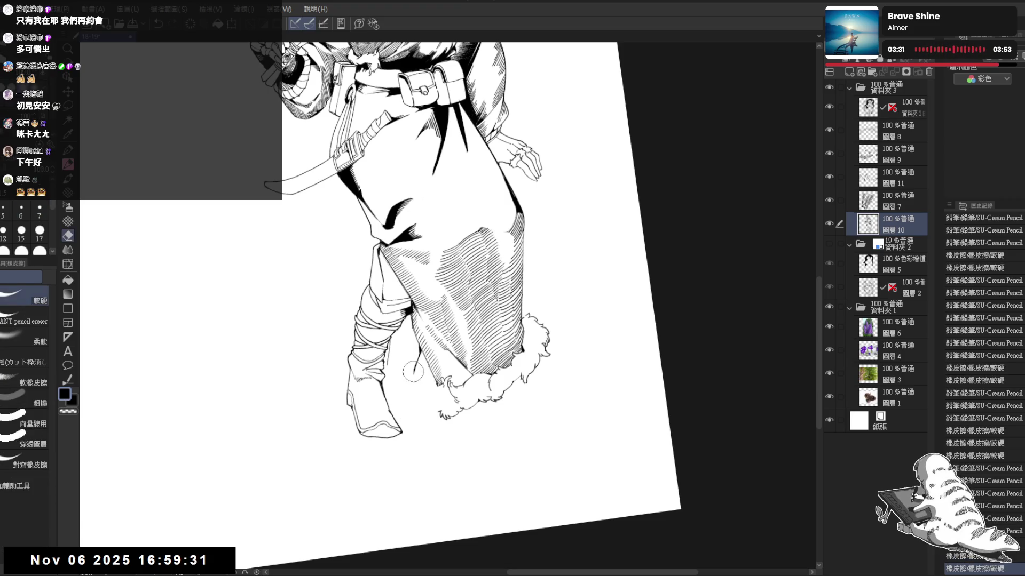
pyautogui.moveTo(412, 374); pyautogui.dragTo(402, 408)
# - Undo the last pencil strokes and erase the small stray marks near the boot
pyautogui.hotkey('ctrl', 'z')
pyautogui.press('e')
pyautogui.press('p')
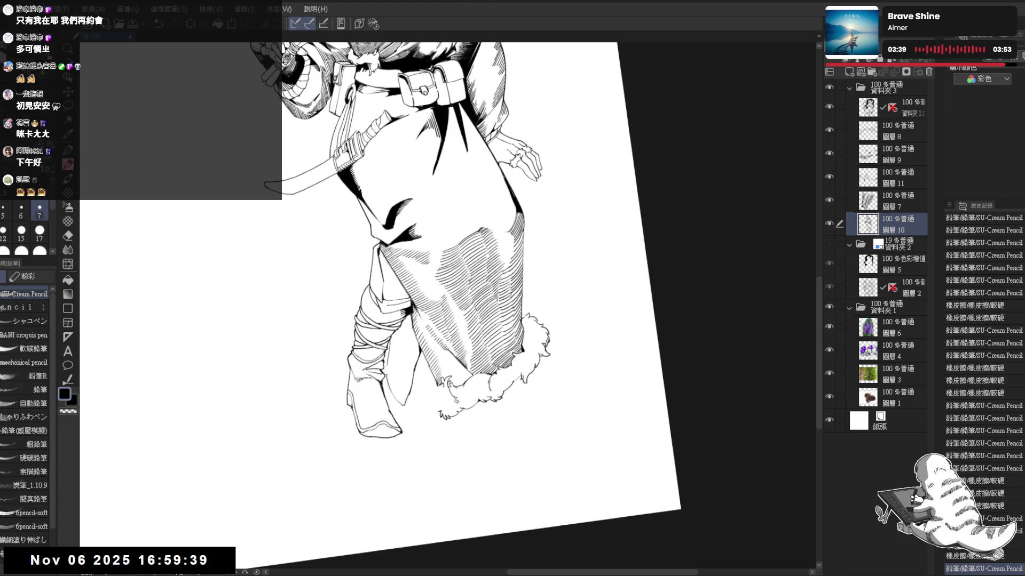
pyautogui.moveTo(380, 376); pyautogui.dragTo(398, 356)
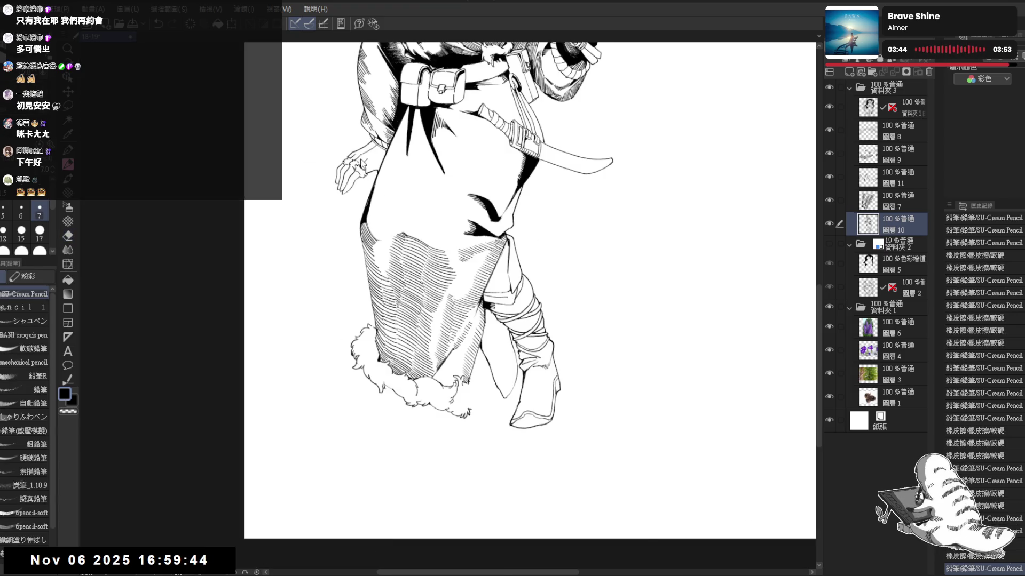
# - Bring the coat hem into view, redo the four undone pencil strokes, then reset to the whole figure
pyautogui.moveTo(427, 356)
pyautogui.mouseDown()
pyautogui.moveTo(496, 447)
pyautogui.moveTo(427, 321)
pyautogui.mouseUp()
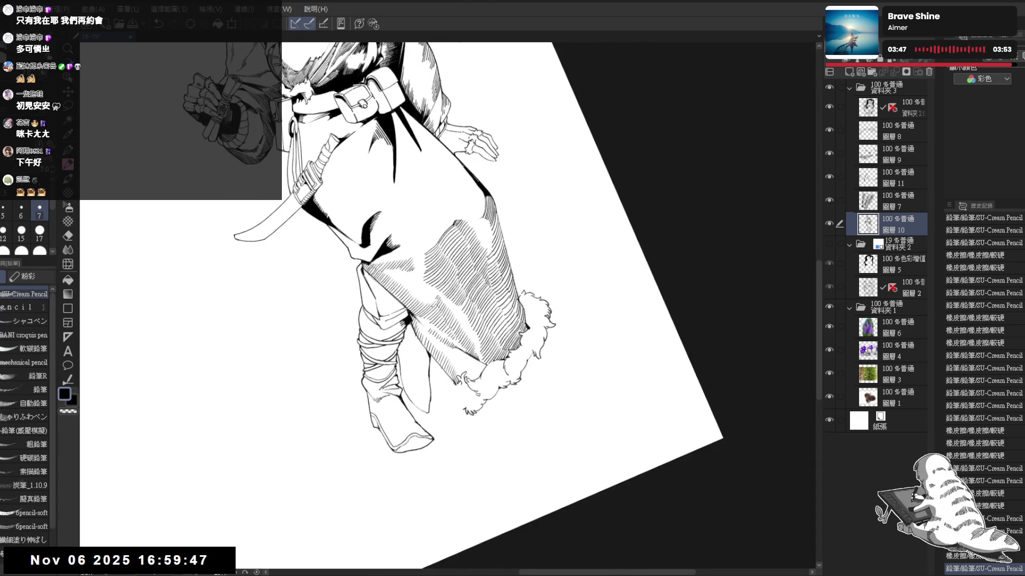
pyautogui.moveTo(464, 523); pyautogui.dragTo(427, 372)
pyautogui.press('e')
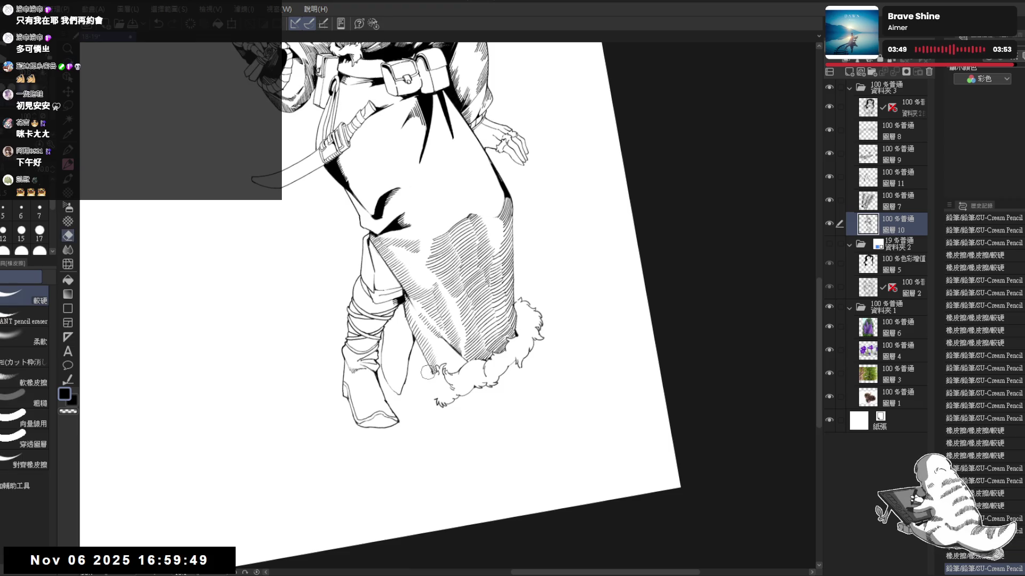
pyautogui.press('p')
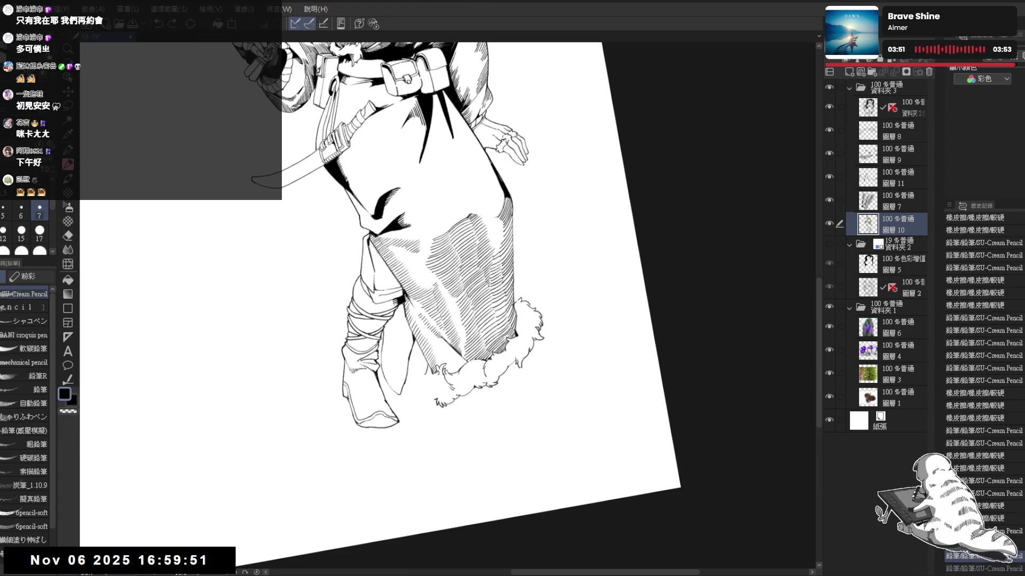
pyautogui.hotkey('ctrl', 'y')
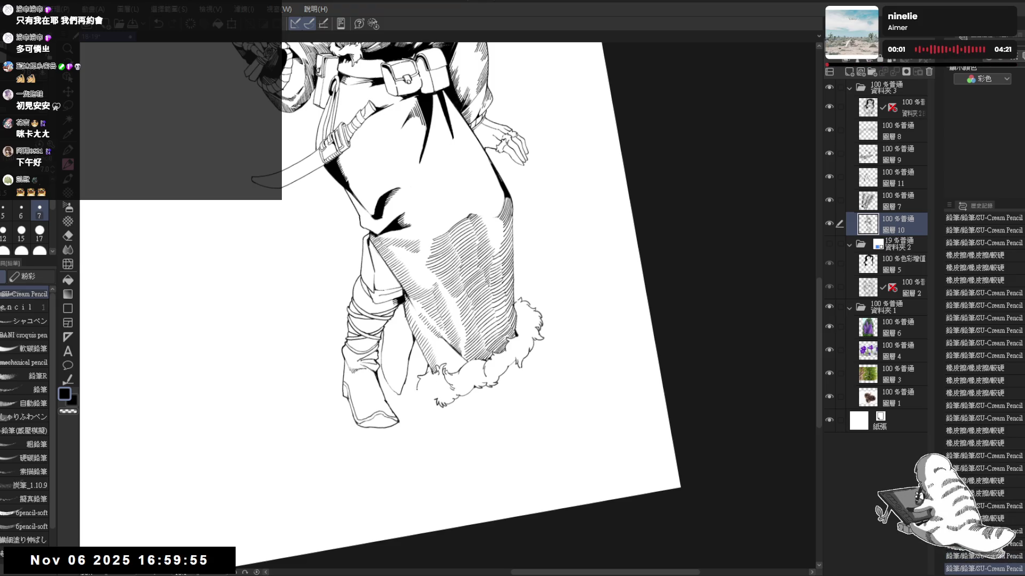
pyautogui.hotkey('ctrl', 'y')
pyautogui.hotkey('ctrl', 'y')
pyautogui.hotkey('ctrl', 'y')
pyautogui.hotkey('ctrl', 'y')
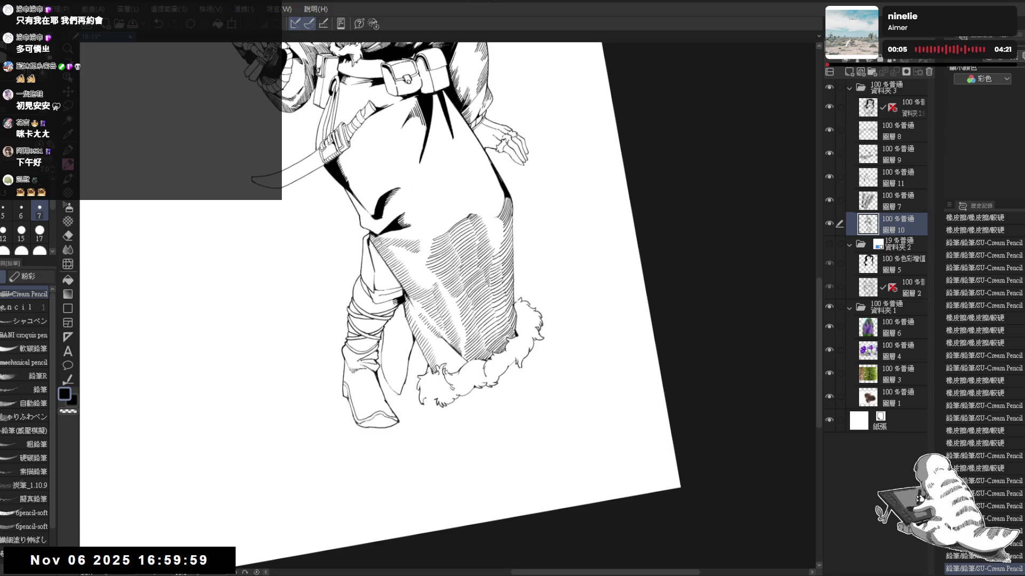
pyautogui.hotkey('ctrl', 'y')
pyautogui.hotkey('ctrl', 'y')
pyautogui.hotkey('ctrl', 'y')
pyautogui.hotkey('ctrl', 'y')
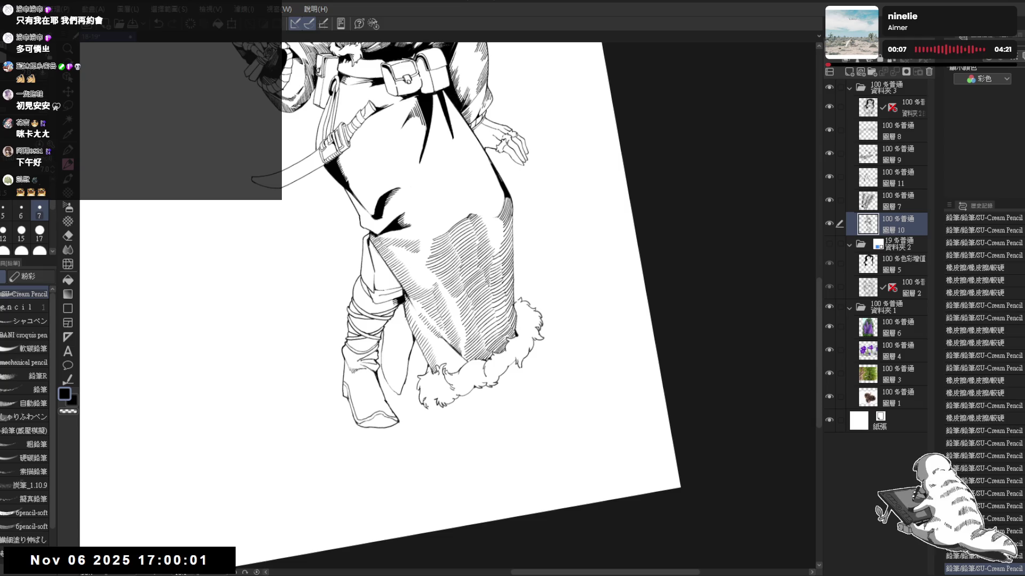
pyautogui.hotkey('ctrl', 'y')
pyautogui.hotkey('ctrl', 'y')
pyautogui.hotkey('ctrl', '0')
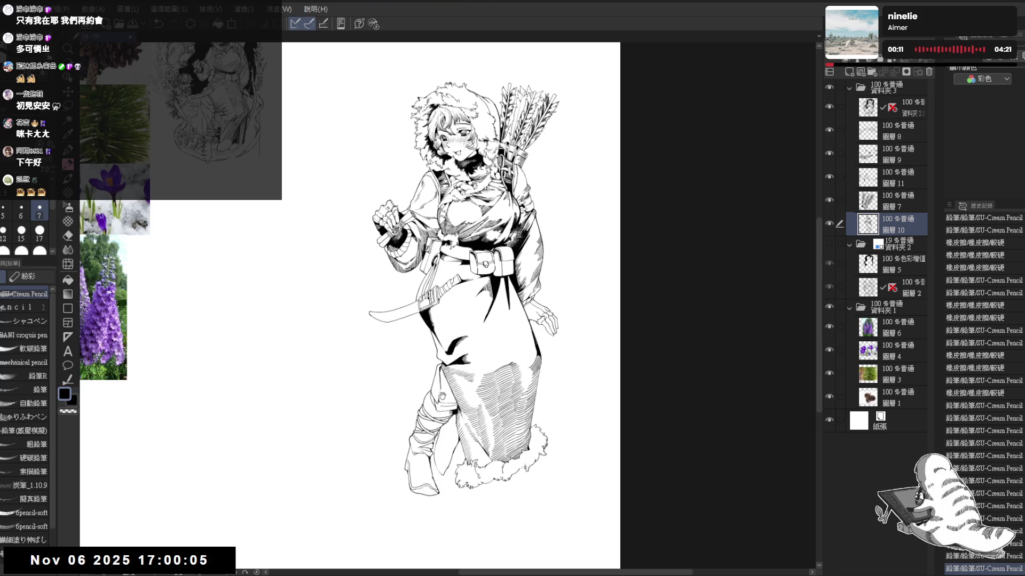
# - Frame the hood and coat at a rotated drawing angle and undo the last small stroke
pyautogui.moveTo(440, 399); pyautogui.dragTo(419, 385)
pyautogui.scroll(2, 433, 387)
pyautogui.moveTo(507, 252)
pyautogui.mouseDown()
pyautogui.moveTo(560, 376)
pyautogui.moveTo(556, 356)
pyautogui.moveTo(483, 349)
pyautogui.mouseUp()
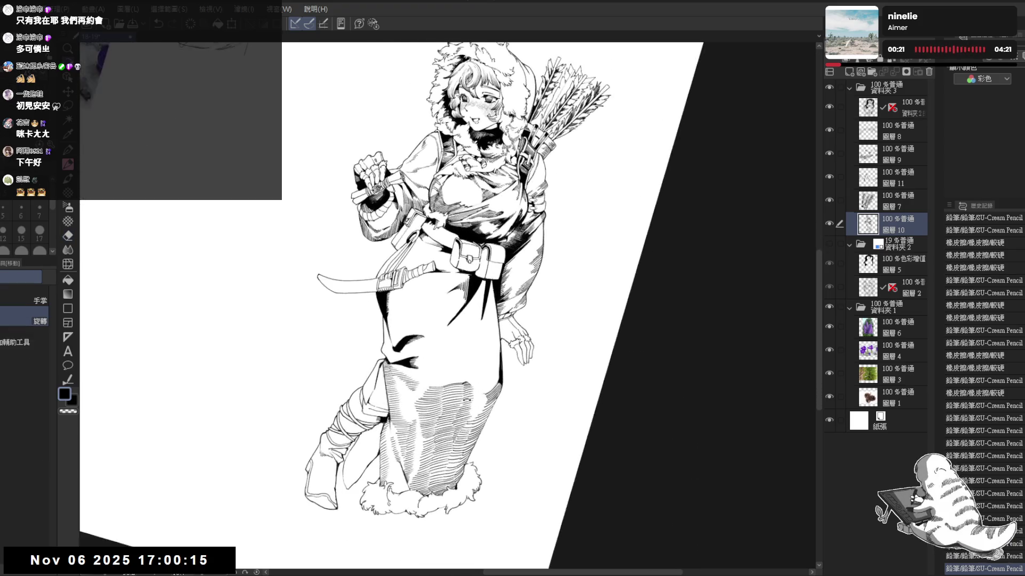
pyautogui.moveTo(578, 415); pyautogui.dragTo(475, 287)
pyautogui.hotkey('ctrl', 'z')
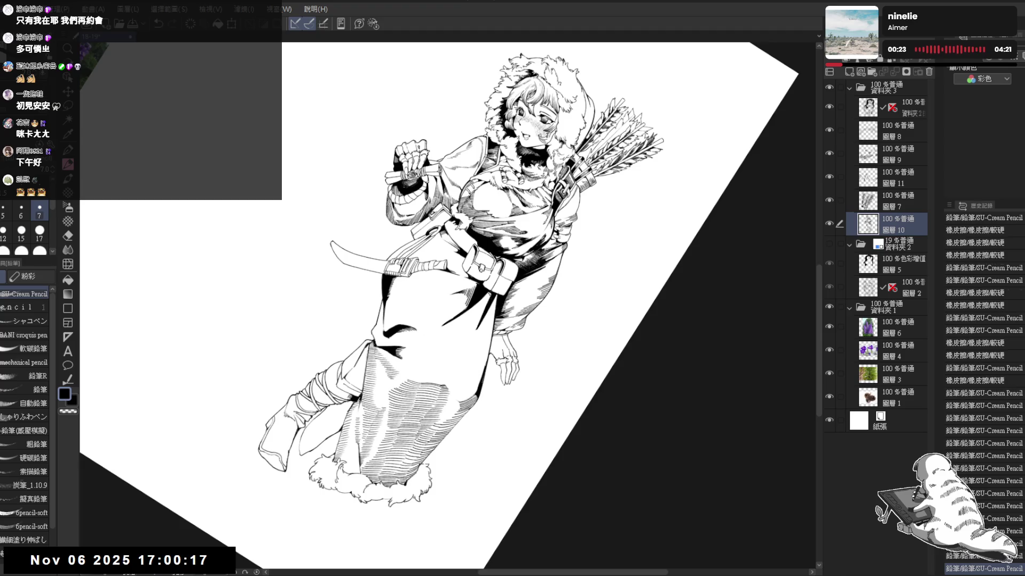
# - Dab repeated tiny ink marks into the coat's hatching at two spots
pyautogui.click(487, 296)
pyautogui.click(487, 297)
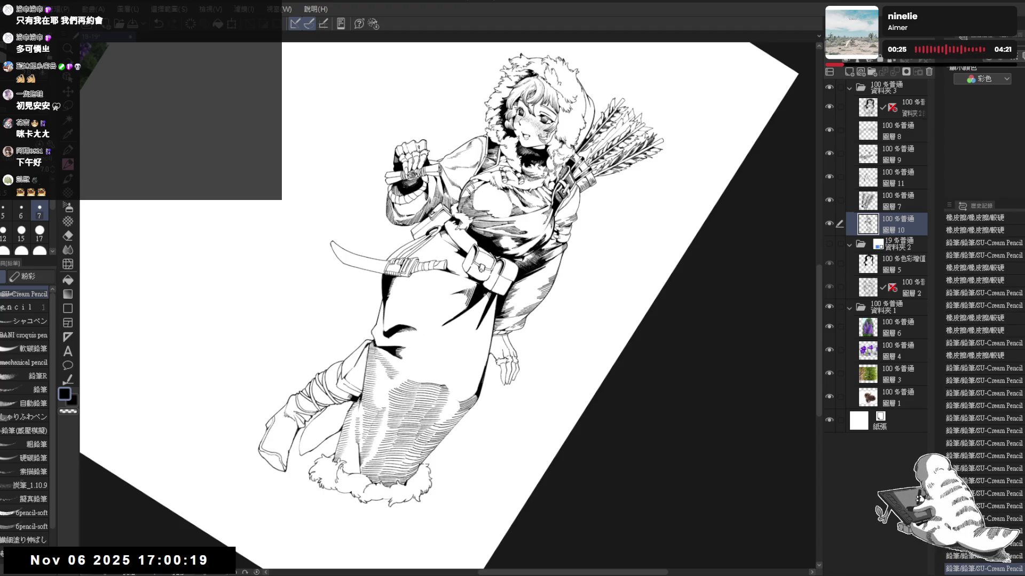
pyautogui.click(487, 297)
pyautogui.click(487, 297)
pyautogui.click(487, 296)
pyautogui.click(487, 297)
pyautogui.click(487, 297)
pyautogui.click(487, 297)
pyautogui.click(474, 308)
pyautogui.click(474, 307)
pyautogui.click(474, 307)
pyautogui.click(474, 308)
pyautogui.click(474, 308)
pyautogui.click(474, 308)
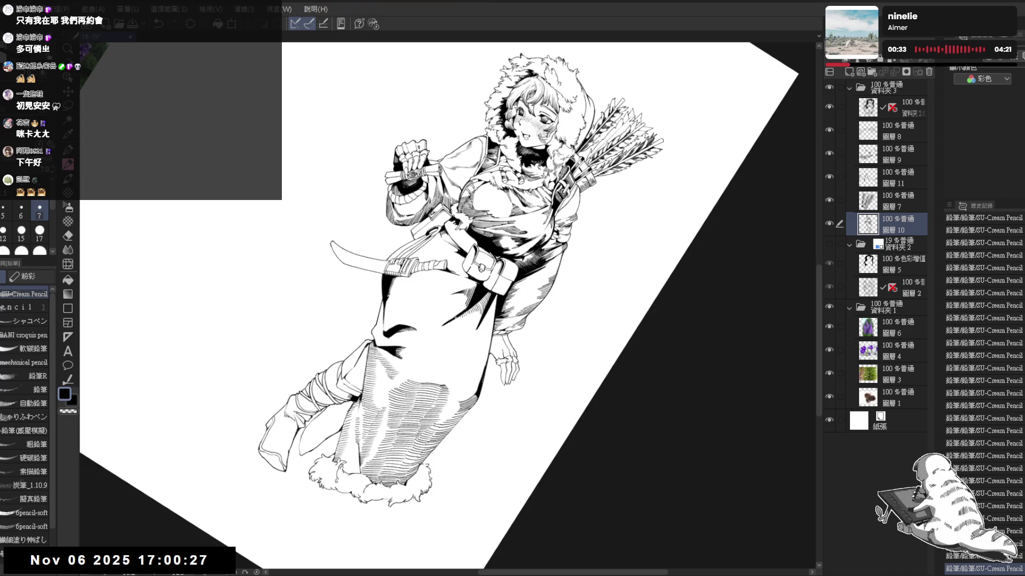
# - Rotate the view about 10°, add short hatching strokes, undo one, and thin the pencil
pyautogui.press('^')
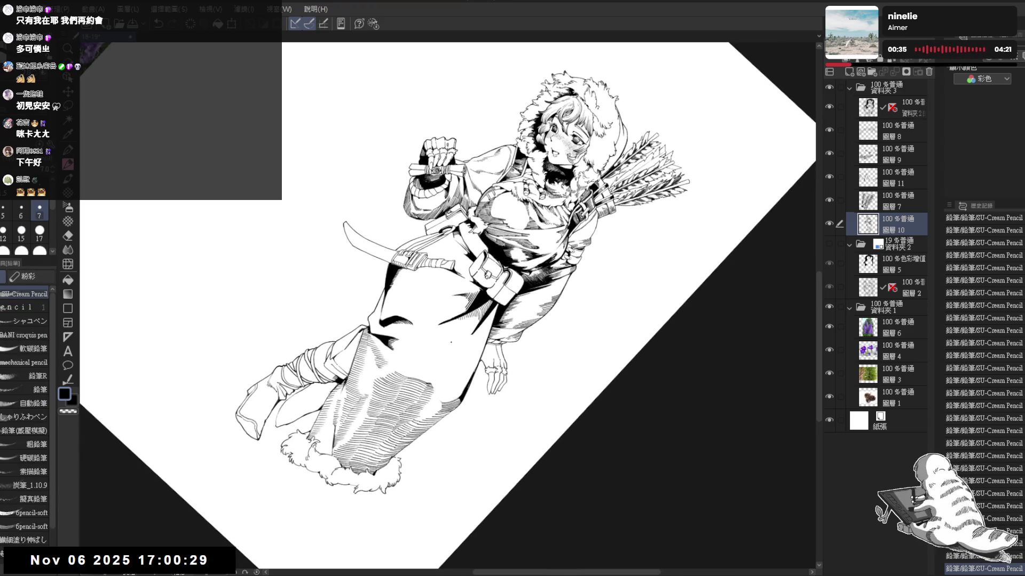
pyautogui.moveTo(461, 339); pyautogui.dragTo(459, 350)
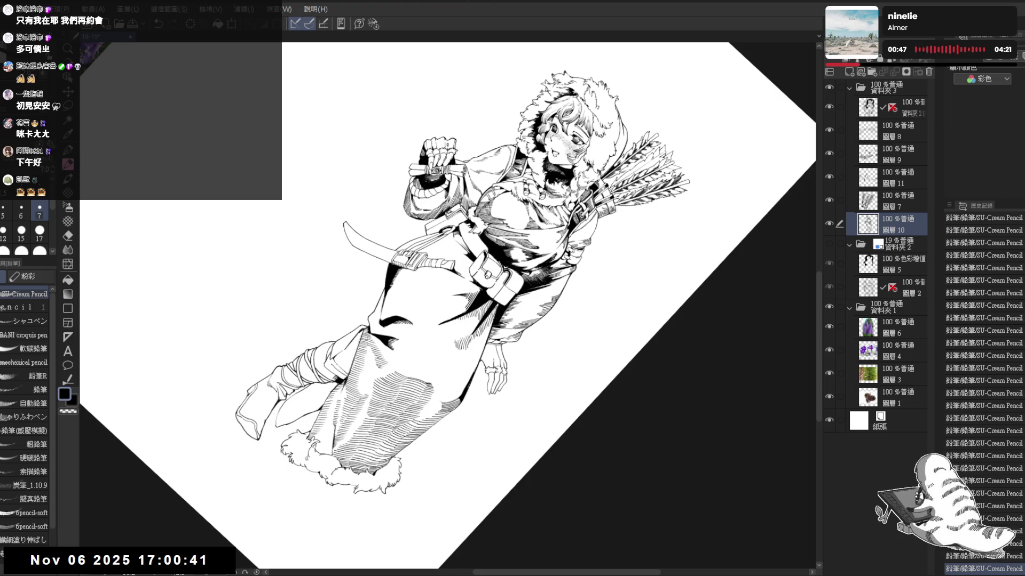
pyautogui.press('-')
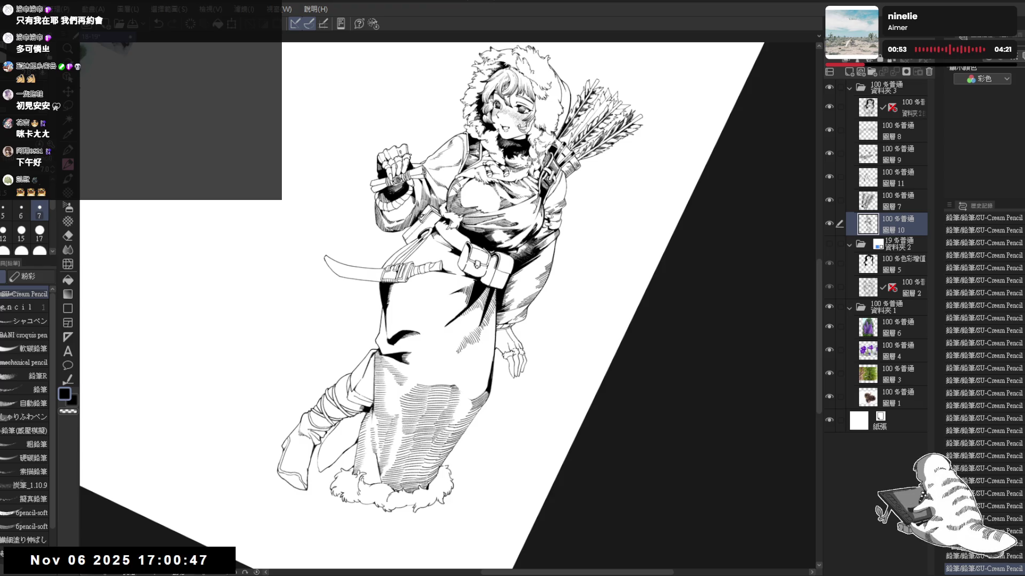
pyautogui.hotkey('ctrl', '0')
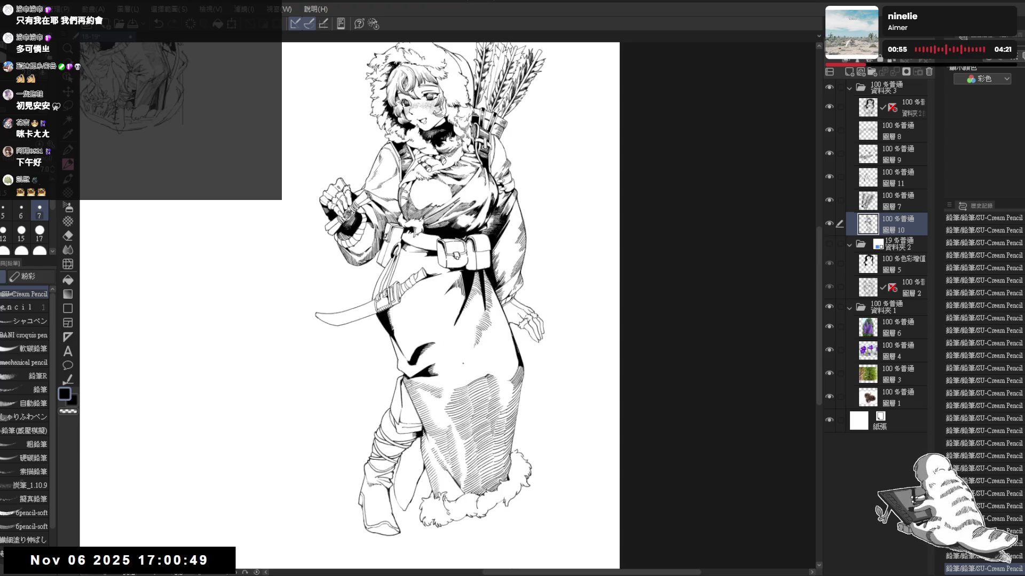
pyautogui.press('^')
pyautogui.press('^')
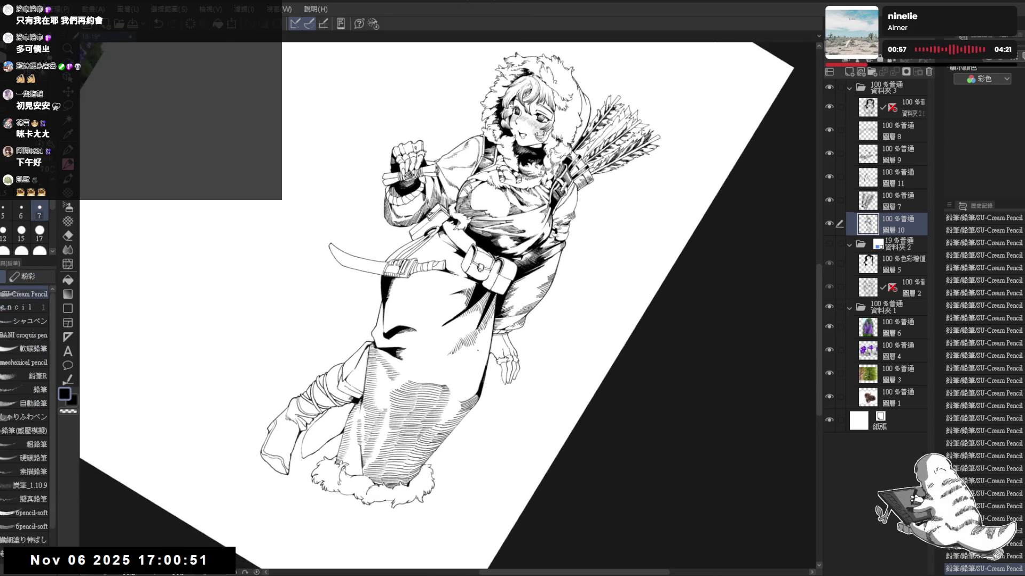
pyautogui.hotkey('ctrl', 'z')
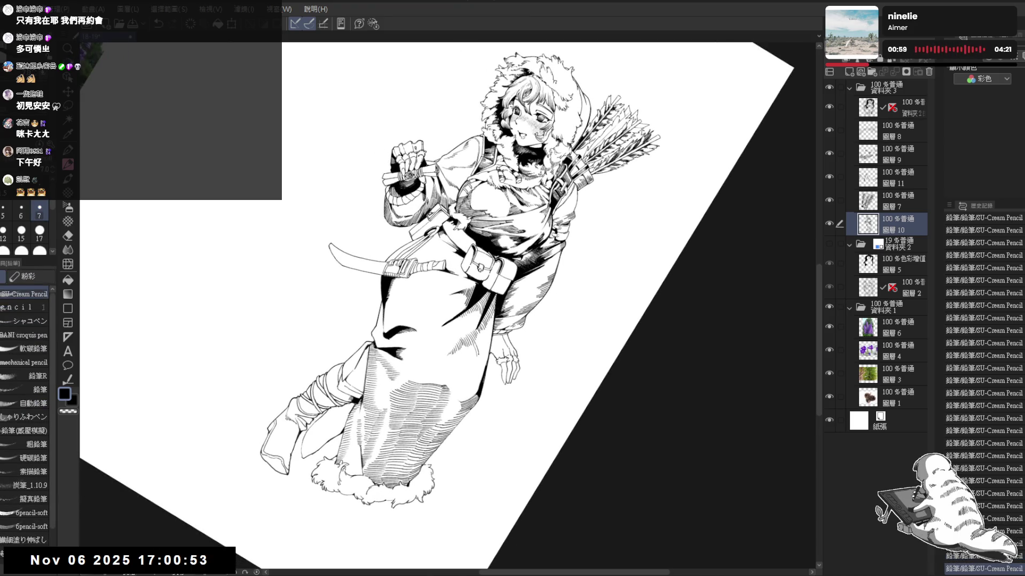
pyautogui.press('[')
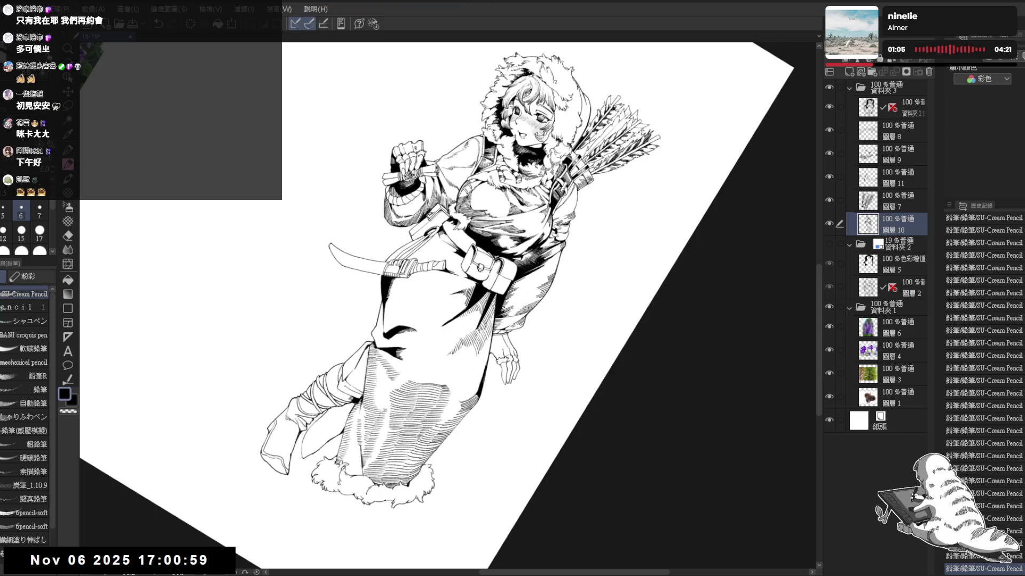
# - Straighten, zoom in and re-tilt the view onto the coat for further hatching
pyautogui.moveTo(448, 299); pyautogui.dragTo(427, 278)
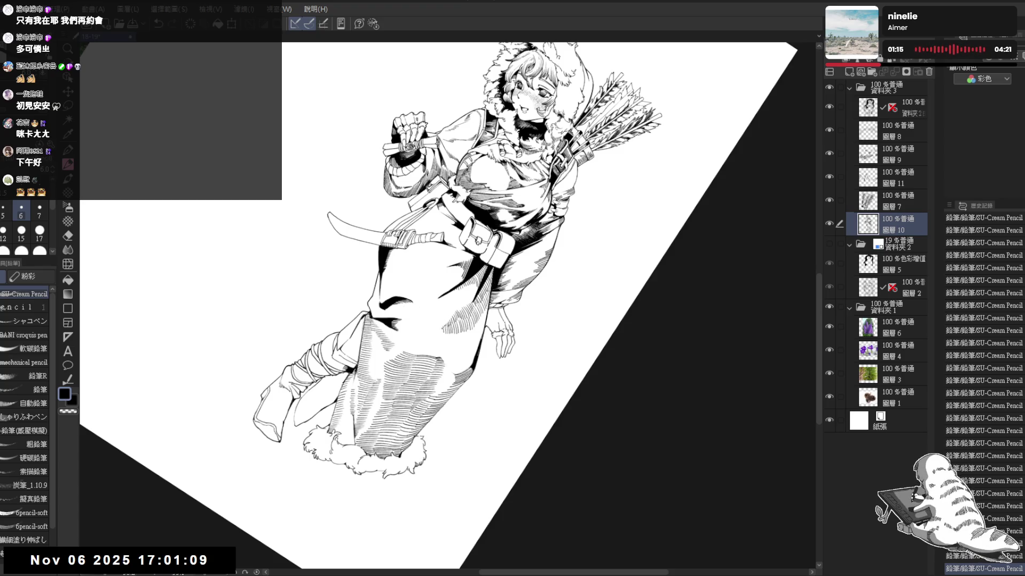
pyautogui.hotkey('ctrl', '@')
pyautogui.scroll(2, 473, 423)
pyautogui.moveTo(473, 423); pyautogui.dragTo(410, 375)
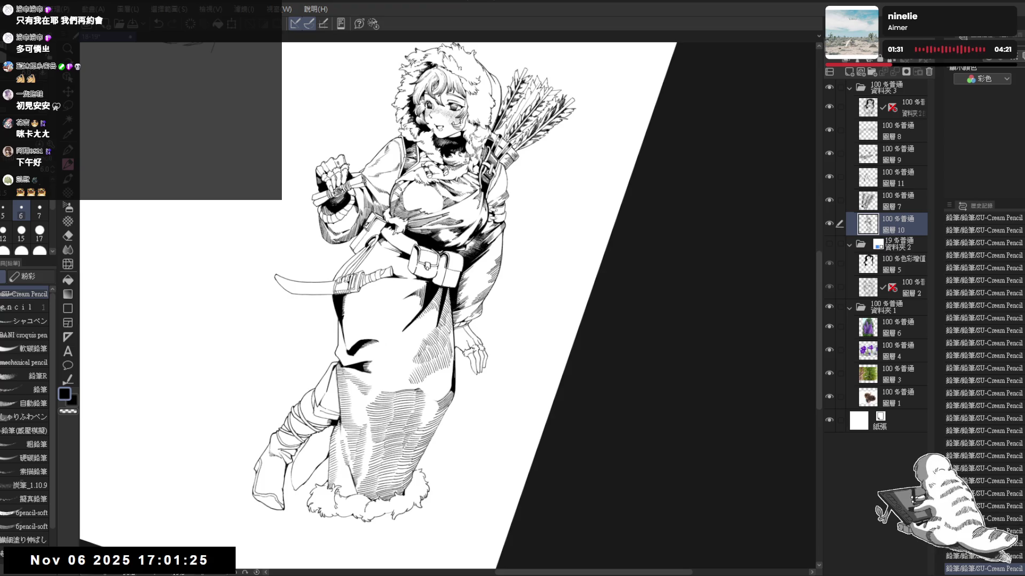
pyautogui.press('-')
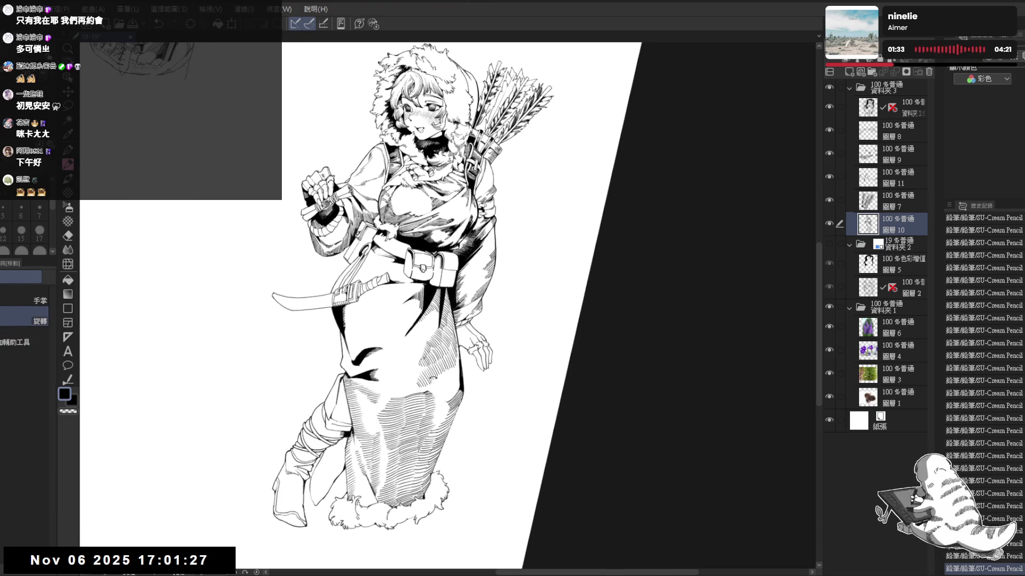
# - Zoom into the torso, redo the undone SU-Cream Pencil stroke, then zoom back out over the canvas
pyautogui.hotkey('ctrl', '+')
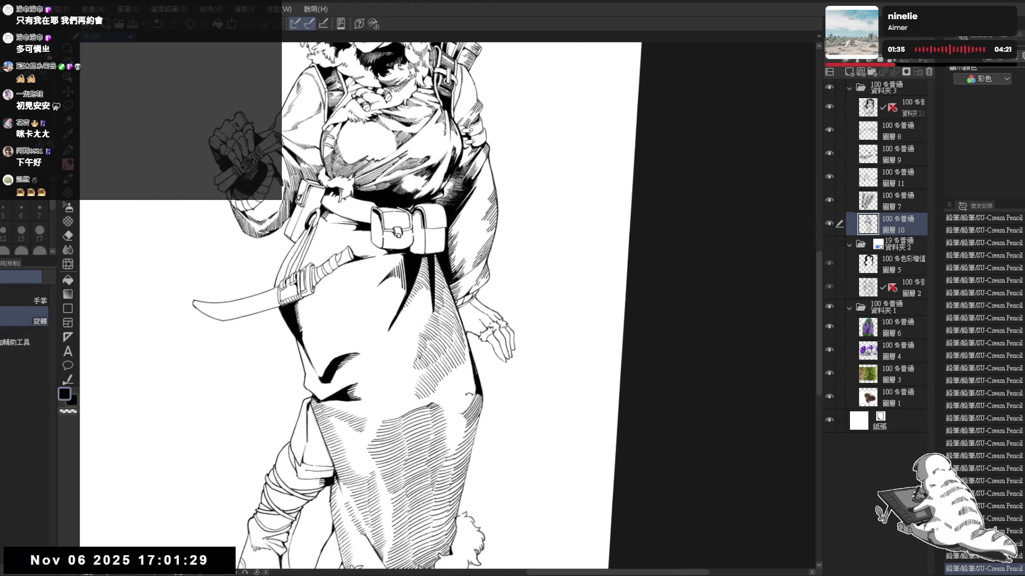
pyautogui.hotkey('ctrl', '+')
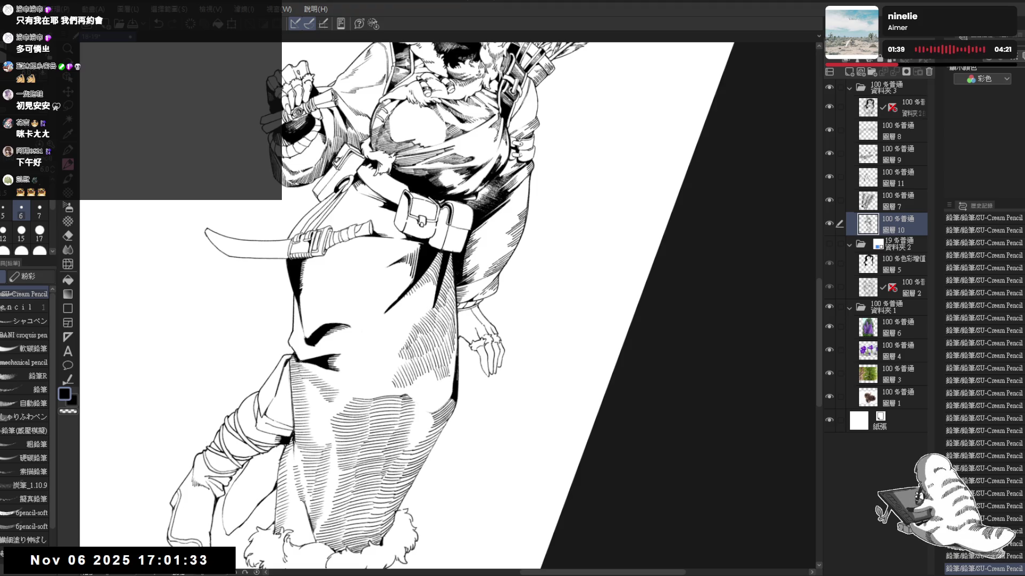
pyautogui.press('-')
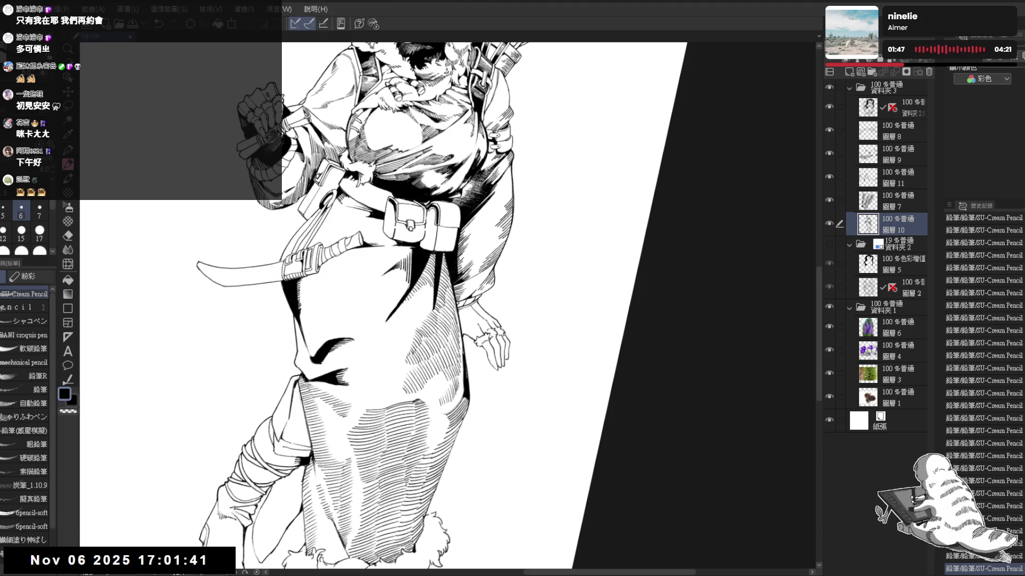
pyautogui.press('c')
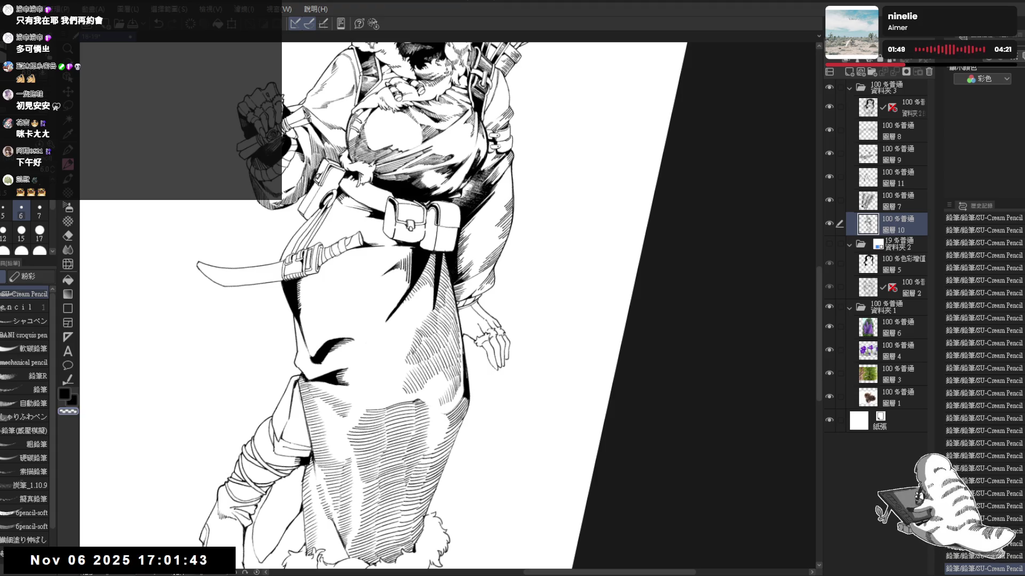
pyautogui.press('c')
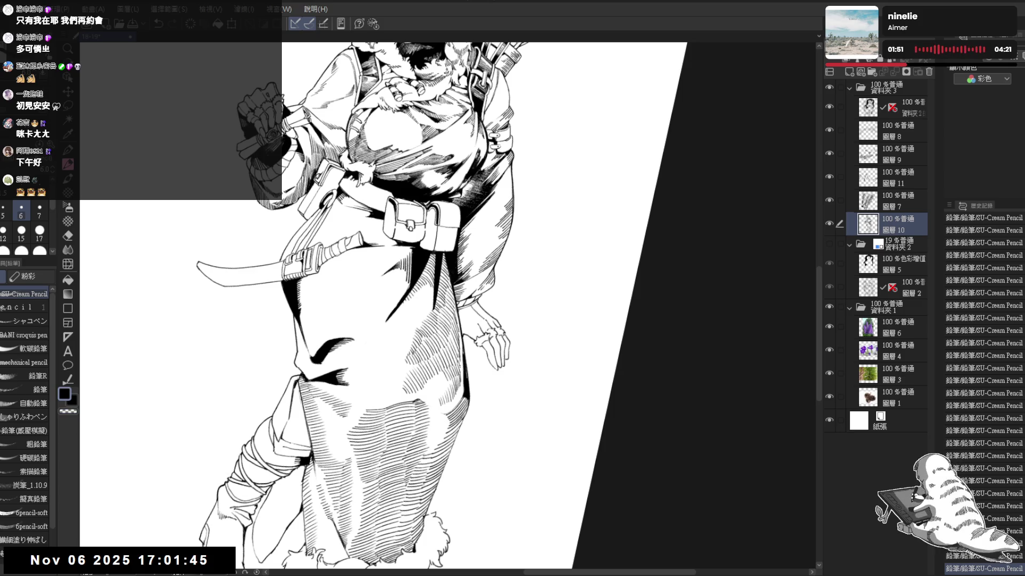
pyautogui.moveTo(534, 160)
pyautogui.mouseDown()
pyautogui.moveTo(526, 152)
pyautogui.moveTo(435, 401)
pyautogui.mouseUp()
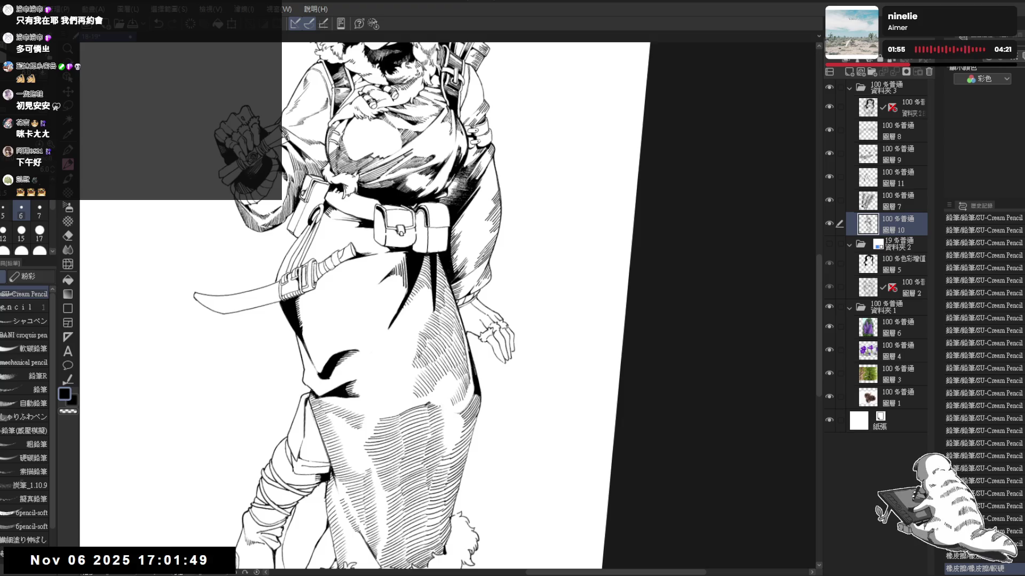
pyautogui.hotkey('ctrl', 'y')
pyautogui.scroll(-5, 406, 304)
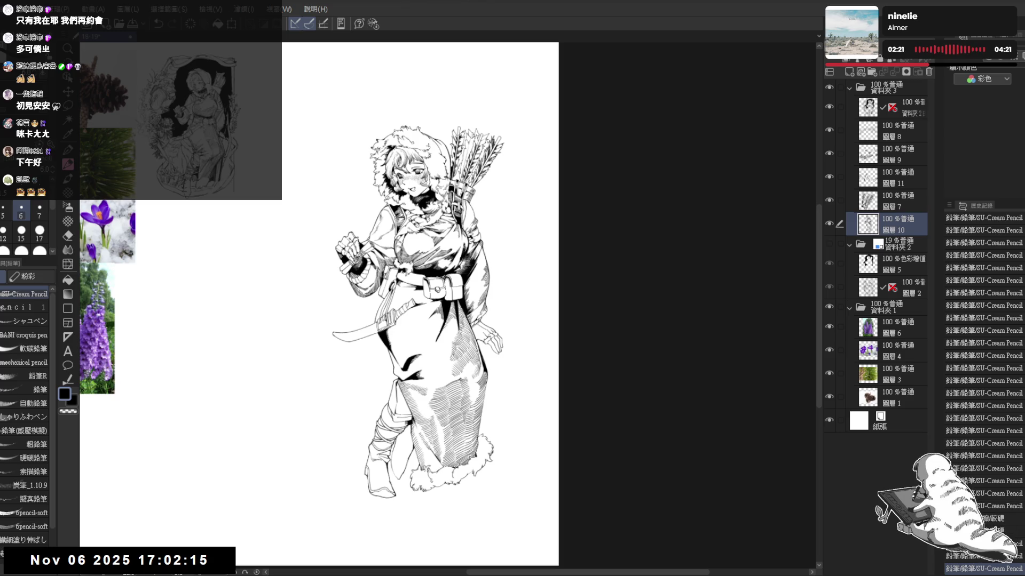
# - Fill the gap beside the boot with solid black
pyautogui.scroll(1, 267, 485)
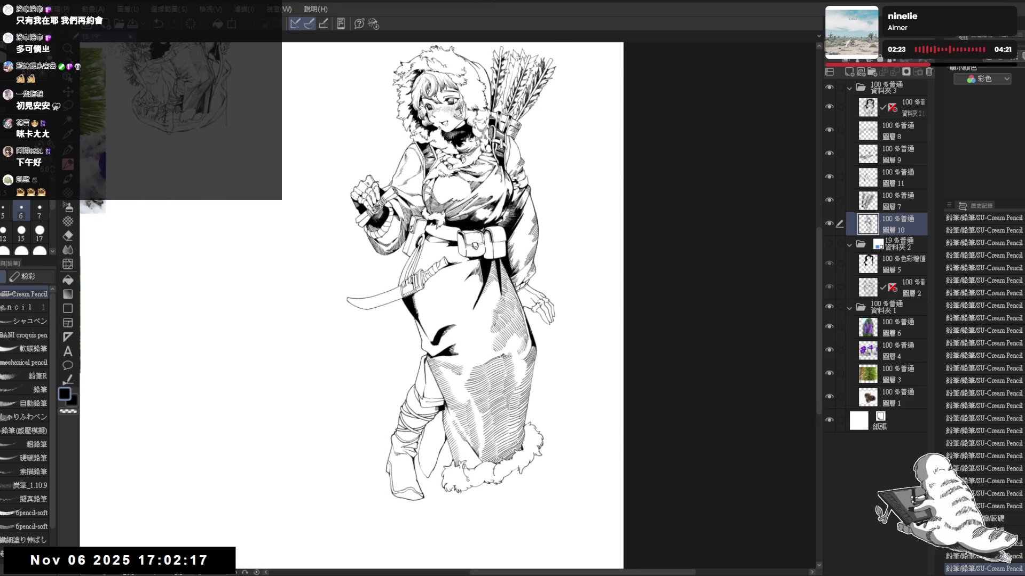
pyautogui.moveTo(512, 443); pyautogui.dragTo(490, 401)
pyautogui.press('g')
pyautogui.click(409, 422)
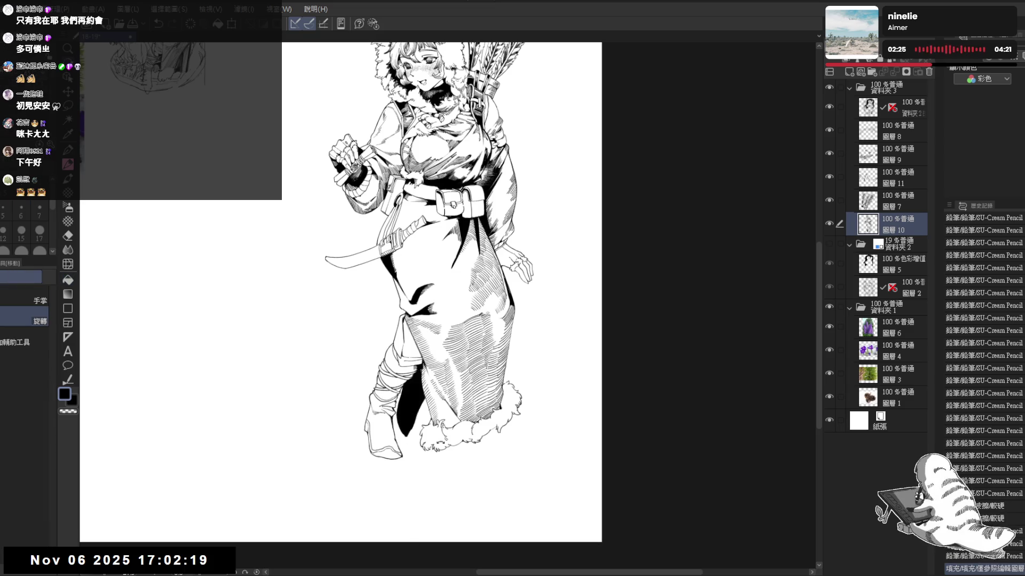
# - Rotate the view and erase stray lines on the coat
pyautogui.press('-')
pyautogui.press('p')
pyautogui.scroll(2, 422, 278)
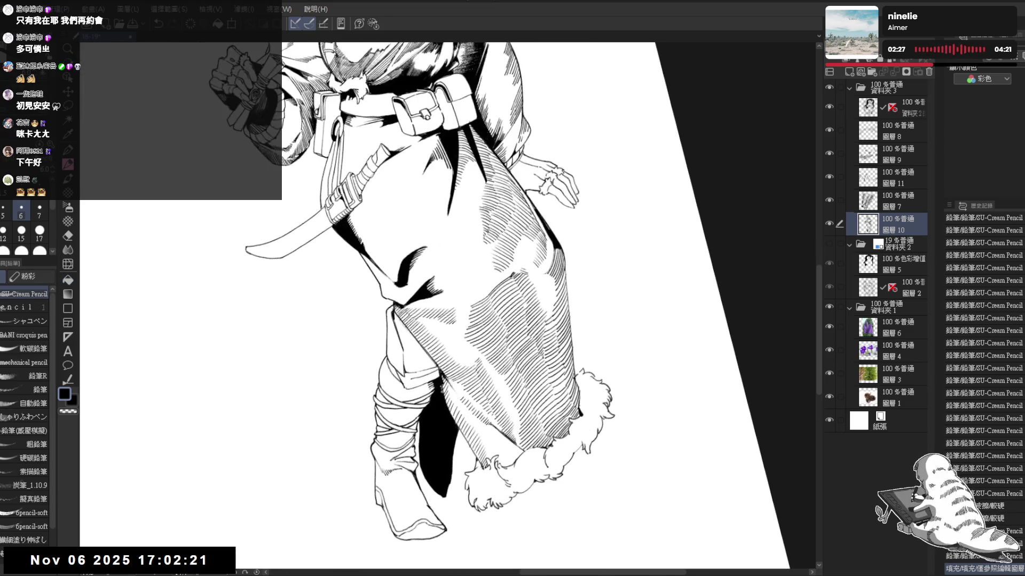
pyautogui.press('^')
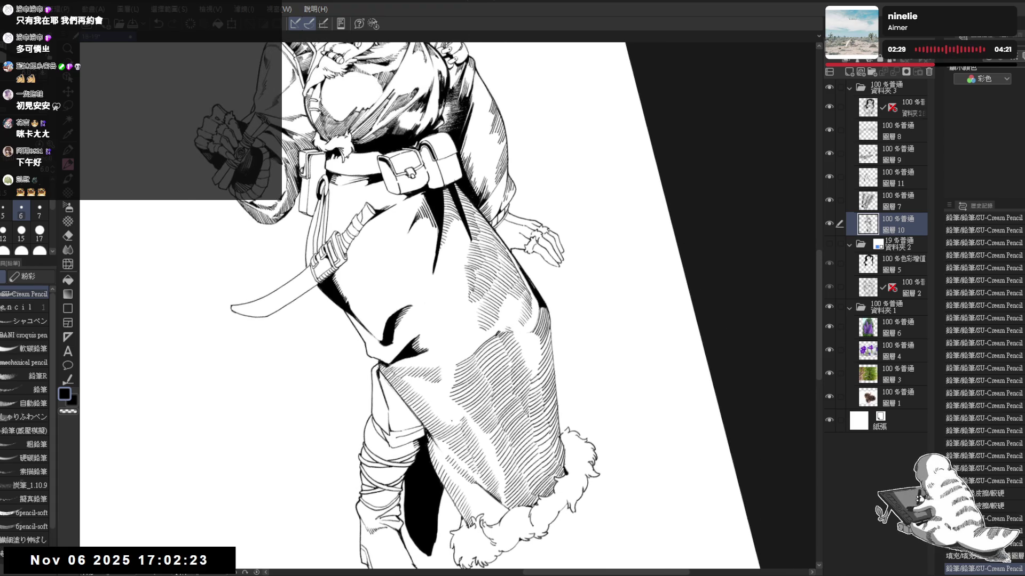
pyautogui.press('e')
pyautogui.press('^')
pyautogui.moveTo(469, 342); pyautogui.dragTo(470, 312)
# - Try a short pencil stroke, undo it, and erase another stray mark on the coat
pyautogui.press('p')
pyautogui.moveTo(438, 265); pyautogui.dragTo(444, 297)
pyautogui.press('-')
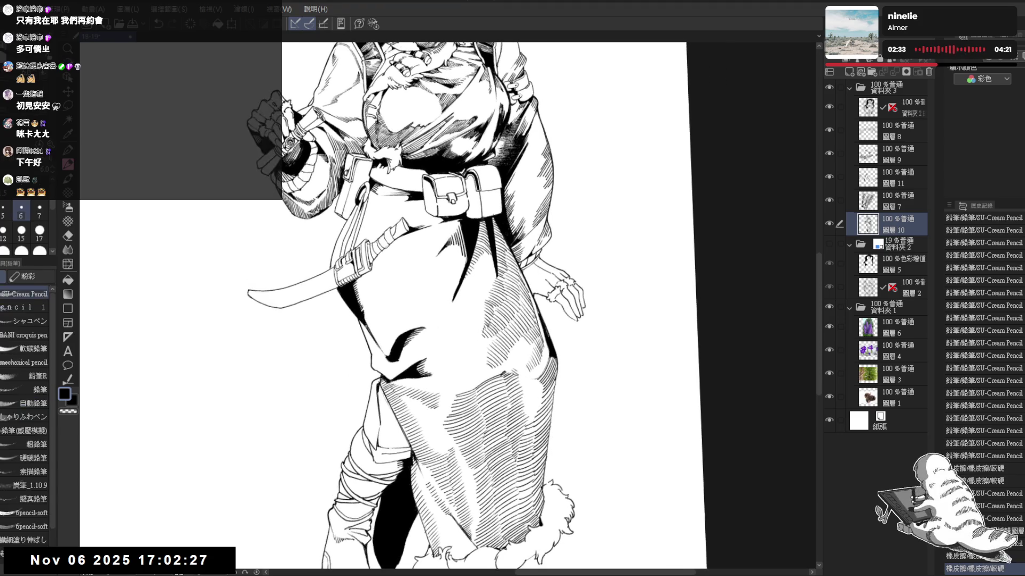
pyautogui.moveTo(368, 346); pyautogui.dragTo(362, 325)
pyautogui.hotkey('ctrl', 'z')
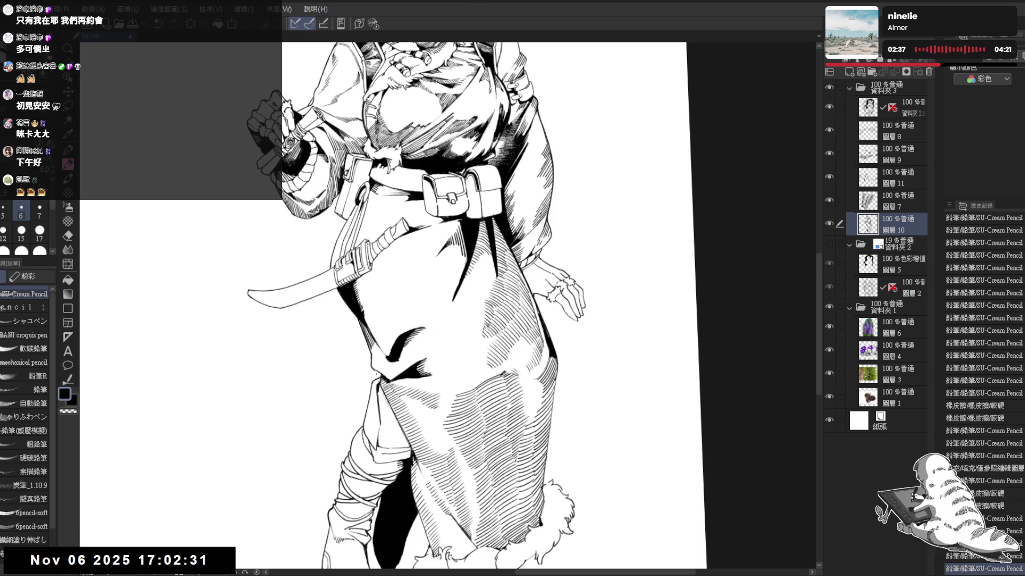
pyautogui.press('e')
pyautogui.press('-')
pyautogui.moveTo(331, 327); pyautogui.dragTo(370, 298)
# - Reframe the lower coat and darken it with vertical hatching strokes
pyautogui.scroll(-1, 371, 298)
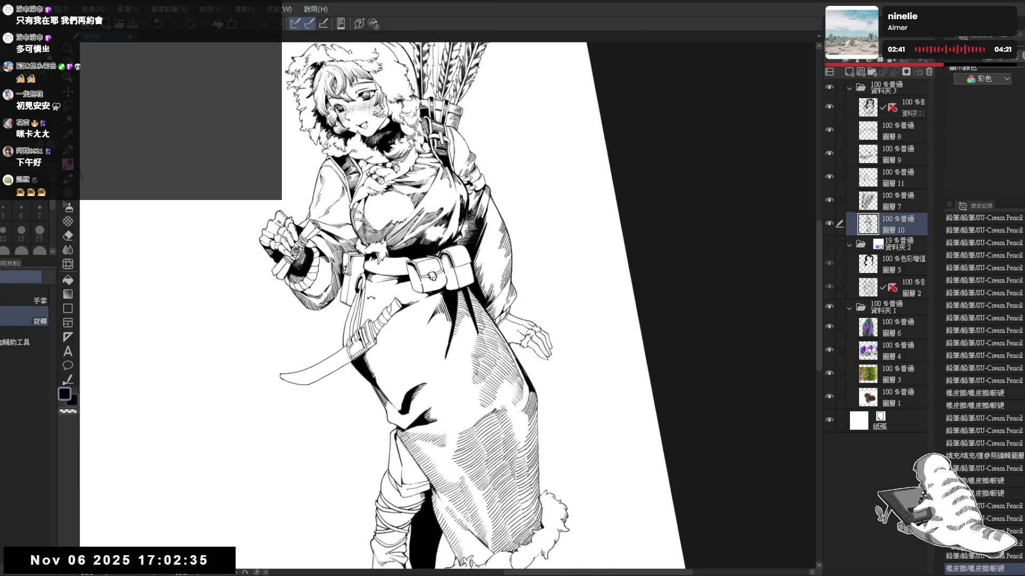
pyautogui.moveTo(421, 274)
pyautogui.mouseDown()
pyautogui.moveTo(370, 368)
pyautogui.moveTo(380, 377)
pyautogui.moveTo(376, 317)
pyautogui.moveTo(430, 324)
pyautogui.mouseUp()
pyautogui.press('e')
pyautogui.press('p')
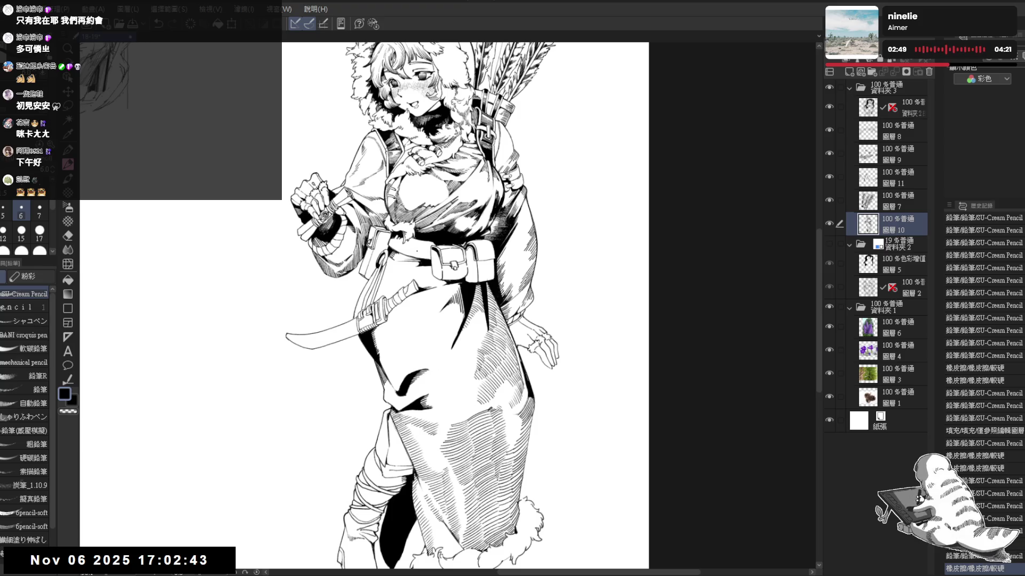
pyautogui.moveTo(491, 421); pyautogui.dragTo(505, 394)
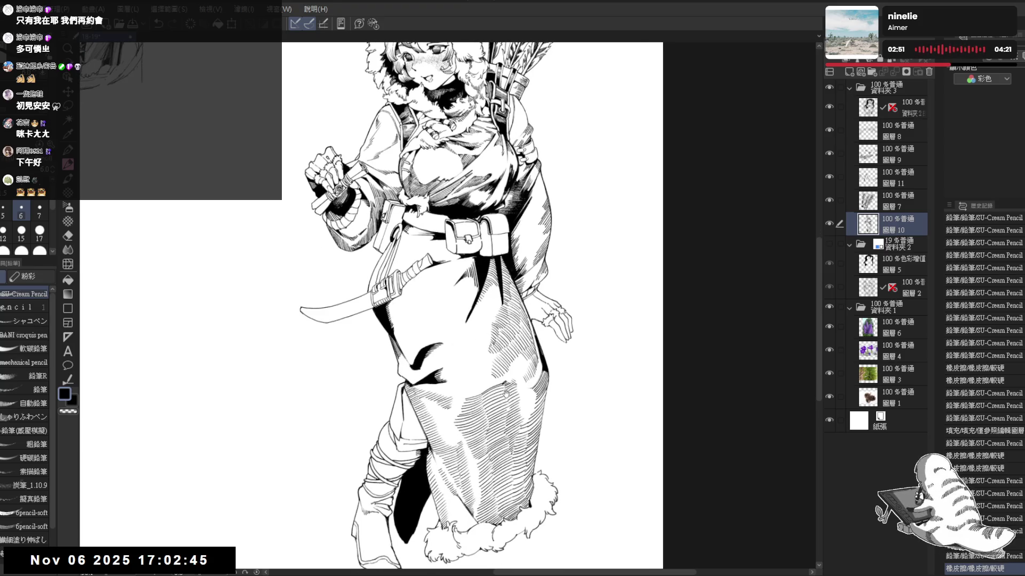
pyautogui.moveTo(468, 459)
pyautogui.mouseDown()
pyautogui.moveTo(437, 360)
pyautogui.moveTo(422, 373)
pyautogui.mouseUp()
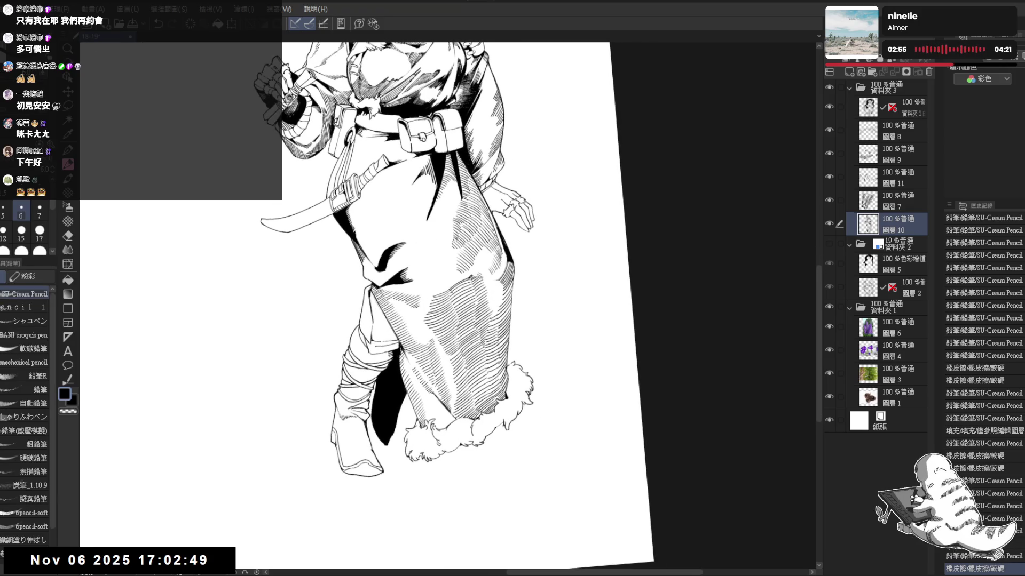
pyautogui.hotkey('ctrl', 'z')
pyautogui.moveTo(452, 287)
pyautogui.mouseDown()
pyautogui.moveTo(472, 320)
pyautogui.moveTo(454, 315)
pyautogui.moveTo(473, 338)
pyautogui.mouseUp()
pyautogui.moveTo(458, 305); pyautogui.dragTo(471, 358)
pyautogui.moveTo(462, 319); pyautogui.dragTo(461, 340)
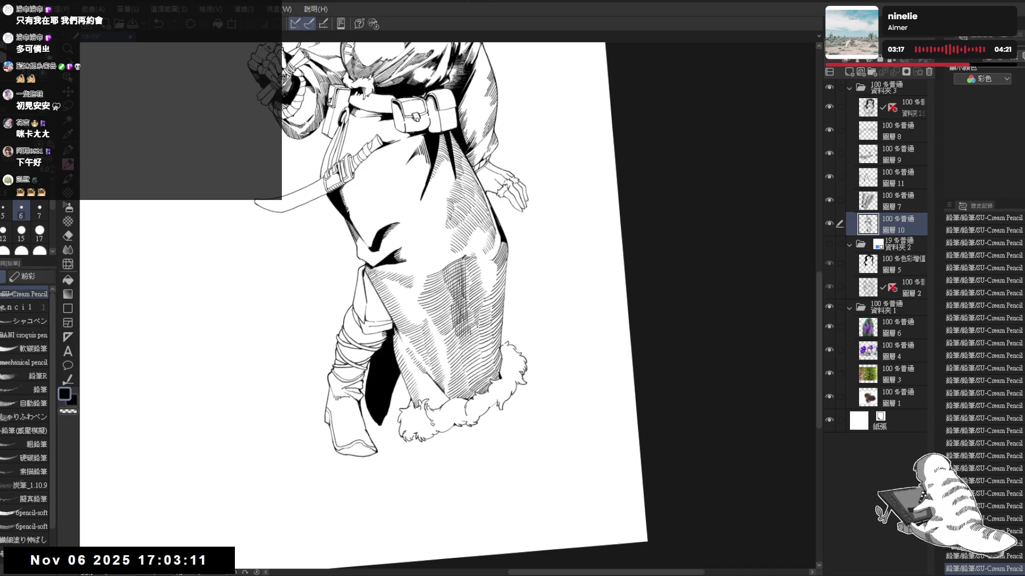
# - Reset and straighten the view, zoom back onto the coat, and undo the last stroke
pyautogui.hotkey('ctrl', '-')
pyautogui.hotkey('ctrl', '0')
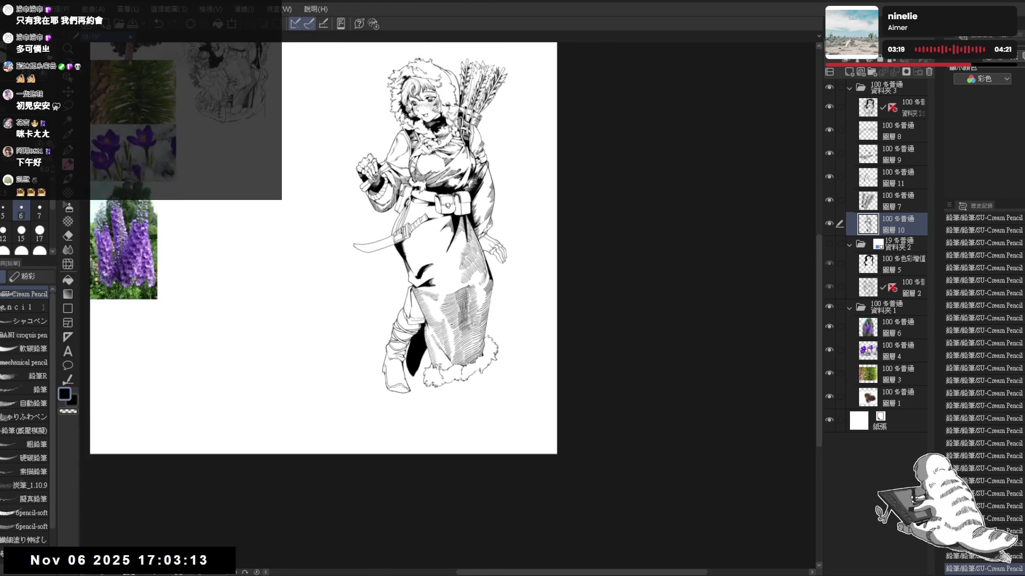
pyautogui.hotkey('ctrl', '+')
pyautogui.press('r')
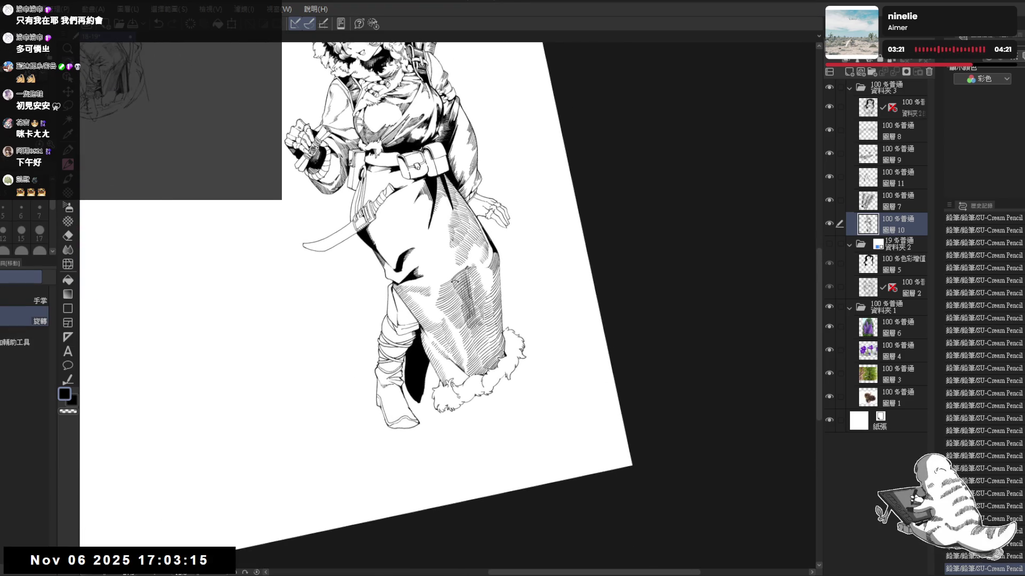
pyautogui.press('-')
pyautogui.press('-')
pyautogui.press('-')
pyautogui.press('p')
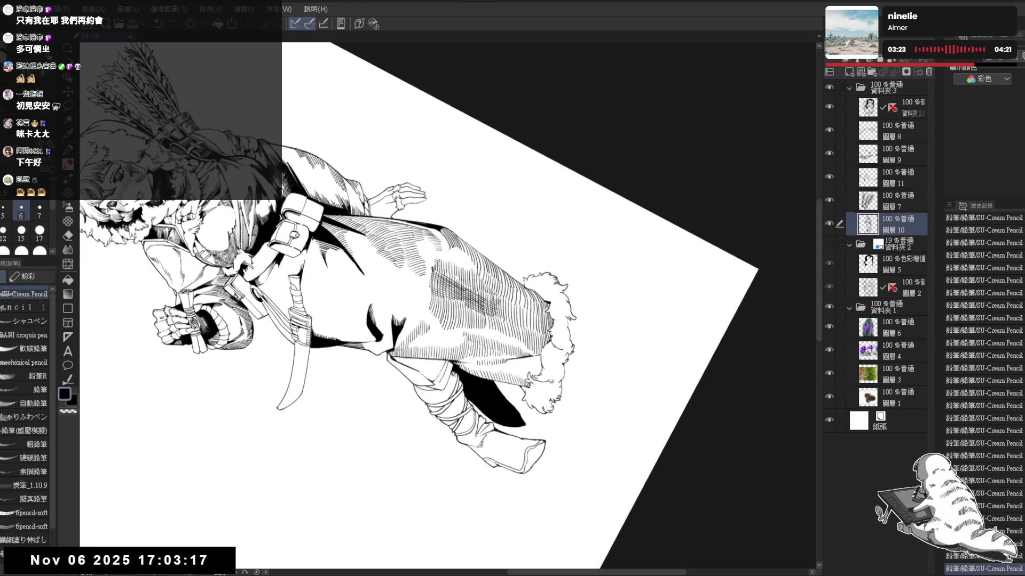
pyautogui.hotkey('ctrl', 'z')
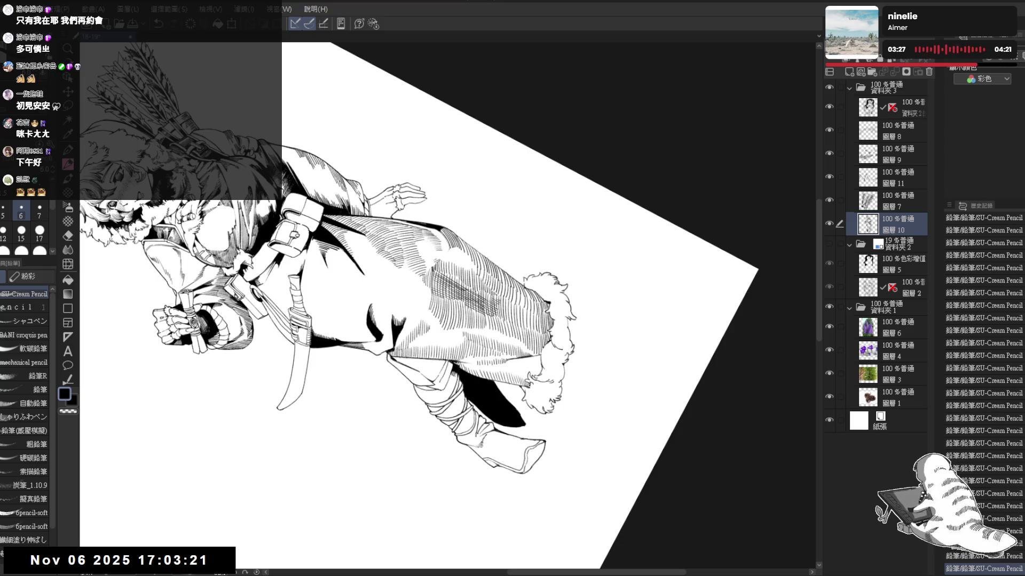
pyautogui.moveTo(533, 320)
pyautogui.mouseDown()
pyautogui.moveTo(481, 400)
pyautogui.moveTo(453, 347)
pyautogui.mouseUp()
# - Add more short vertical hatching strokes across the coat
pyautogui.moveTo(451, 346)
pyautogui.mouseDown()
pyautogui.moveTo(448, 386)
pyautogui.moveTo(450, 371)
pyautogui.moveTo(451, 388)
pyautogui.moveTo(458, 377)
pyautogui.moveTo(464, 391)
pyautogui.mouseUp()
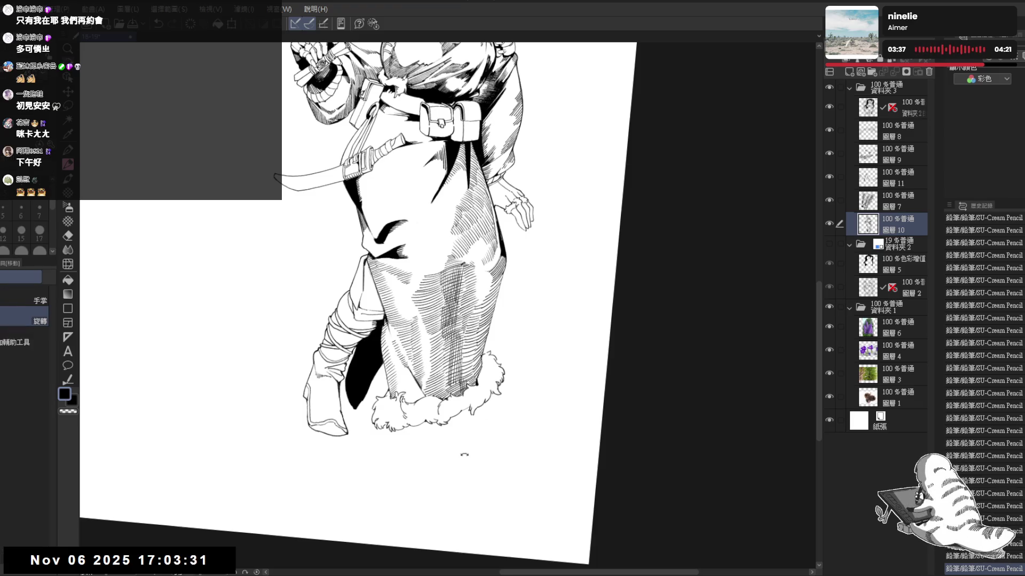
pyautogui.moveTo(480, 240); pyautogui.dragTo(453, 224)
pyautogui.moveTo(478, 359)
pyautogui.mouseDown()
pyautogui.moveTo(474, 380)
pyautogui.moveTo(484, 383)
pyautogui.mouseUp()
pyautogui.moveTo(373, 267); pyautogui.dragTo(370, 286)
pyautogui.moveTo(490, 328); pyautogui.dragTo(482, 373)
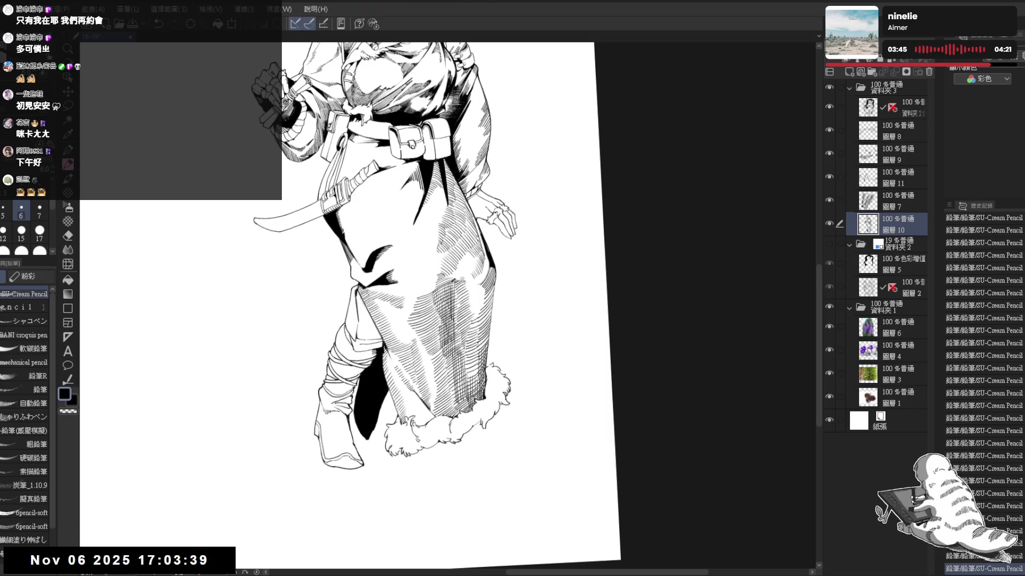
# - Build up dense hatching down the coat's right edge
pyautogui.moveTo(482, 333); pyautogui.dragTo(478, 349)
pyautogui.moveTo(485, 322); pyautogui.dragTo(482, 347)
pyautogui.moveTo(490, 317); pyautogui.dragTo(485, 349)
pyautogui.moveTo(489, 301); pyautogui.dragTo(485, 321)
pyautogui.moveTo(490, 293)
pyautogui.mouseDown()
pyautogui.moveTo(486, 322)
pyautogui.moveTo(490, 302)
pyautogui.mouseUp()
pyautogui.moveTo(491, 302); pyautogui.dragTo(488, 322)
pyautogui.moveTo(494, 282); pyautogui.dragTo(489, 333)
pyautogui.moveTo(490, 331); pyautogui.dragTo(486, 364)
pyautogui.scroll(-2, 474, 415)
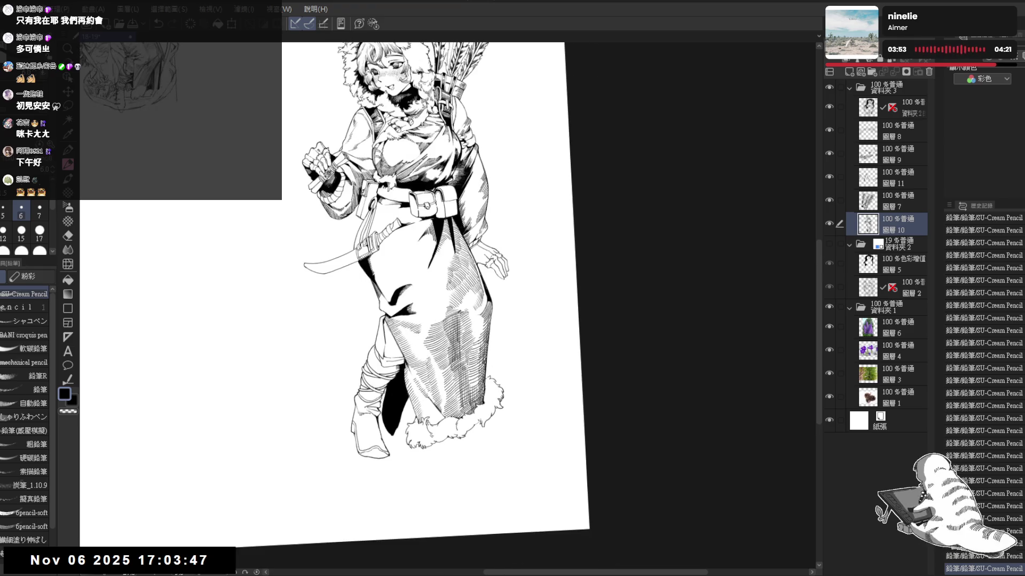
# - Set the pencil size to 7, straighten the view, and draw a stroke on the coat
pyautogui.press(']')
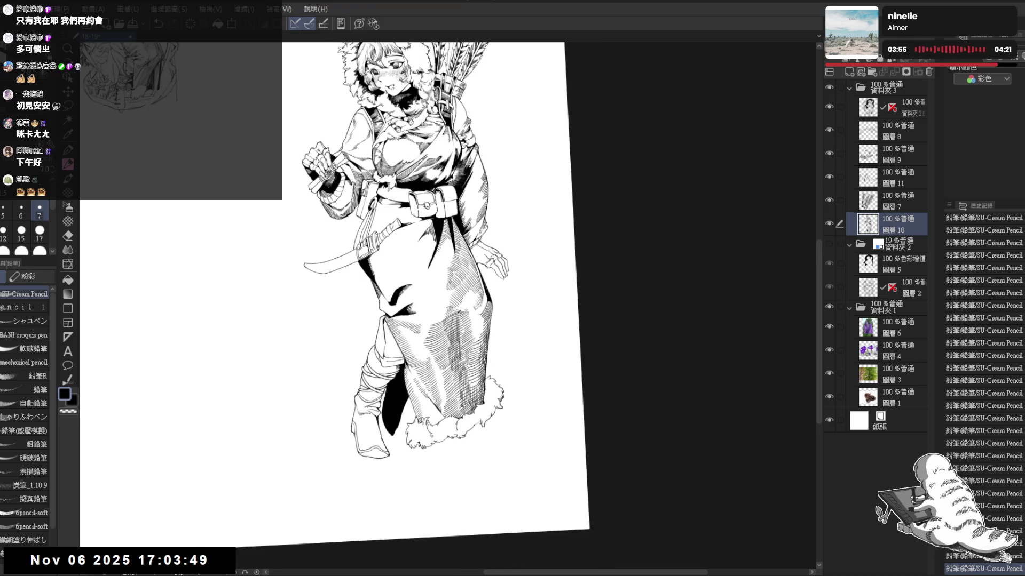
pyautogui.press(']')
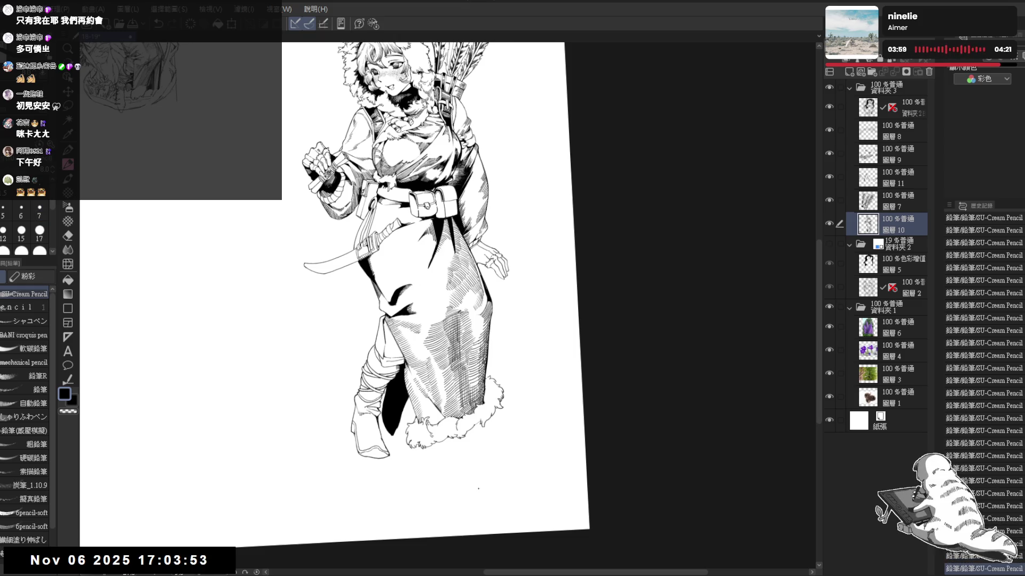
pyautogui.hotkey('ctrl', '0')
pyautogui.scroll(2, 450, 434)
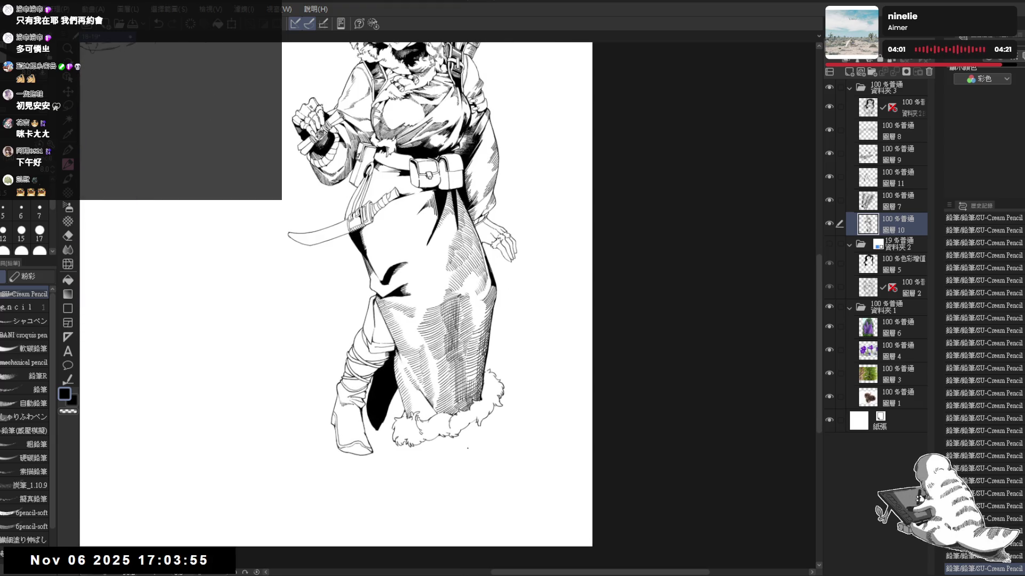
pyautogui.moveTo(439, 283)
pyautogui.mouseDown()
pyautogui.moveTo(375, 267)
pyautogui.moveTo(425, 259)
pyautogui.moveTo(392, 368)
pyautogui.mouseUp()
pyautogui.press('space')
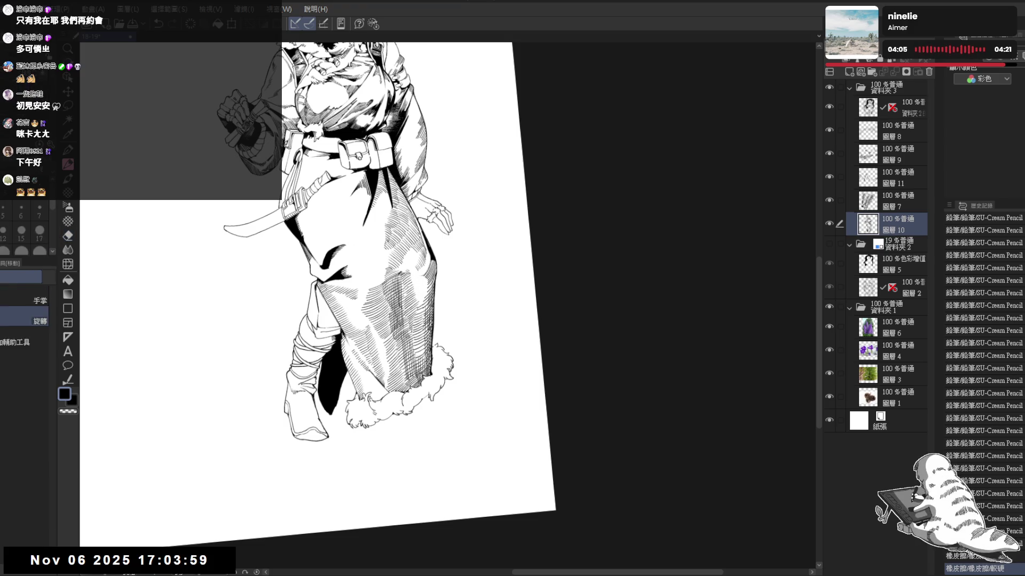
pyautogui.click(38, 214)
pyautogui.moveTo(404, 274)
pyautogui.mouseDown()
pyautogui.moveTo(404, 301)
pyautogui.moveTo(405, 253)
pyautogui.mouseUp()
# - Alternate erasing stray marks and adding small pencil touches on the coat
pyautogui.press('e')
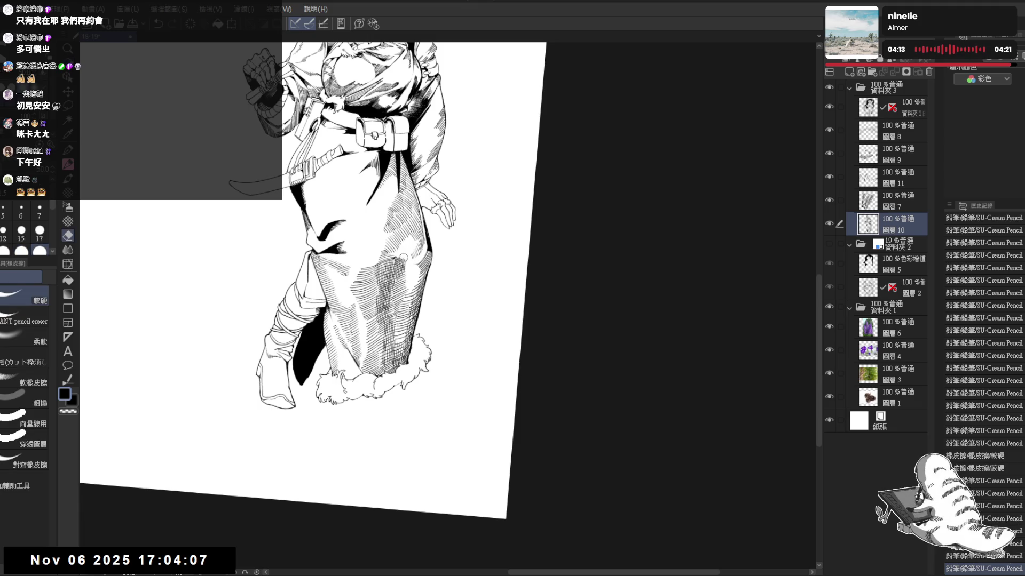
pyautogui.click(404, 258)
pyautogui.press('p')
pyautogui.click(397, 269)
pyautogui.press('e')
pyautogui.click(395, 253)
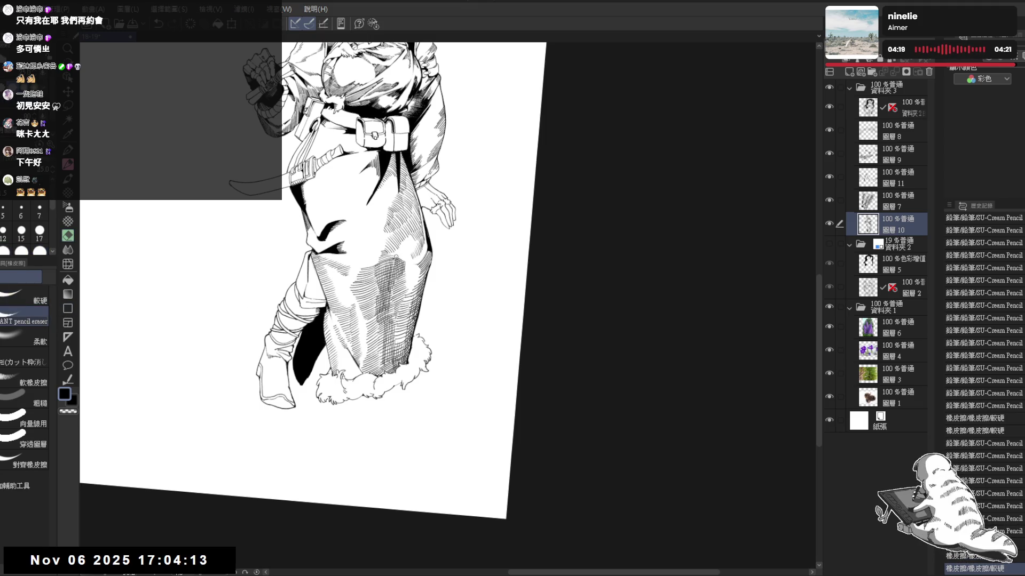
pyautogui.press('p')
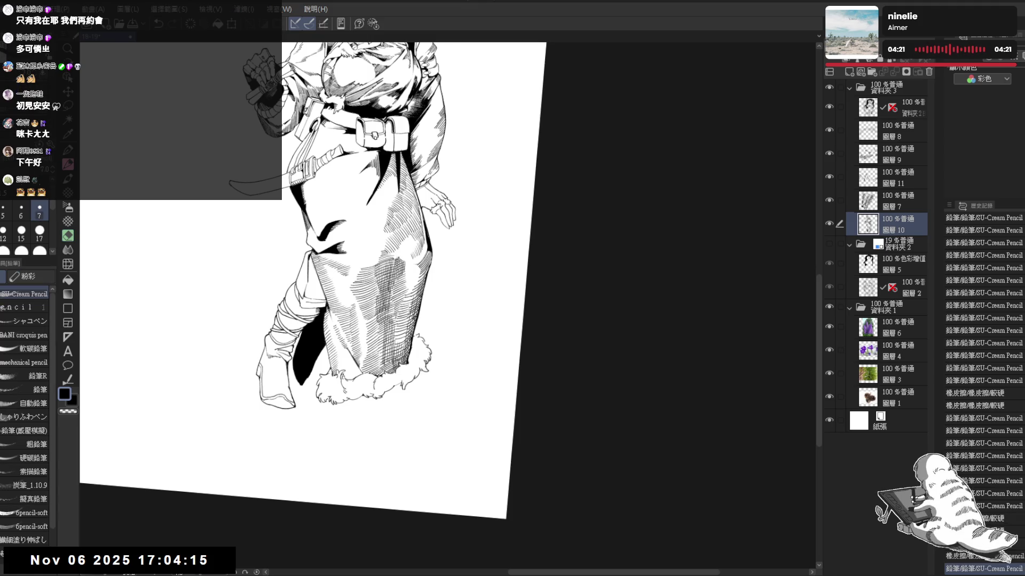
pyautogui.moveTo(404, 262); pyautogui.dragTo(410, 274)
pyautogui.hotkey('ctrl', 'z')
pyautogui.hotkey('ctrl', 'z')
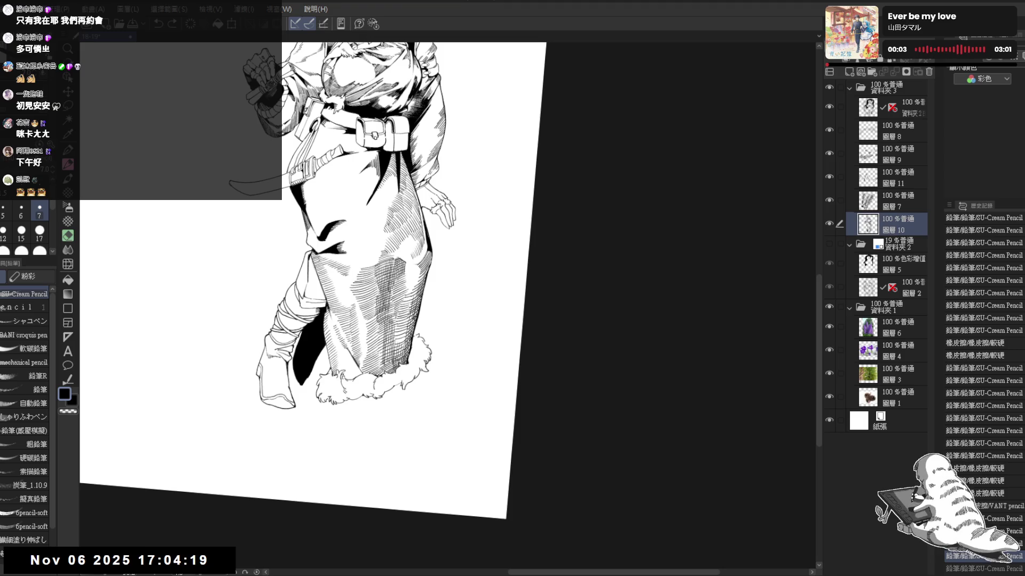
pyautogui.hotkey('ctrl', 'y')
pyautogui.moveTo(405, 276); pyautogui.dragTo(406, 289)
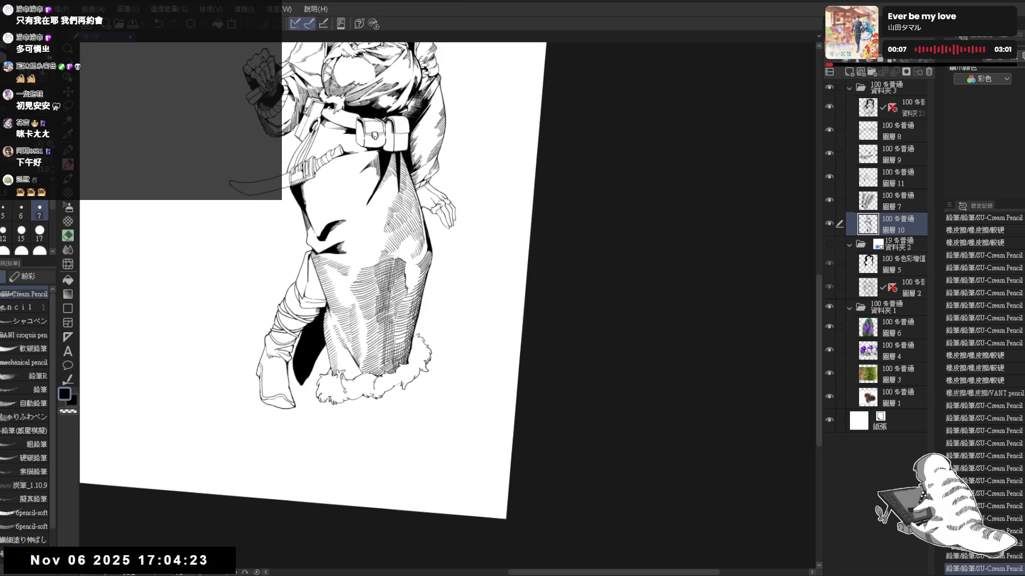
# - Rotate the view, reset it upright, then tilt to a comfortable drawing angle
pyautogui.hotkey('shift', 'space')
pyautogui.moveTo(427, 320); pyautogui.dragTo(459, 374)
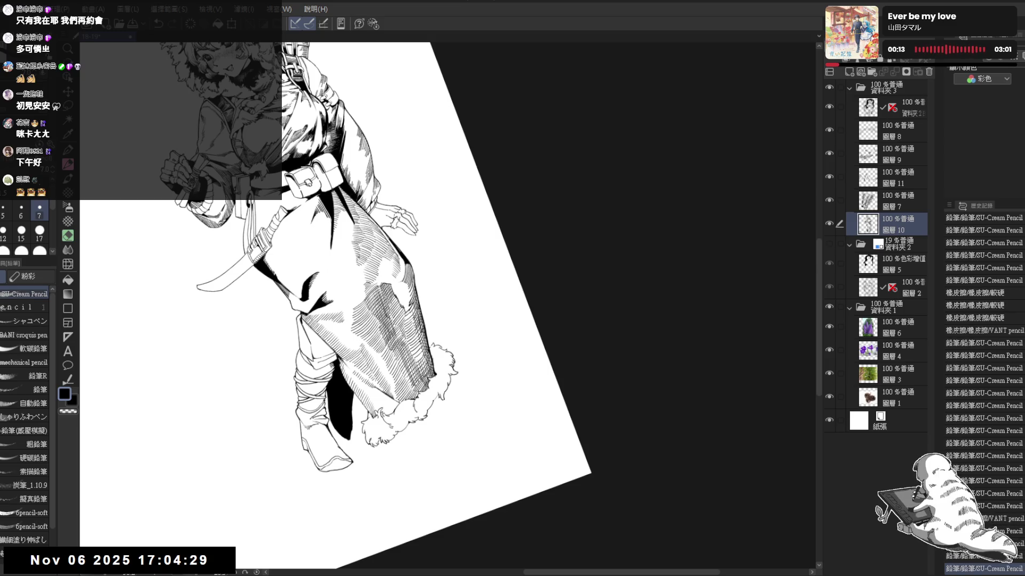
pyautogui.hotkey('ctrl', '@')
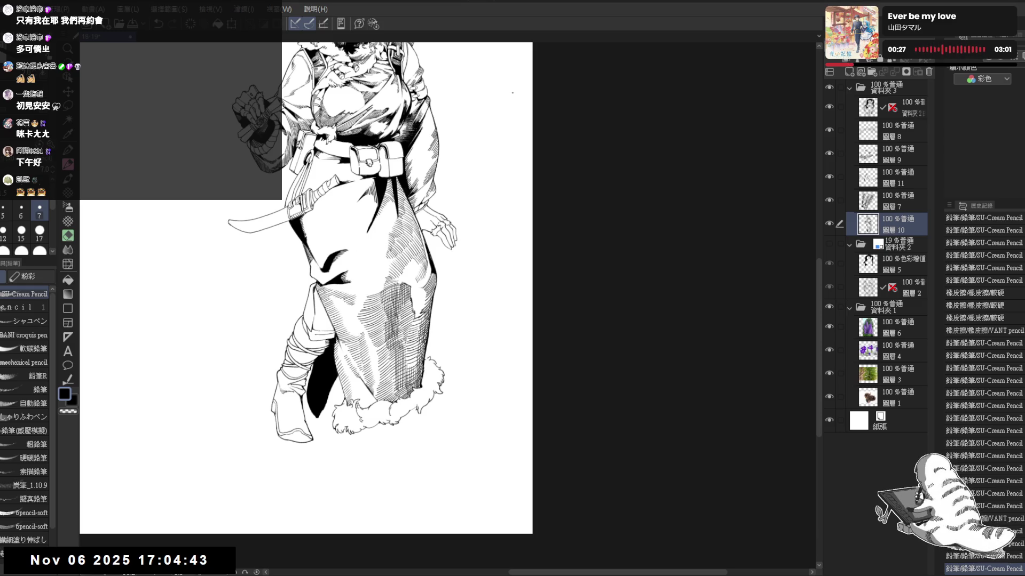
pyautogui.moveTo(373, 267); pyautogui.dragTo(481, 347)
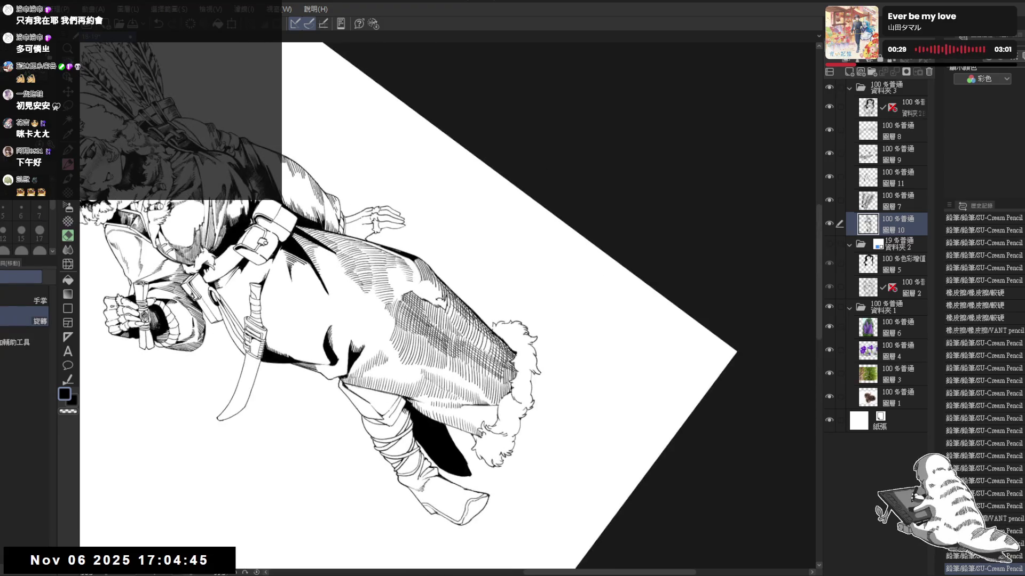
# - Rotate the canvas to a drawing angle and hatch fine pencil strokes across the coat
pyautogui.press('p')
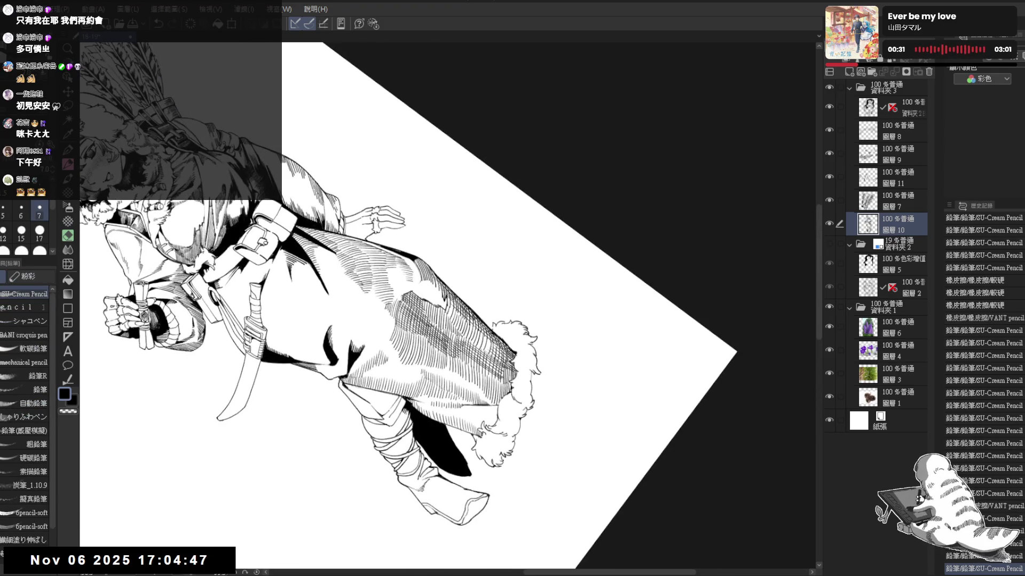
pyautogui.moveTo(368, 320); pyautogui.dragTo(383, 332)
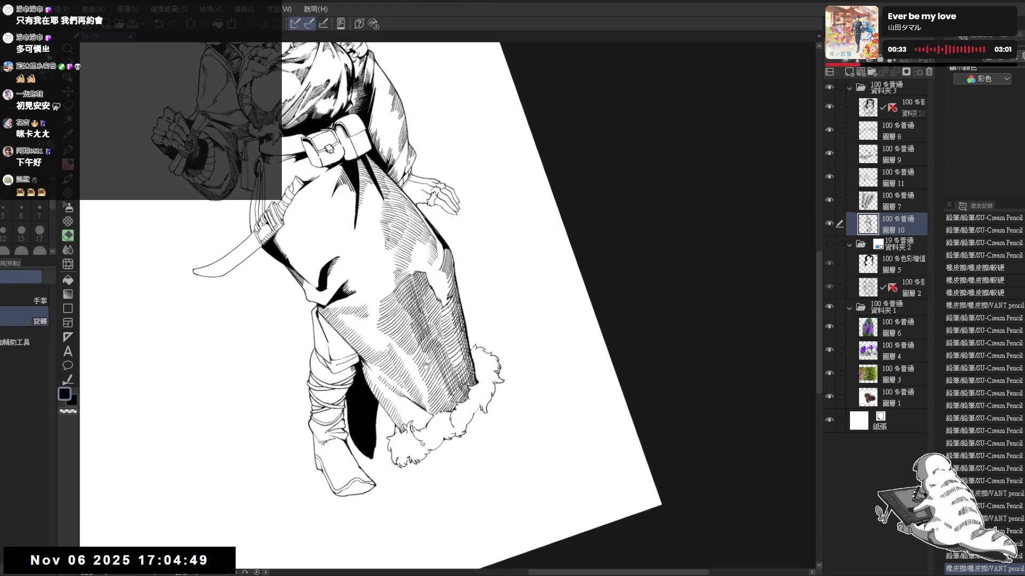
pyautogui.moveTo(426, 365); pyautogui.dragTo(394, 332)
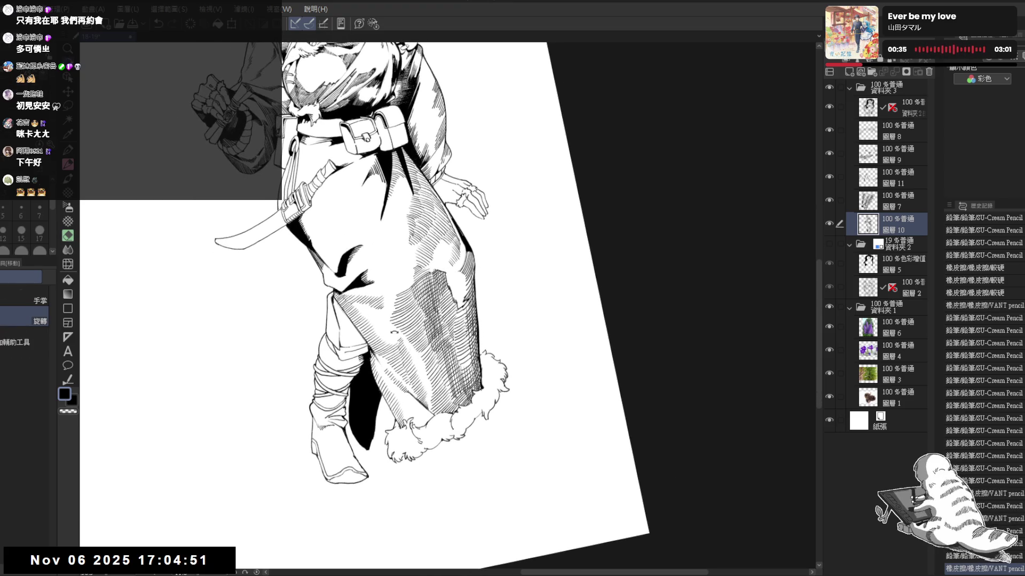
pyautogui.moveTo(394, 333); pyautogui.dragTo(371, 327)
pyautogui.moveTo(346, 248); pyautogui.dragTo(357, 291)
pyautogui.moveTo(348, 250); pyautogui.dragTo(362, 277)
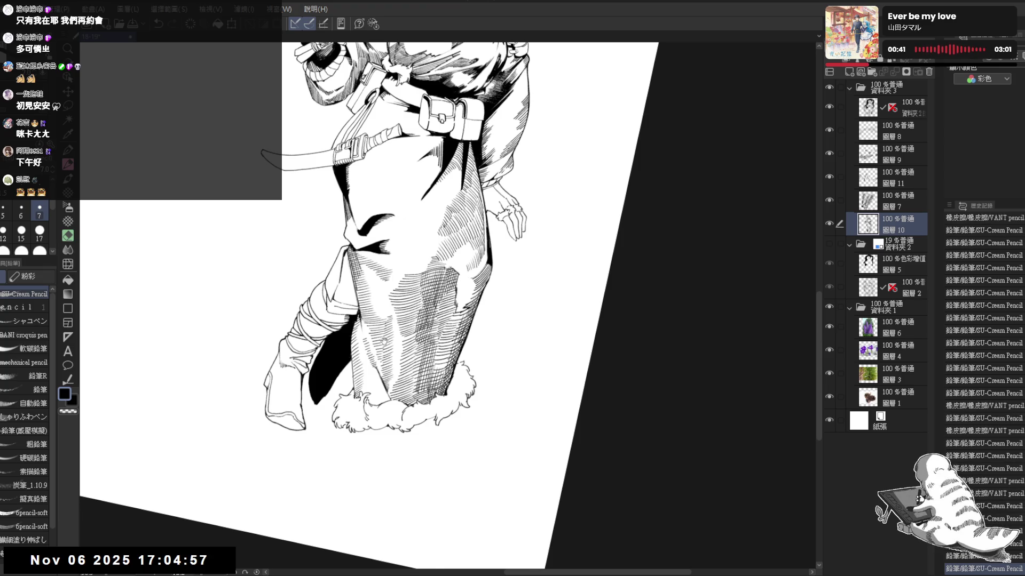
pyautogui.moveTo(381, 332); pyautogui.dragTo(373, 326)
pyautogui.moveTo(309, 321); pyautogui.dragTo(330, 328)
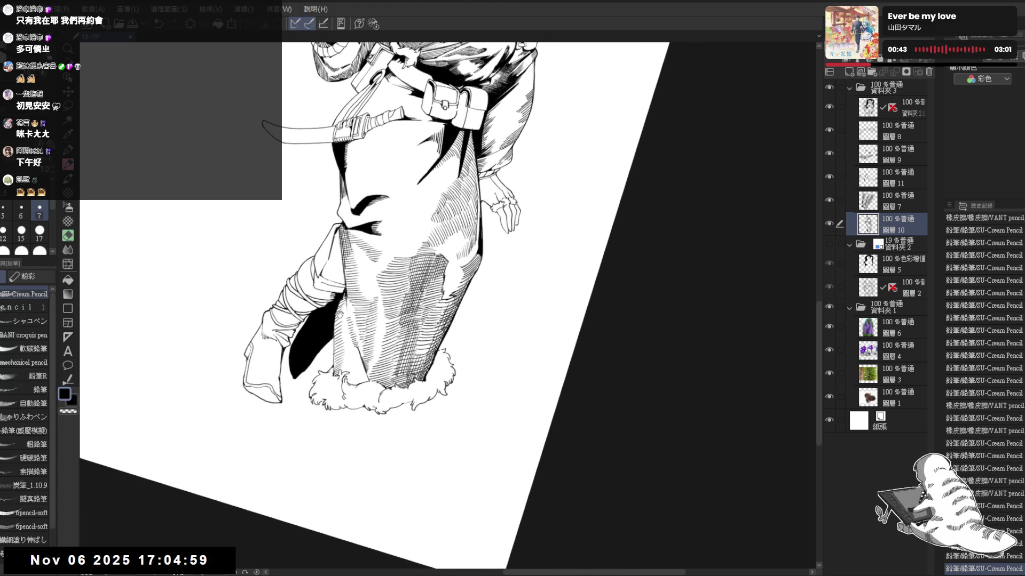
pyautogui.moveTo(348, 268)
pyautogui.mouseDown()
pyautogui.moveTo(345, 283)
pyautogui.moveTo(337, 263)
pyautogui.mouseUp()
# - Redraw a small dark coat stroke, erase stray hatching and add more short strokes
pyautogui.press('p')
pyautogui.hotkey('ctrl', 'z')
pyautogui.moveTo(349, 248); pyautogui.dragTo(358, 260)
pyautogui.press('e')
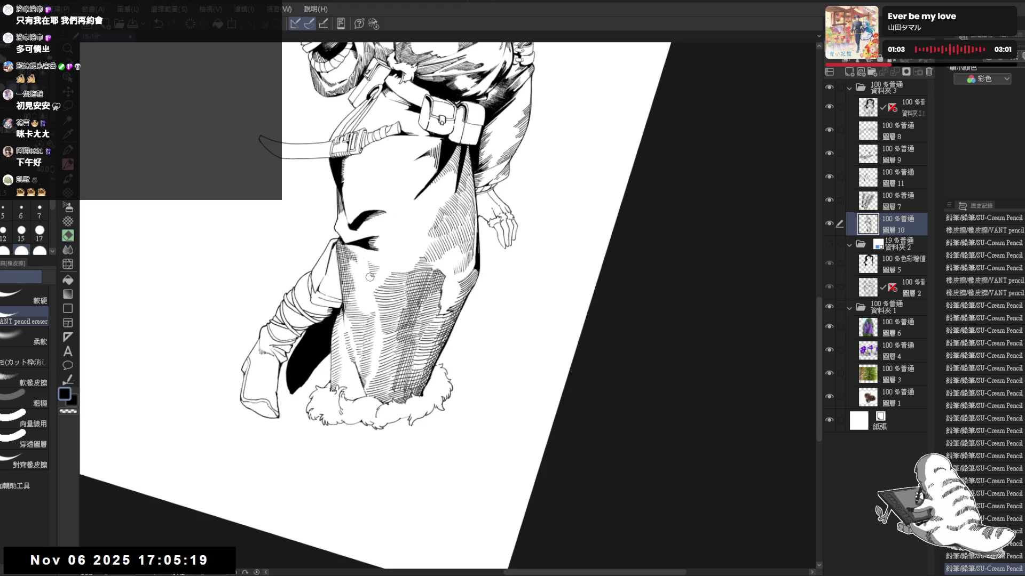
pyautogui.press('p')
pyautogui.moveTo(377, 259); pyautogui.dragTo(357, 264)
pyautogui.press('e')
pyautogui.press('p')
pyautogui.moveTo(448, 299); pyautogui.dragTo(374, 224)
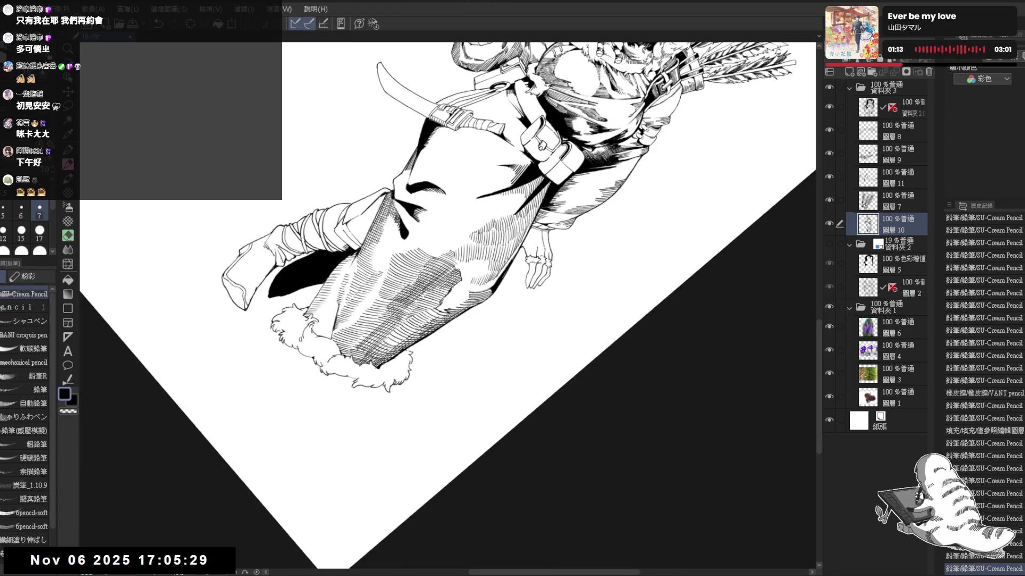
# - Erase small bits of the hatching and add a short pencil stroke to the coat
pyautogui.press('e')
pyautogui.click(397, 228)
pyautogui.click(396, 228)
pyautogui.click(396, 228)
pyautogui.click(397, 228)
pyautogui.click(397, 228)
pyautogui.click(397, 228)
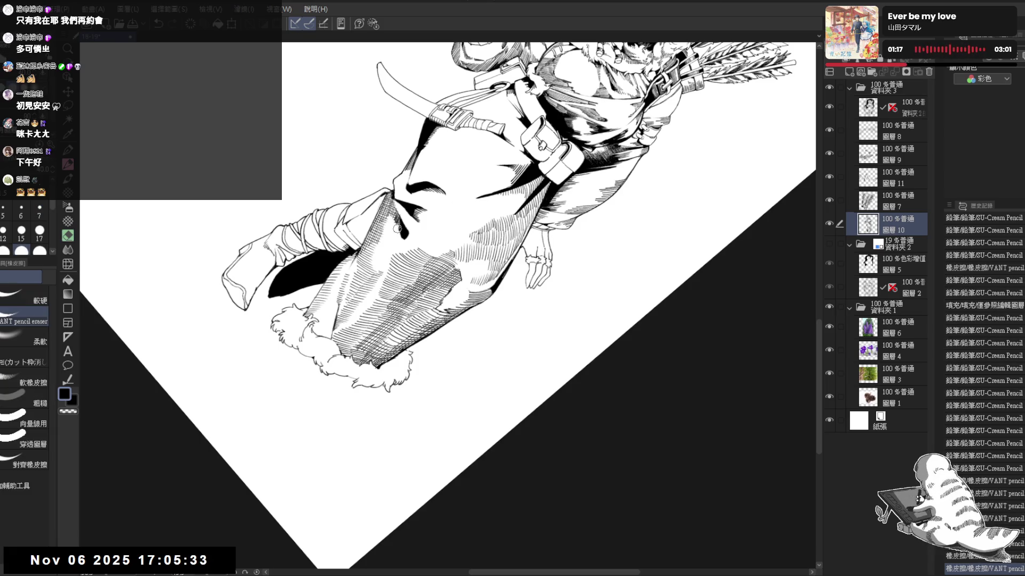
pyautogui.press('p')
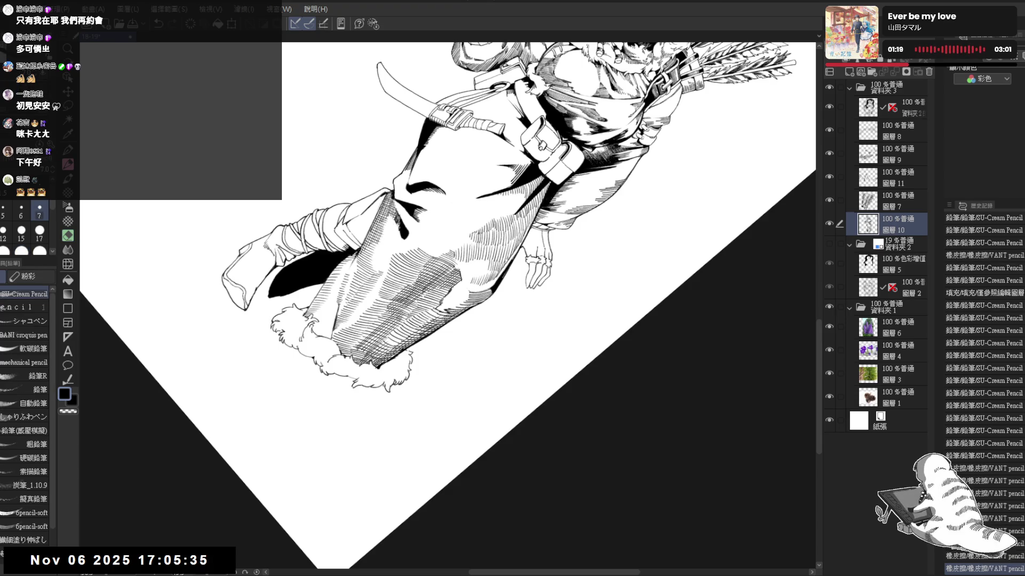
pyautogui.press('e')
pyautogui.press('p')
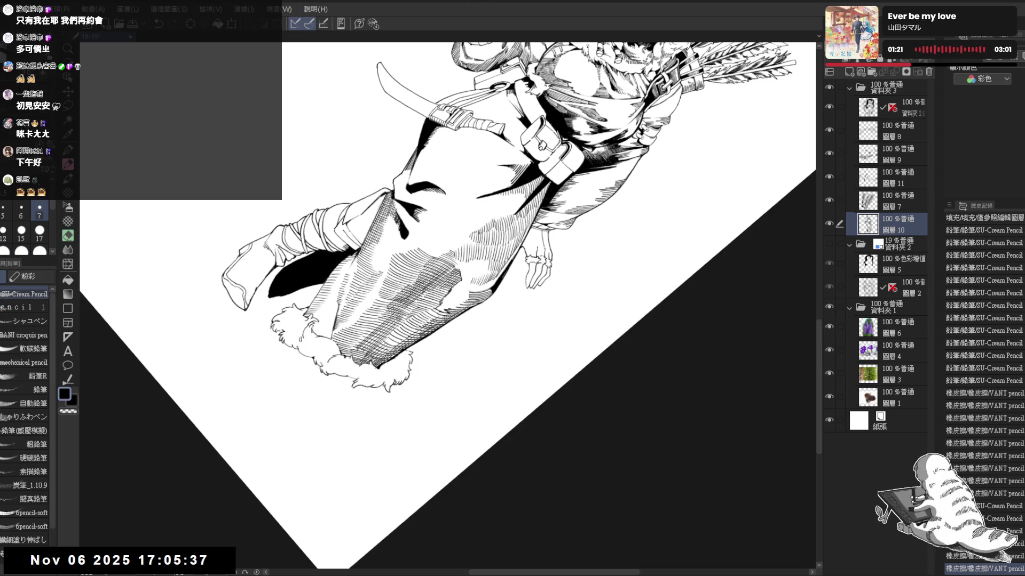
pyautogui.moveTo(394, 203); pyautogui.dragTo(398, 215)
# - Erase small stray marks and spots of hatching on the coat
pyautogui.moveTo(481, 267); pyautogui.dragTo(512, 299)
pyautogui.press('e')
pyautogui.moveTo(386, 238); pyautogui.dragTo(394, 254)
pyautogui.moveTo(480, 267); pyautogui.dragTo(453, 299)
pyautogui.moveTo(373, 263)
pyautogui.mouseDown()
pyautogui.moveTo(368, 299)
pyautogui.moveTo(369, 276)
pyautogui.mouseUp()
pyautogui.press('e')
pyautogui.press('p')
# - Touch up the hatching with small strokes, then reset rotation and fit the figure in view
pyautogui.moveTo(365, 282); pyautogui.dragTo(371, 277)
pyautogui.moveTo(368, 282); pyautogui.dragTo(371, 278)
pyautogui.moveTo(368, 281); pyautogui.dragTo(372, 278)
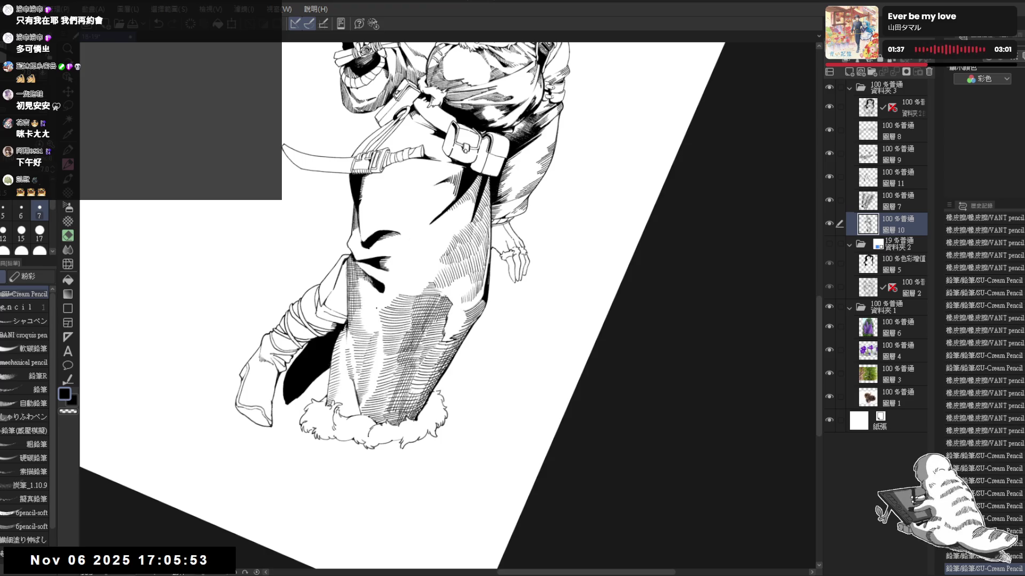
pyautogui.hotkey('ctrl', '@')
pyautogui.hotkey('ctrl', '0')
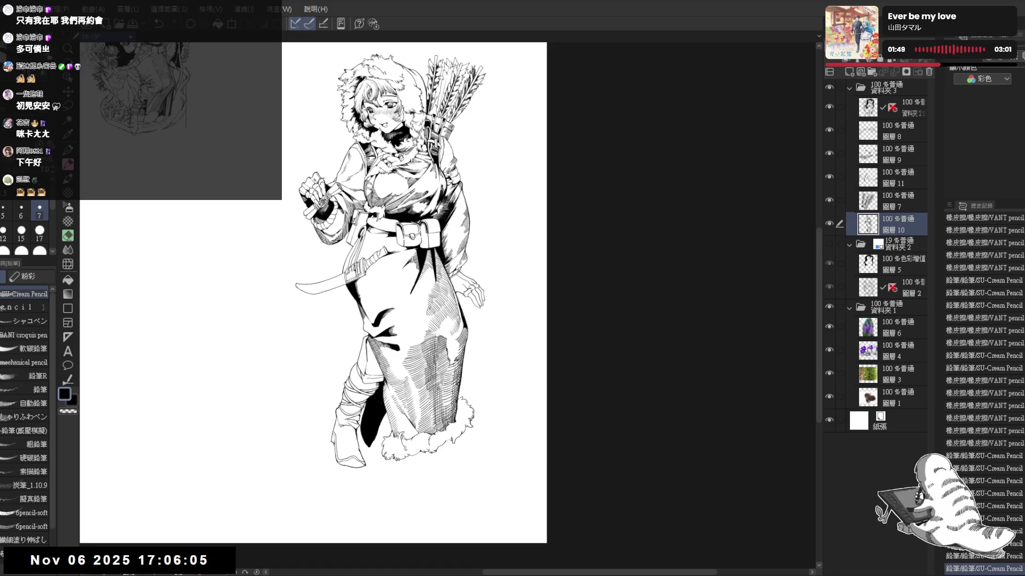
# - Rotate the view and draw short pencil hatch strokes on the lower coat above the hem
pyautogui.scroll(2, 403, 367)
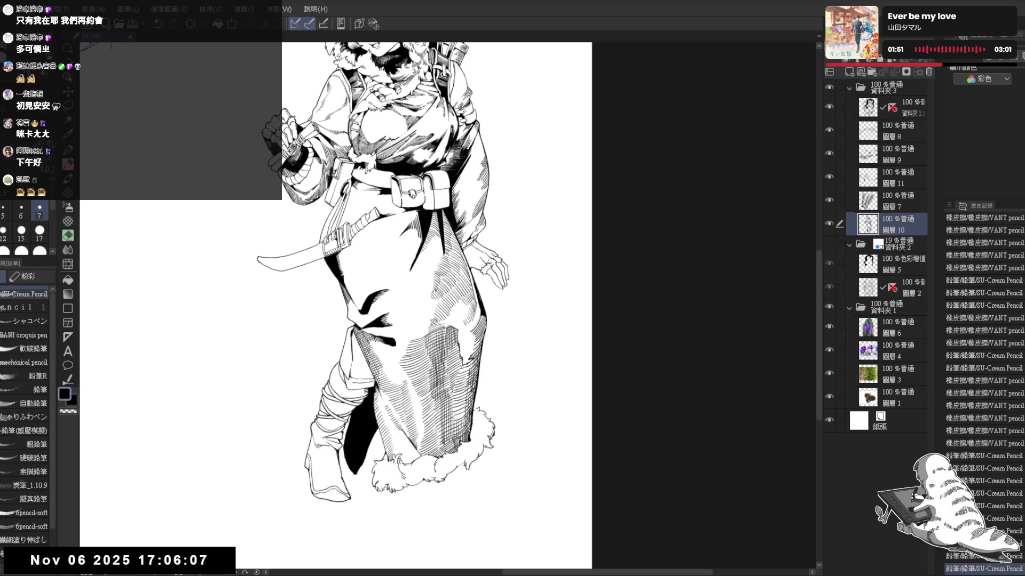
pyautogui.moveTo(343, 240); pyautogui.dragTo(382, 318)
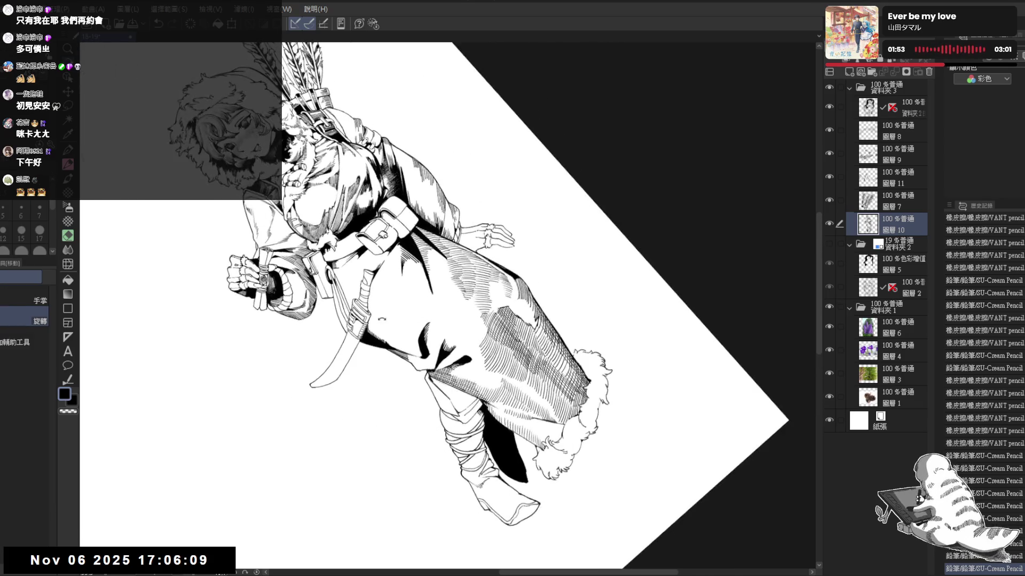
pyautogui.press('p')
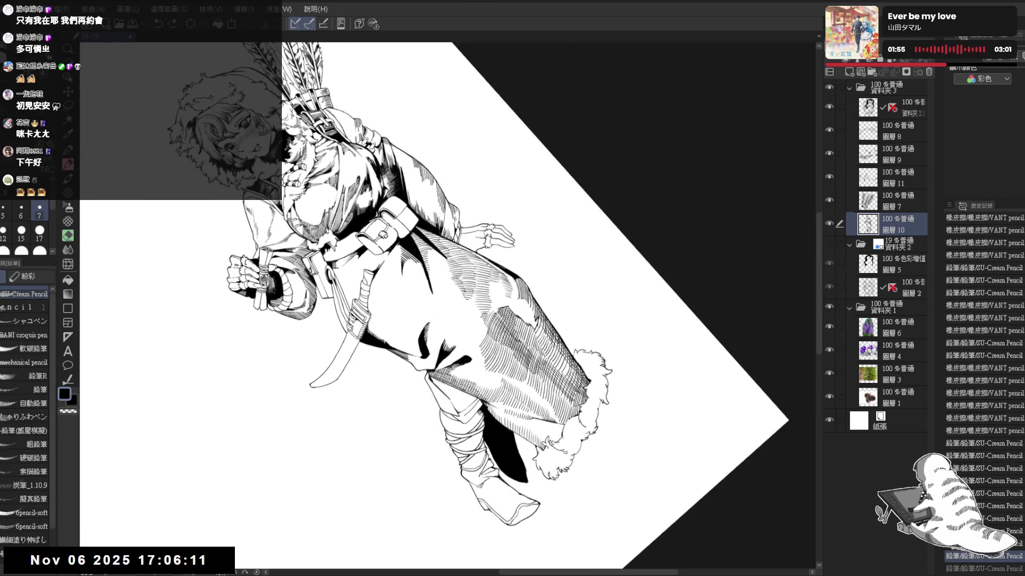
pyautogui.moveTo(371, 319); pyautogui.dragTo(390, 348)
pyautogui.moveTo(390, 336); pyautogui.dragTo(398, 350)
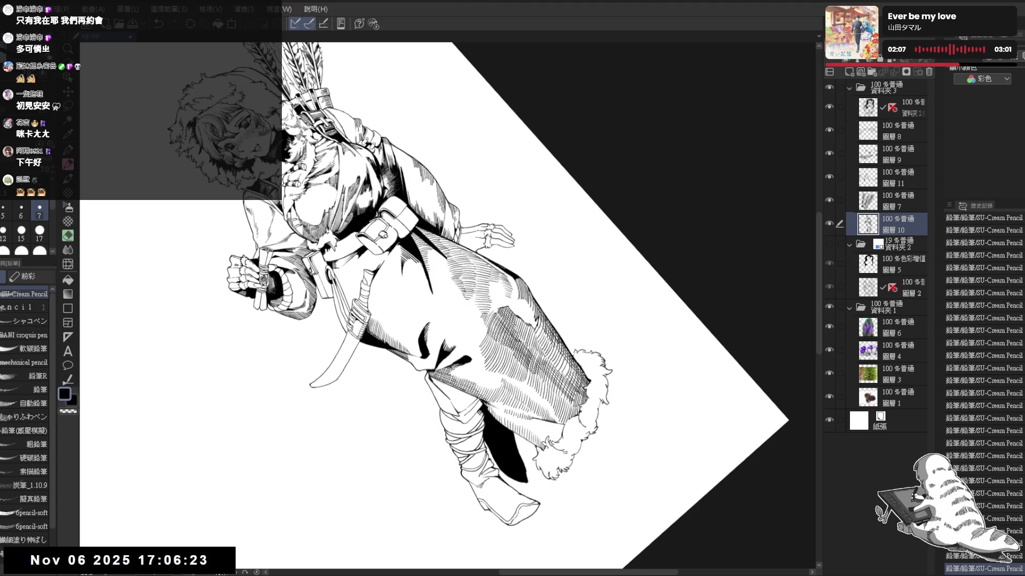
pyautogui.press('r')
pyautogui.moveTo(406, 289); pyautogui.dragTo(416, 342)
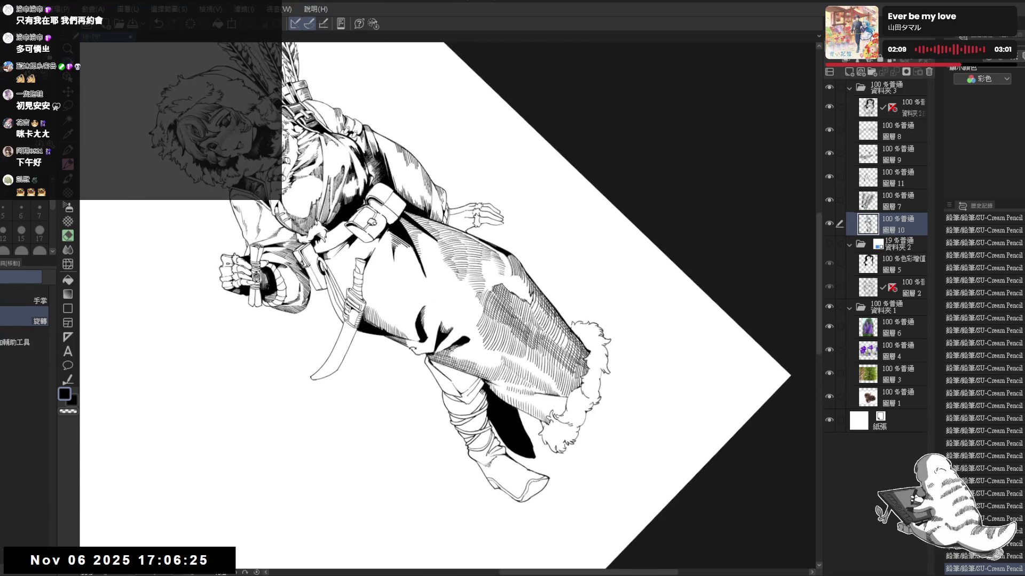
pyautogui.press('p')
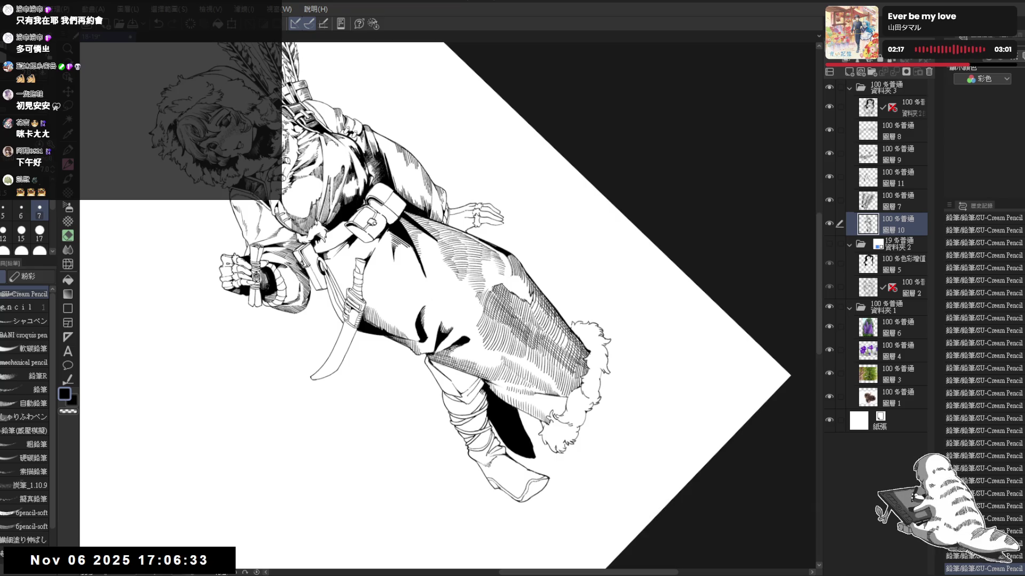
# - Pan over the coat, knife and boot, then reset rotation and reframe the upright figure
pyautogui.press('e')
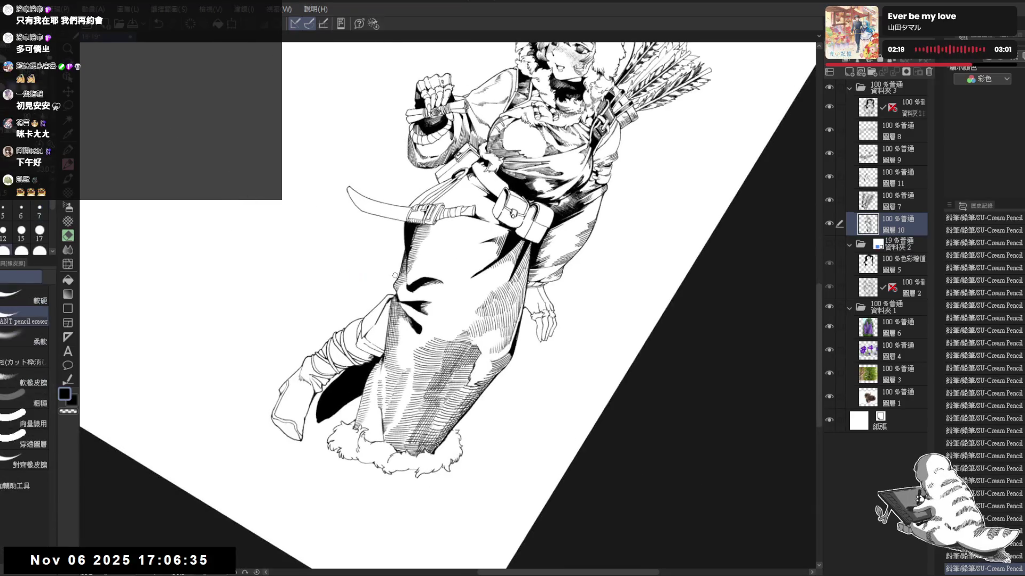
pyautogui.press('p')
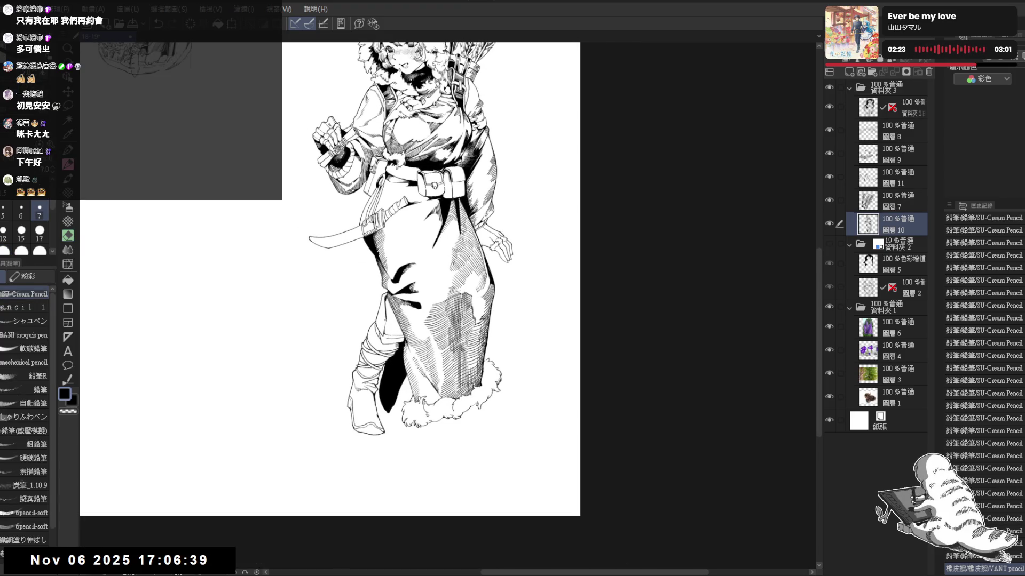
pyautogui.moveTo(399, 240)
pyautogui.mouseDown()
pyautogui.moveTo(409, 431)
pyautogui.moveTo(374, 406)
pyautogui.mouseUp()
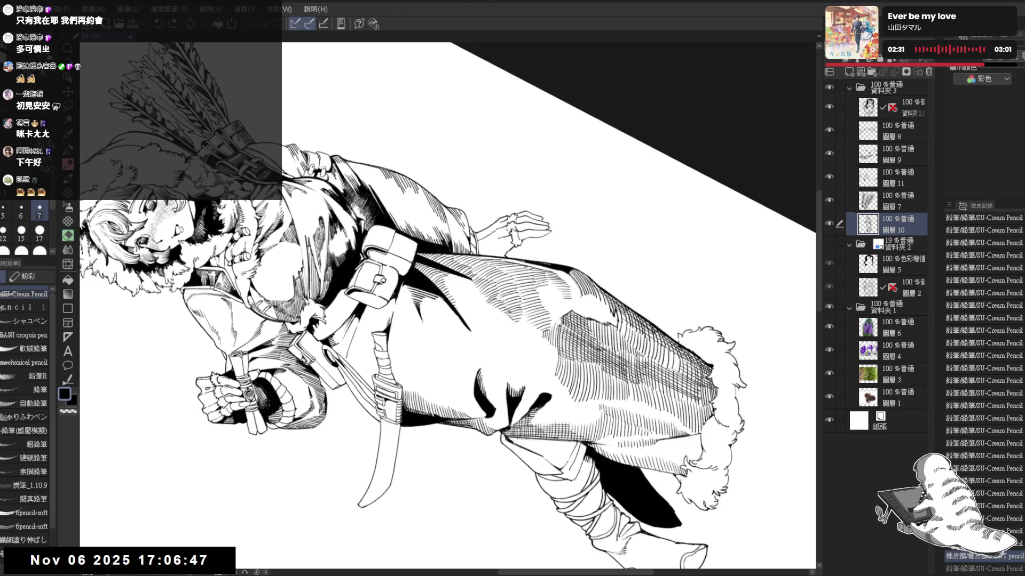
pyautogui.moveTo(362, 473)
pyautogui.mouseDown()
pyautogui.moveTo(377, 420)
pyautogui.moveTo(371, 390)
pyautogui.mouseUp()
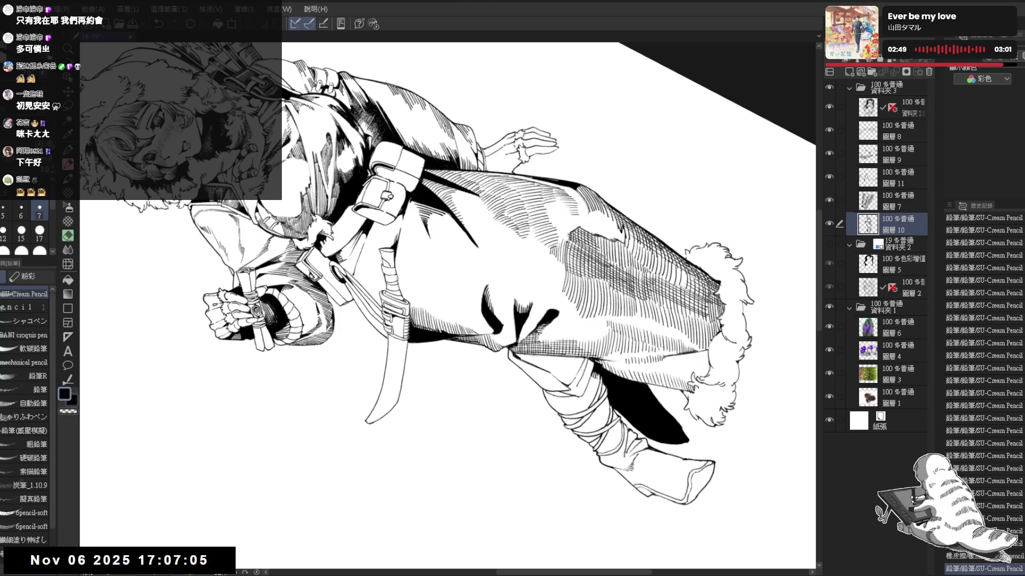
pyautogui.moveTo(555, 416)
pyautogui.mouseDown()
pyautogui.moveTo(457, 322)
pyautogui.moveTo(404, 391)
pyautogui.mouseUp()
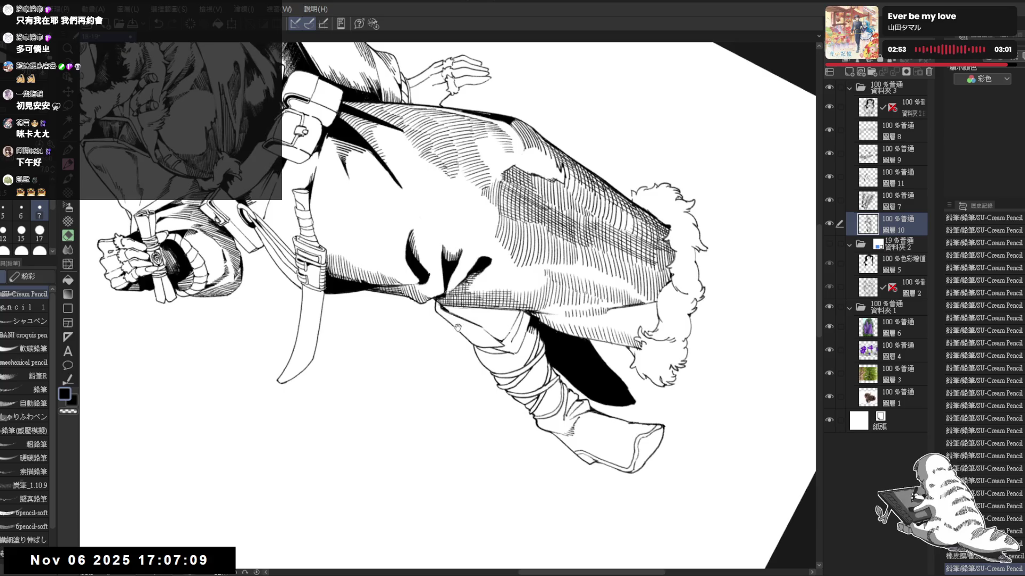
pyautogui.moveTo(291, 328)
pyautogui.mouseDown()
pyautogui.moveTo(363, 390)
pyautogui.moveTo(446, 374)
pyautogui.mouseUp()
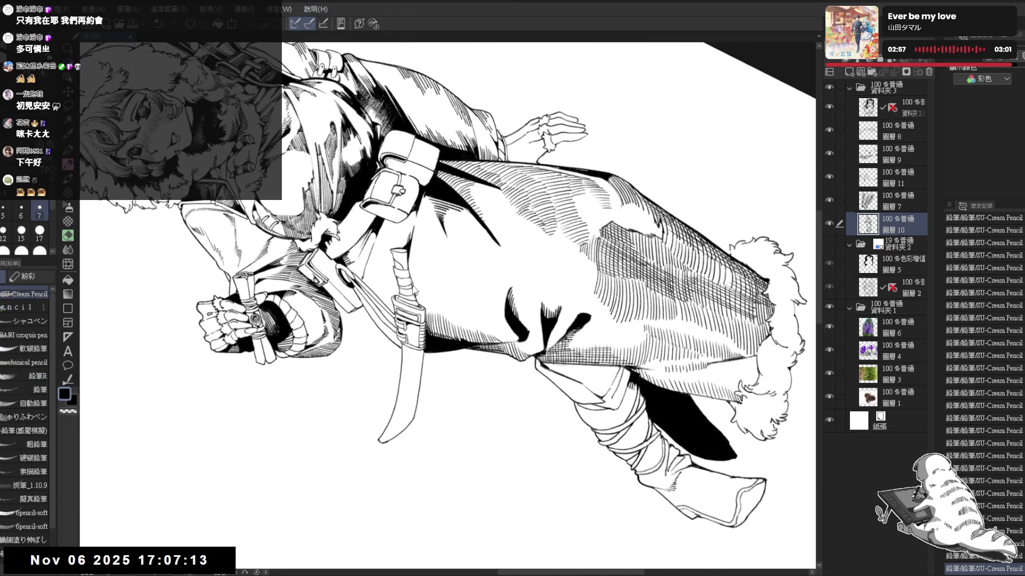
pyautogui.hotkey('ctrl', '@')
pyautogui.moveTo(469, 235); pyautogui.dragTo(453, 267)
pyautogui.scroll(-1, 470, 236)
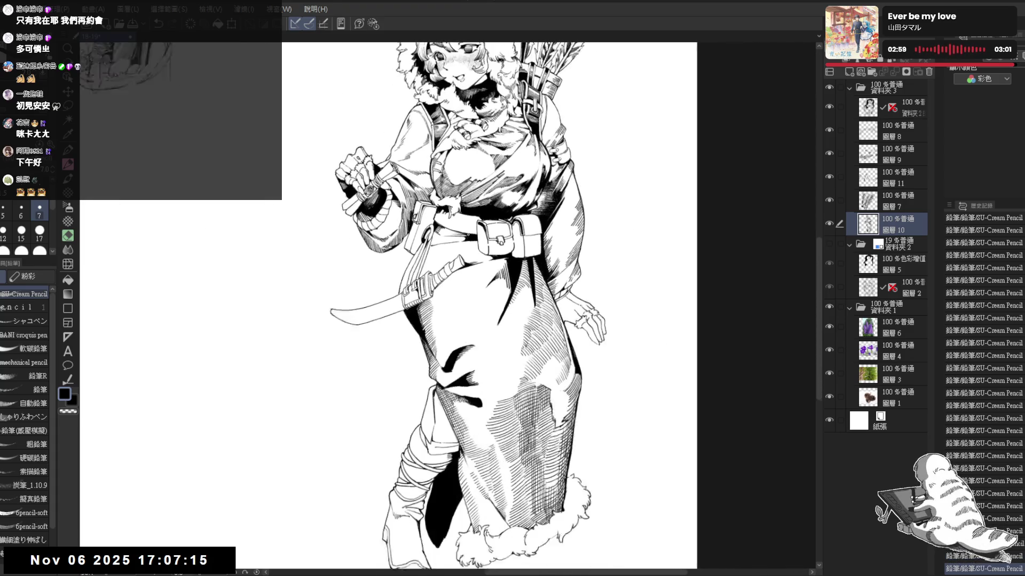
pyautogui.scroll(-1, 465, 235)
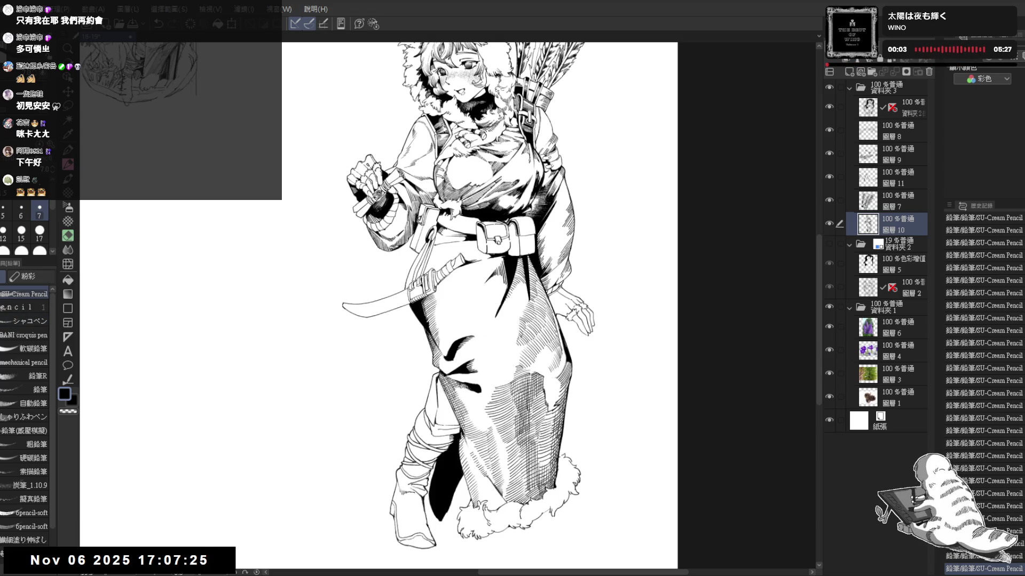
pyautogui.moveTo(328, 373); pyautogui.dragTo(394, 330)
pyautogui.scroll(1, 394, 330)
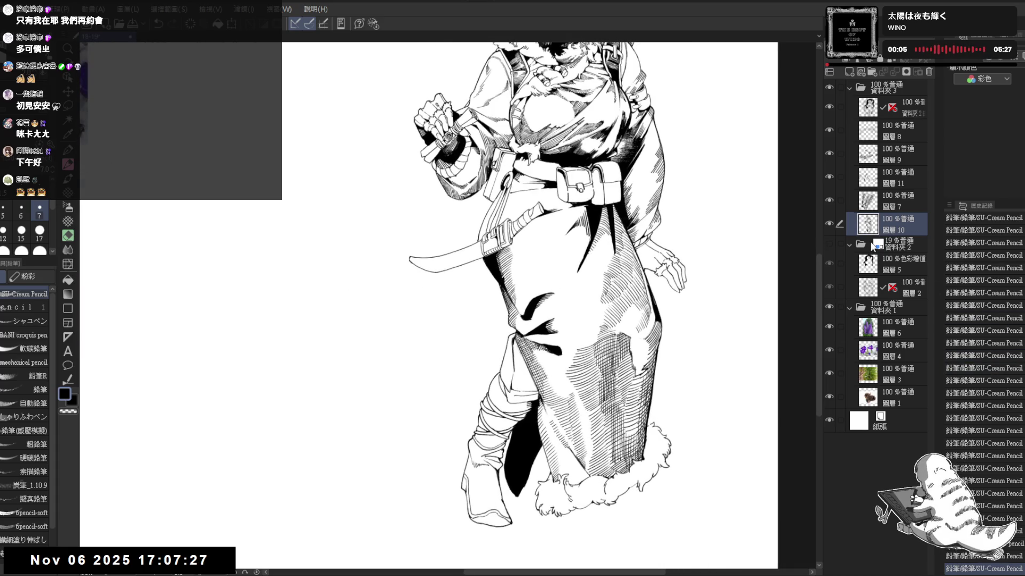
# - Activate the 資料夾2 folder and add short coat hatch strokes, then reset rotation
pyautogui.click(891, 248)
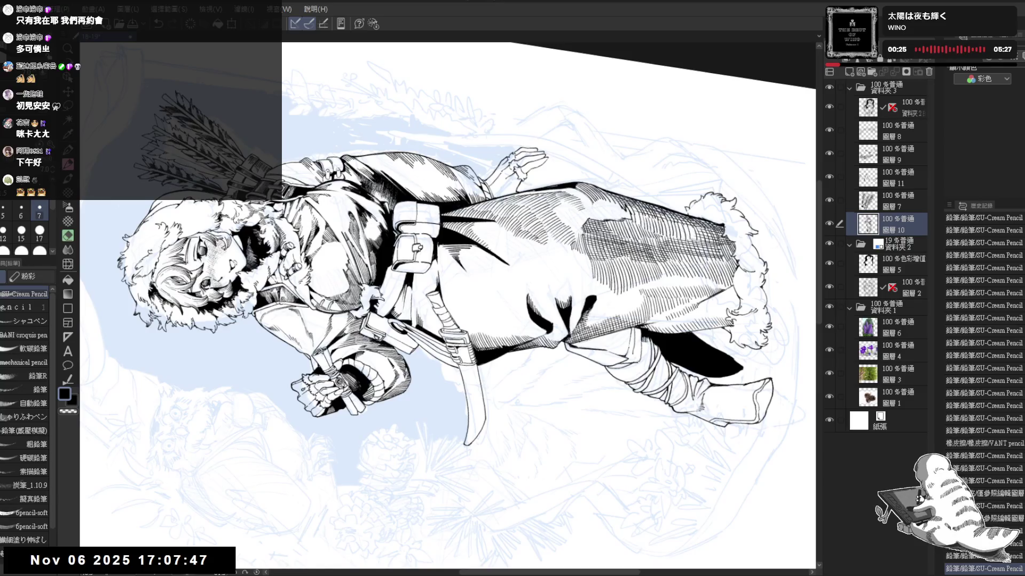
pyautogui.press('r')
pyautogui.moveTo(373, 347); pyautogui.dragTo(462, 401)
pyautogui.press('p')
pyautogui.scroll(1, 412, 297)
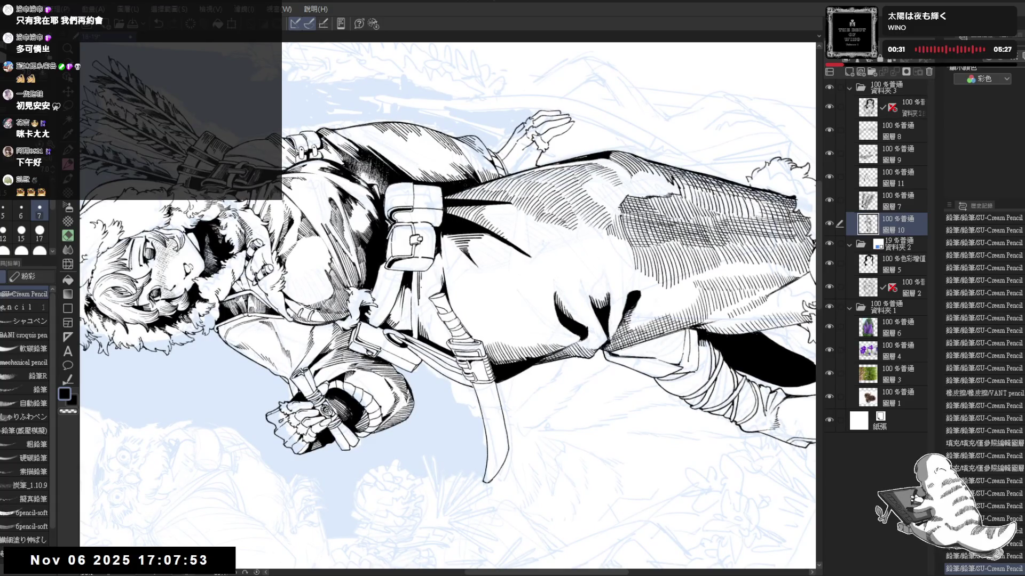
pyautogui.moveTo(423, 270)
pyautogui.mouseDown()
pyautogui.moveTo(421, 293)
pyautogui.moveTo(429, 273)
pyautogui.mouseUp()
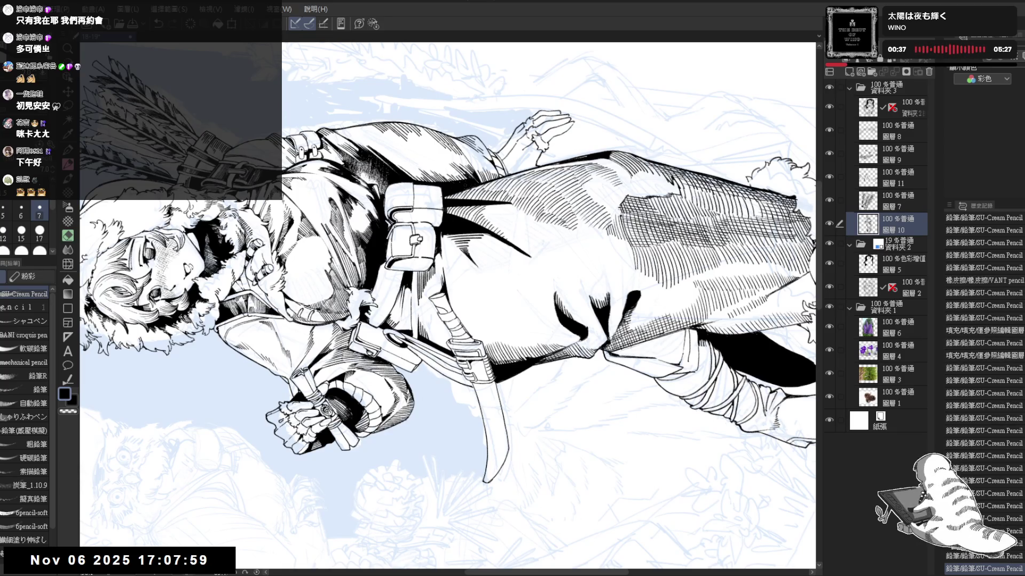
pyautogui.hotkey('ctrl', '@')
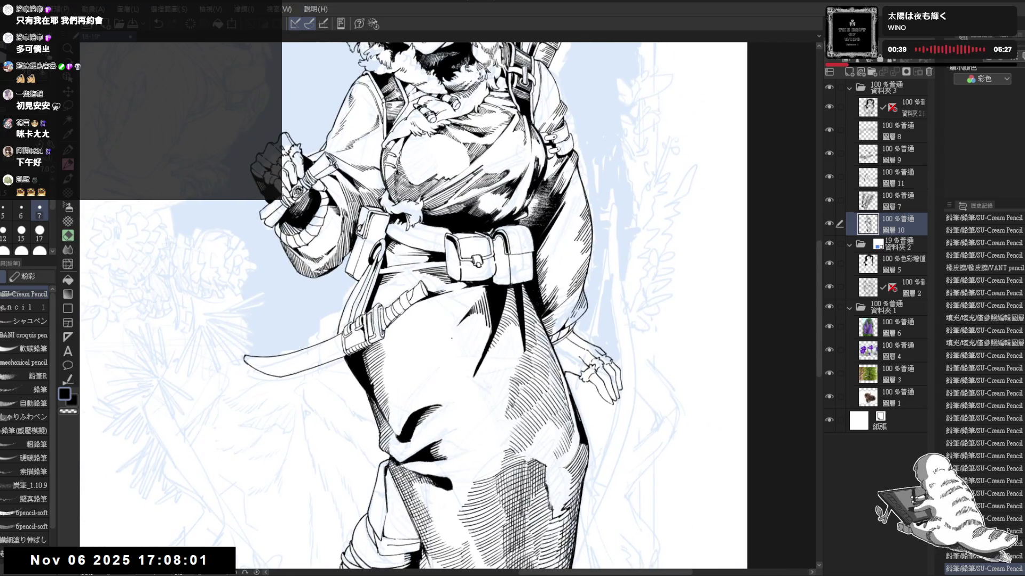
pyautogui.scroll(-3, 452, 338)
pyautogui.scroll(-1, 450, 335)
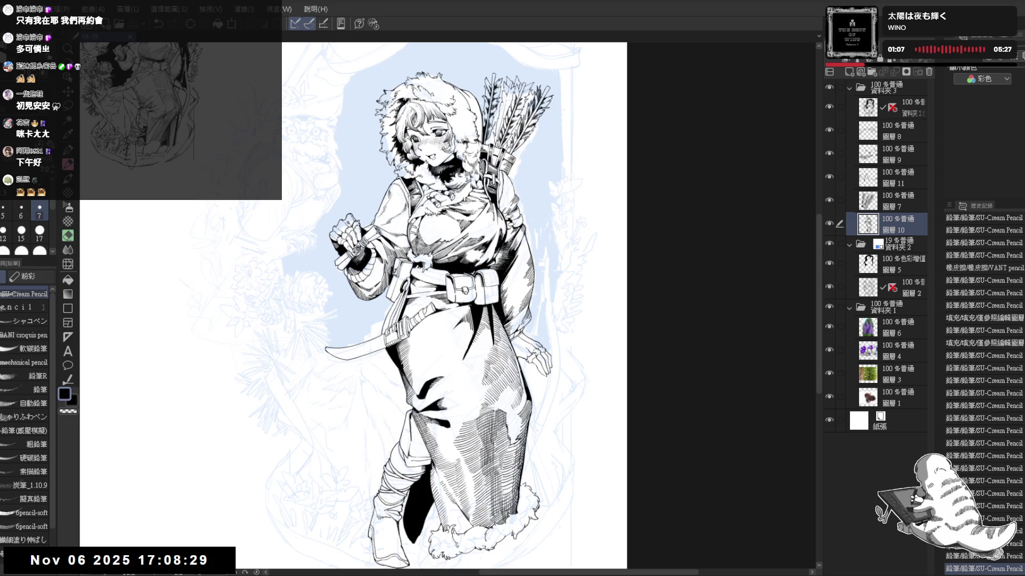
# - Zoom in on the coat and alternately erase and re-ink small strokes near the knife
pyautogui.hotkey('ctrl', '+')
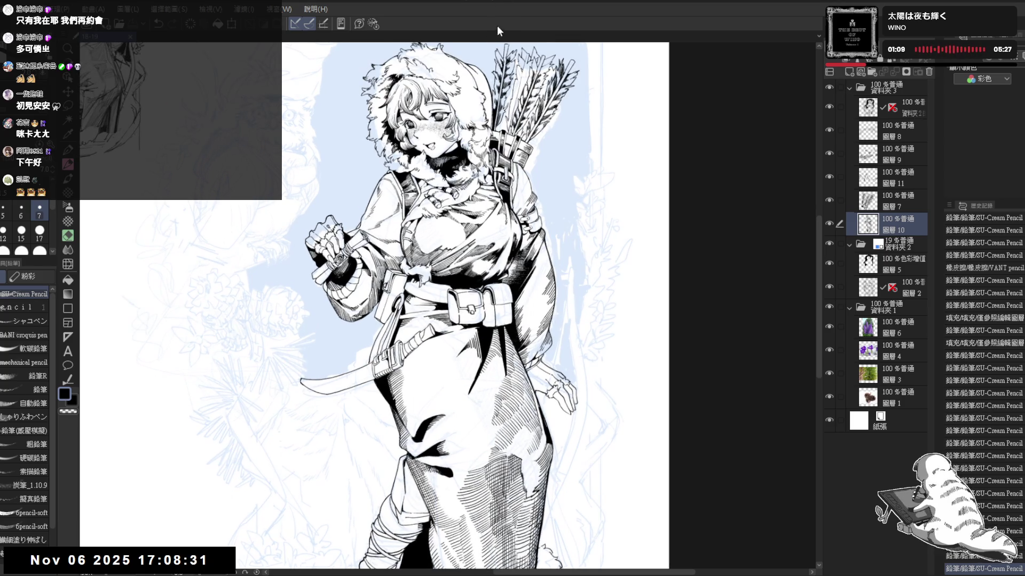
pyautogui.hotkey('ctrl', '+')
pyautogui.hotkey('ctrl', '+')
pyautogui.press('-')
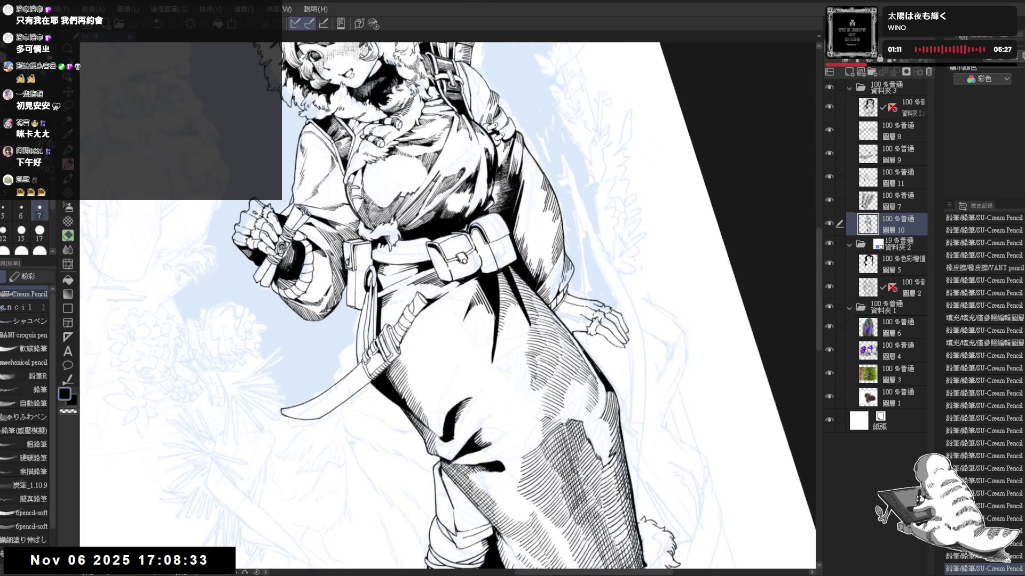
pyautogui.scroll(-1, 350, 328)
pyautogui.press('e')
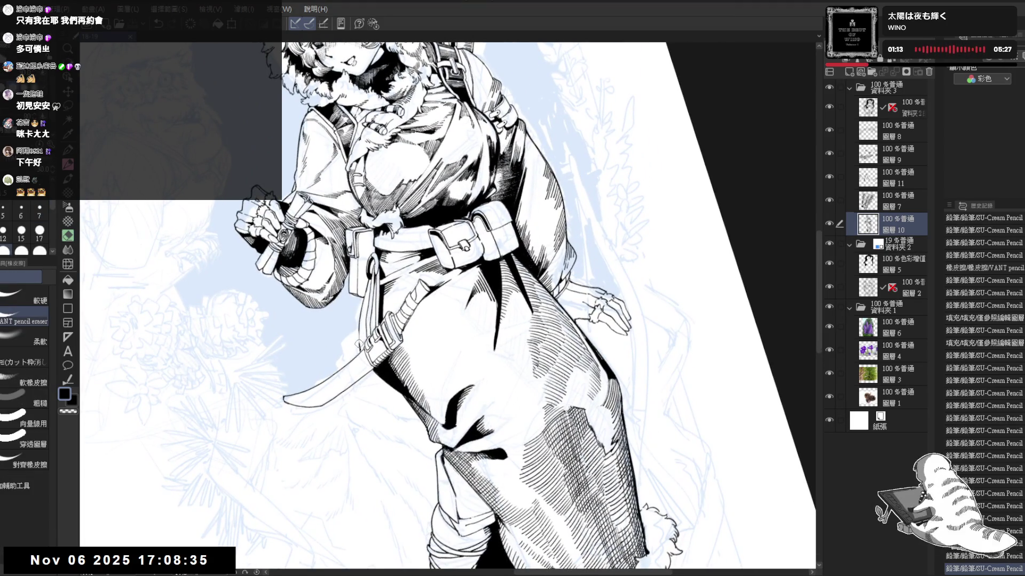
pyautogui.click(360, 347)
pyautogui.press('p')
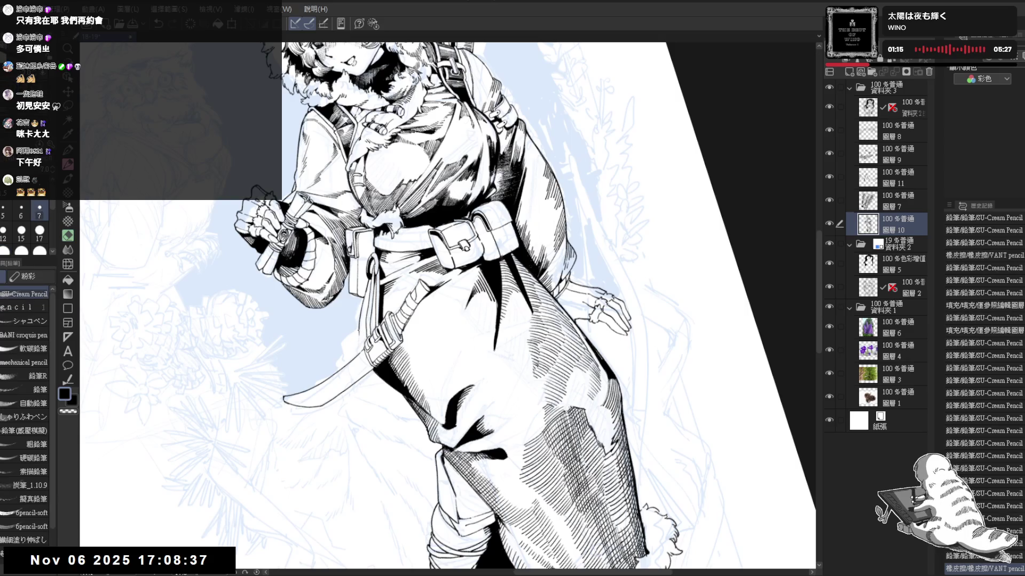
pyautogui.click(359, 337)
pyautogui.press('e')
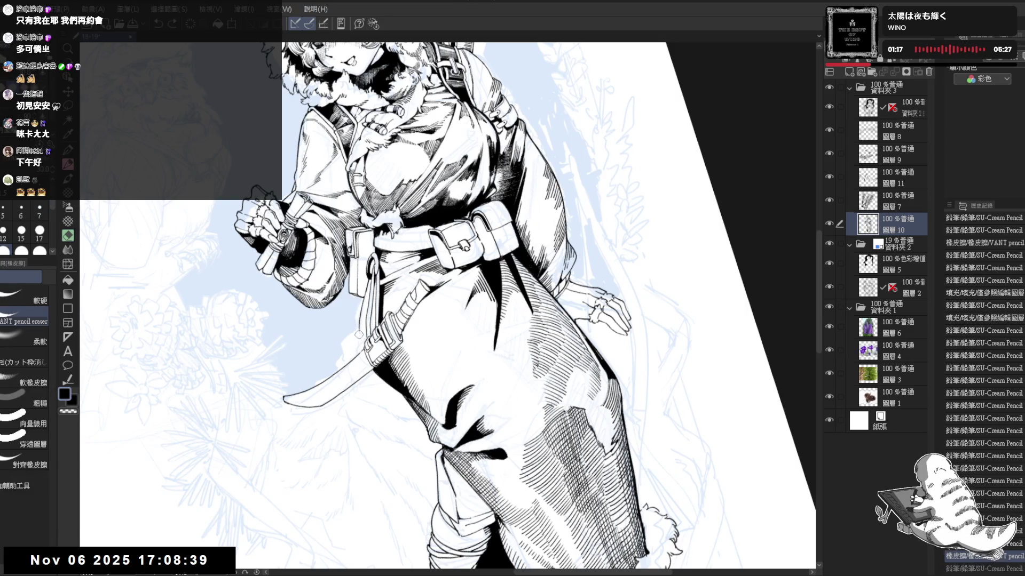
pyautogui.click(358, 335)
pyautogui.press('p')
pyautogui.click(359, 335)
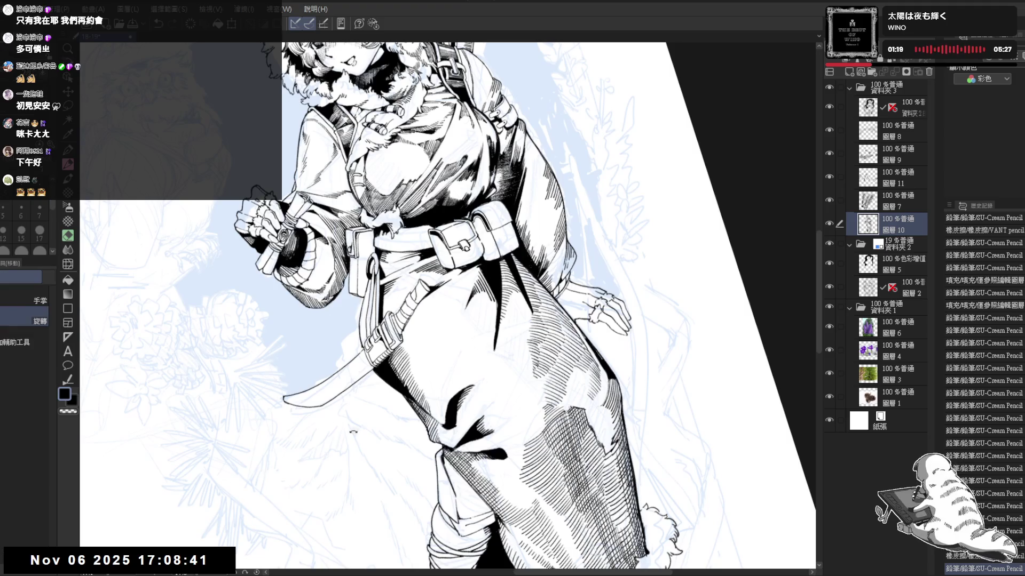
pyautogui.press('-')
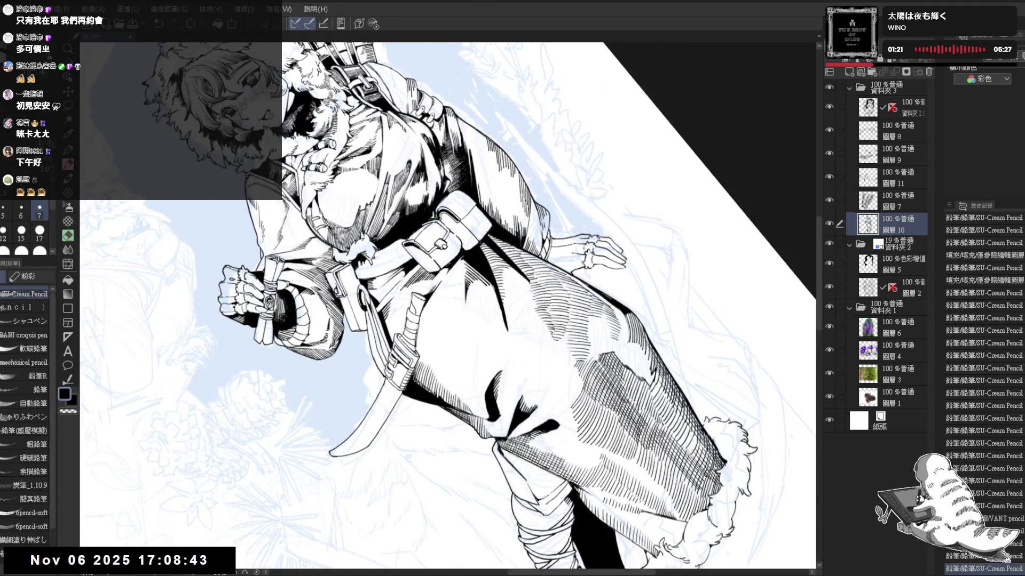
# - Fill the small dark gap near the coat strap, undoing and redoing to compare
pyautogui.press('^')
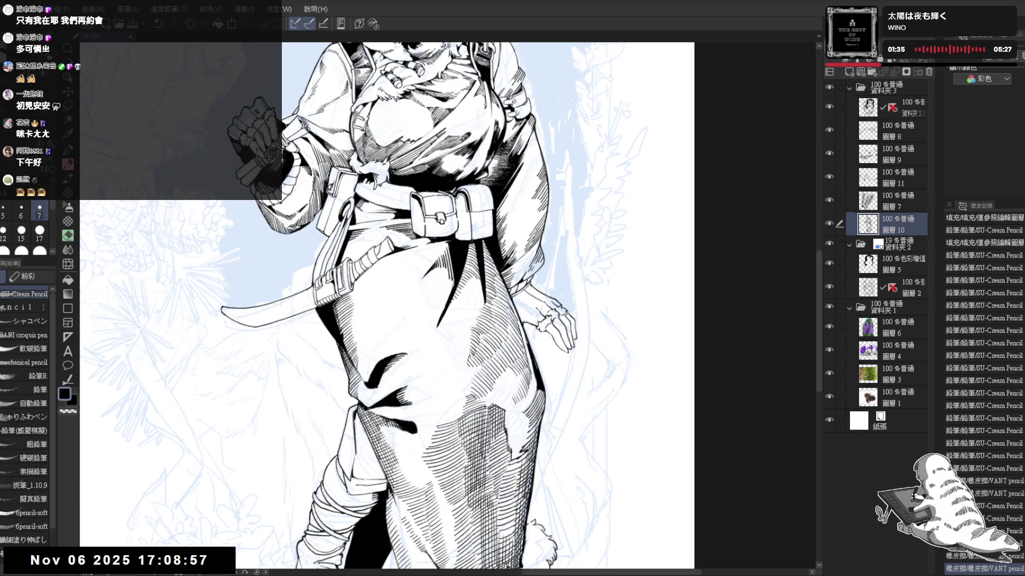
pyautogui.scroll(-2, 395, 304)
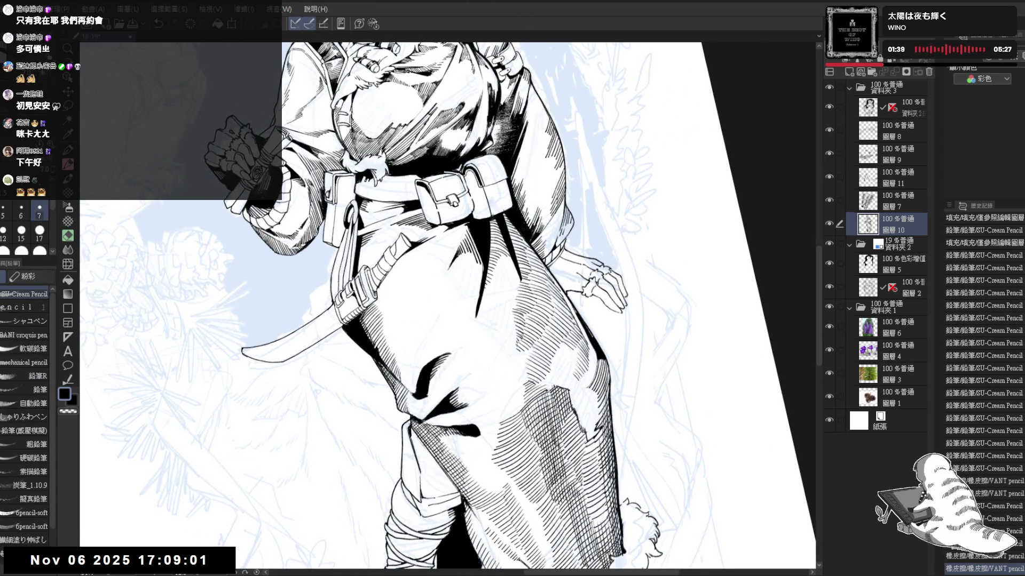
pyautogui.press('g')
pyautogui.click(349, 267)
pyautogui.press('p')
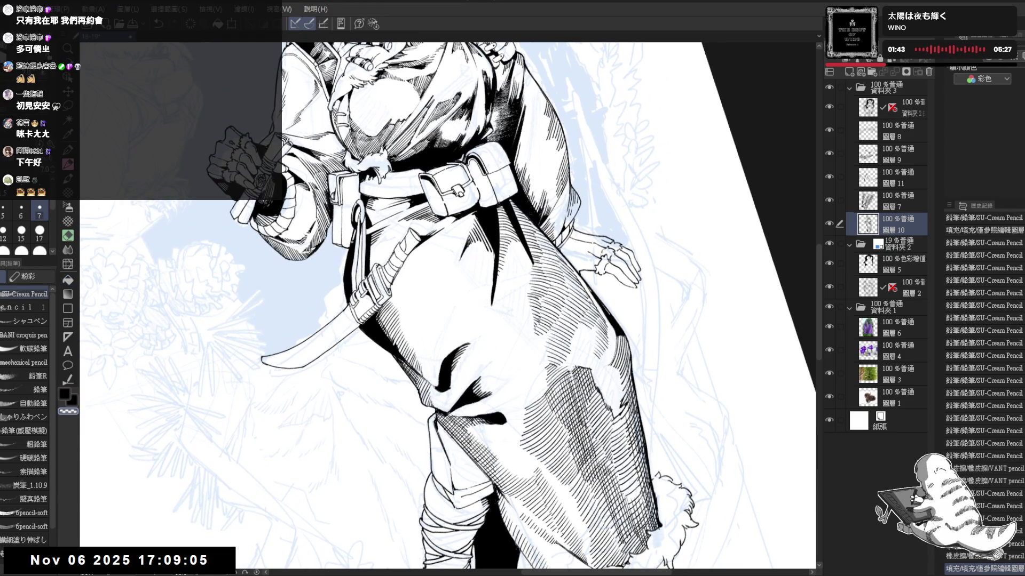
pyautogui.hotkey('ctrl', 'z')
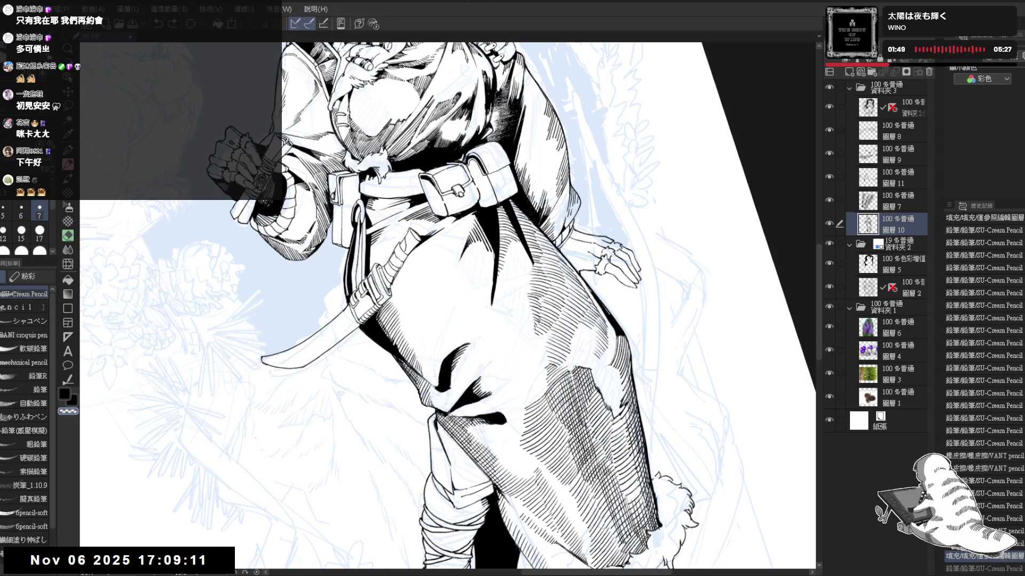
pyautogui.press('-')
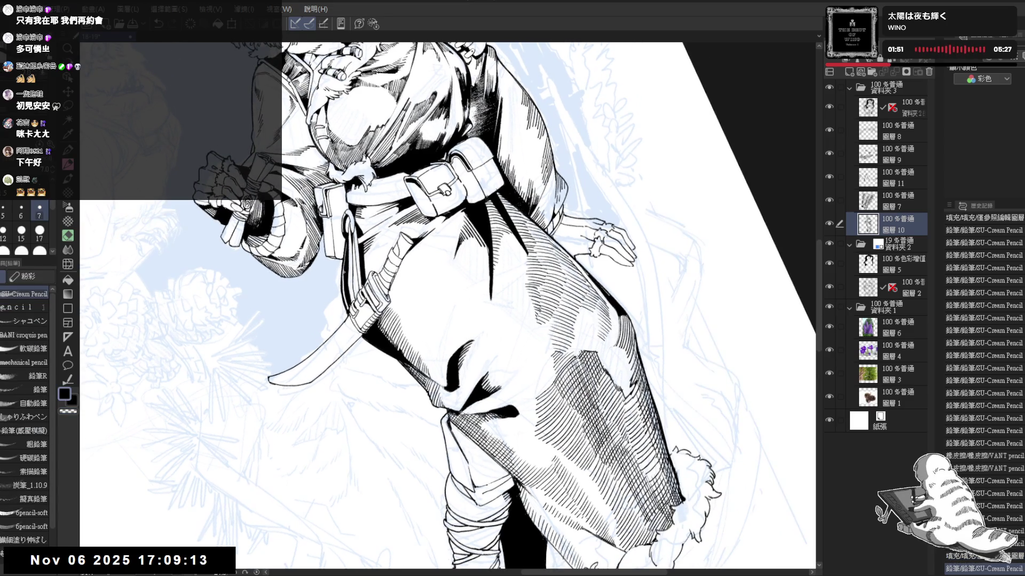
pyautogui.hotkey('ctrl', 'z')
pyautogui.press('c')
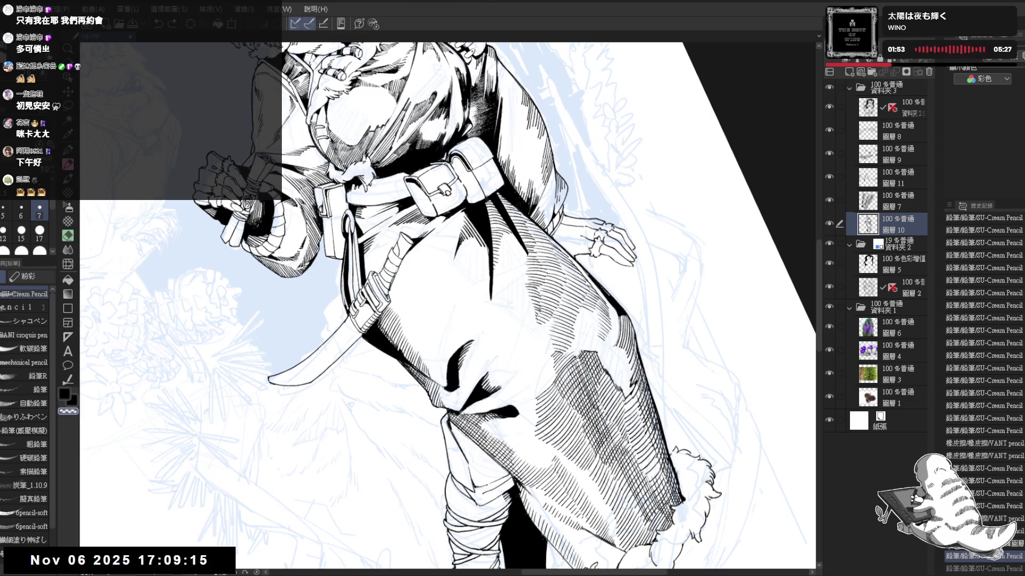
pyautogui.hotkey('ctrl', 'y')
pyautogui.press('c')
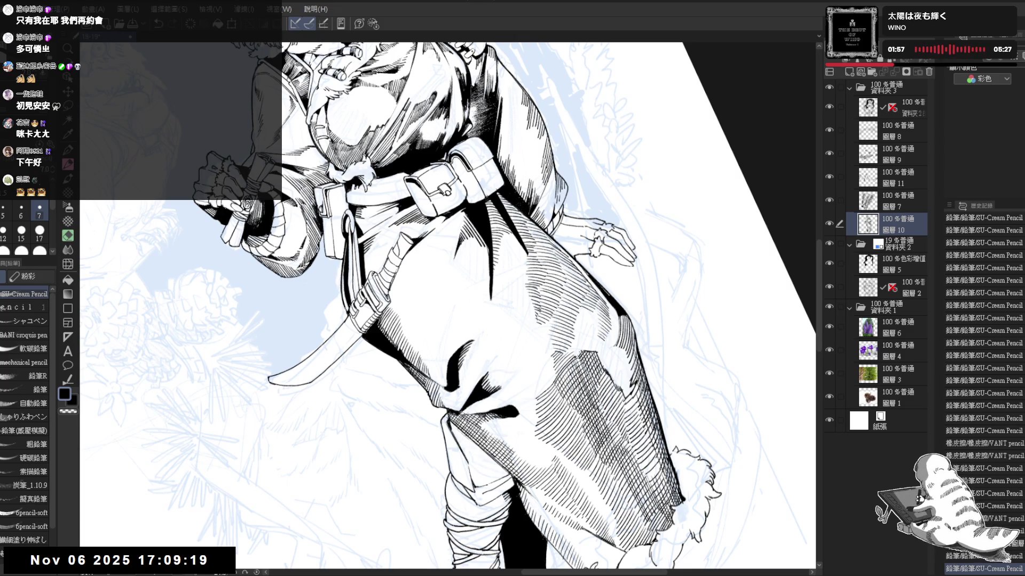
# - Erase a stray mark near the knife grip and zoom out
pyautogui.moveTo(384, 331); pyautogui.dragTo(368, 346)
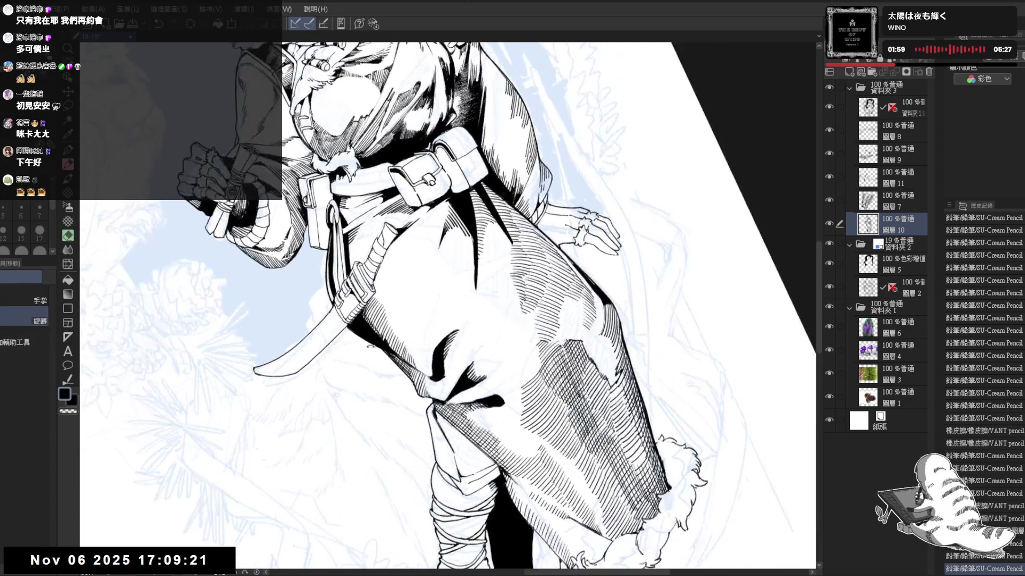
pyautogui.press('p')
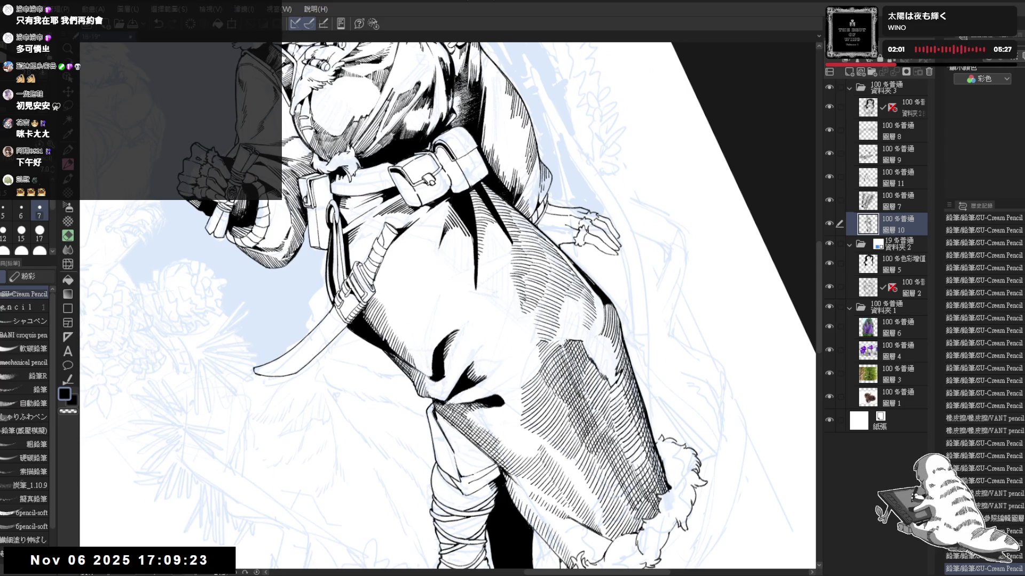
pyautogui.press('-')
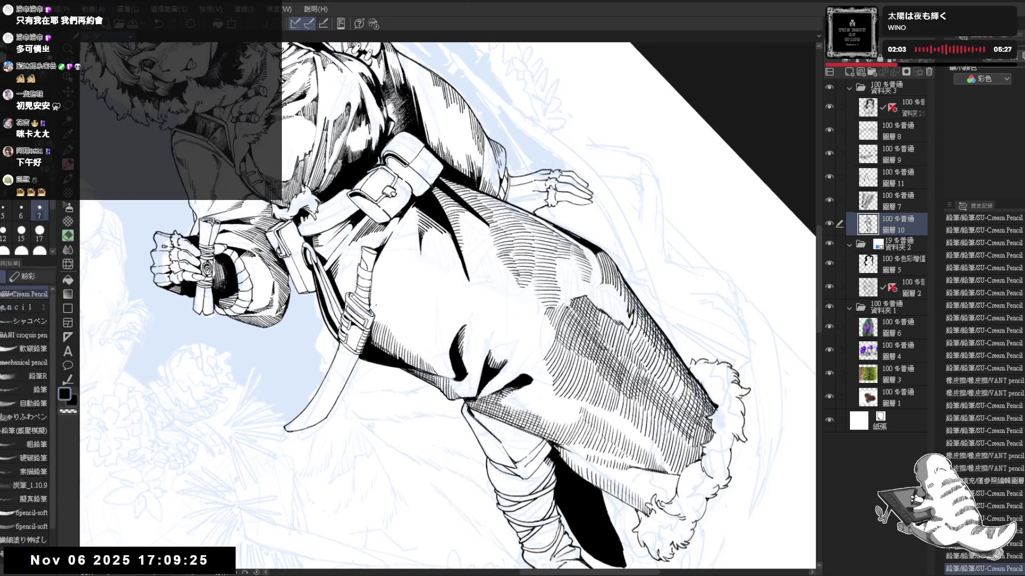
pyautogui.press('=')
pyautogui.press('e')
pyautogui.moveTo(365, 235)
pyautogui.mouseDown()
pyautogui.moveTo(374, 239)
pyautogui.moveTo(364, 271)
pyautogui.mouseUp()
pyautogui.press('p')
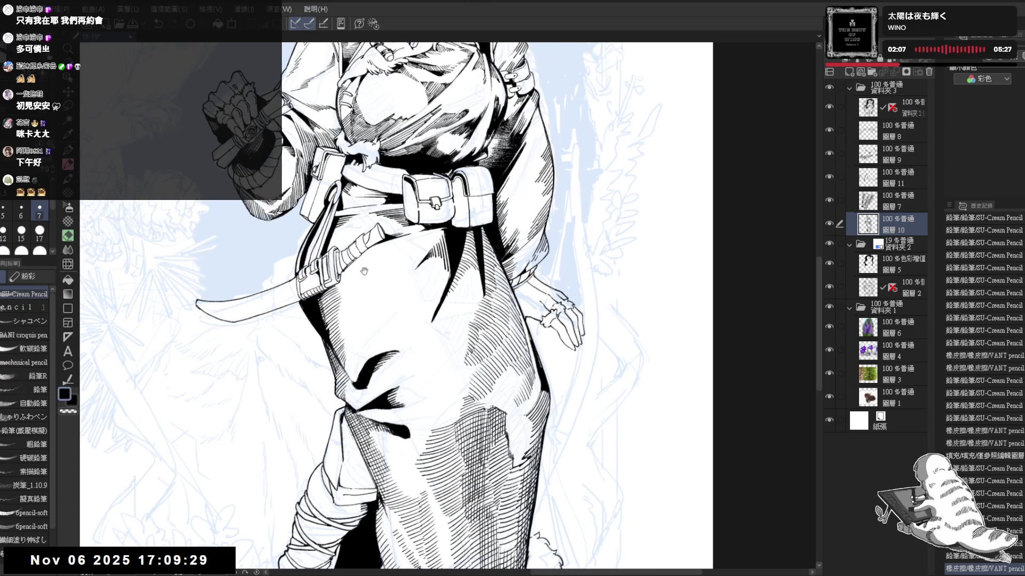
pyautogui.scroll(-2, 395, 300)
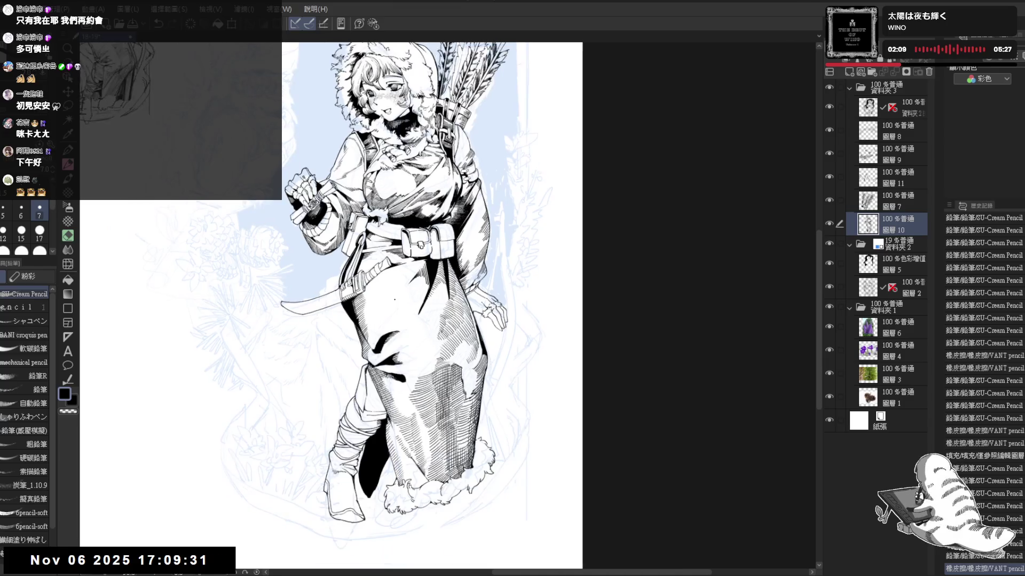
# - Zoom in on the skirt and add short hatching strokes near its hem
pyautogui.moveTo(395, 300); pyautogui.dragTo(404, 315)
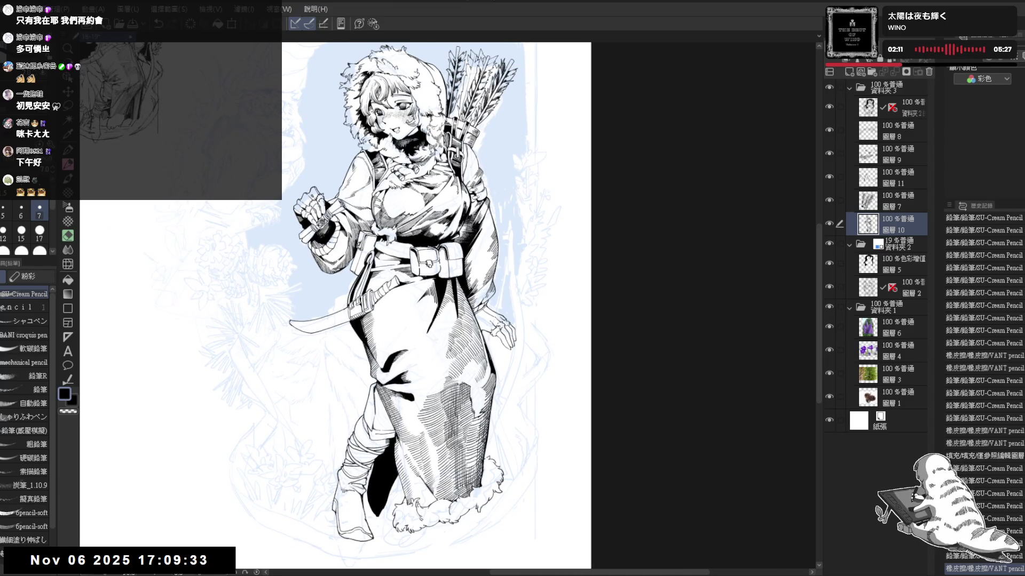
pyautogui.moveTo(487, 269); pyautogui.dragTo(438, 331)
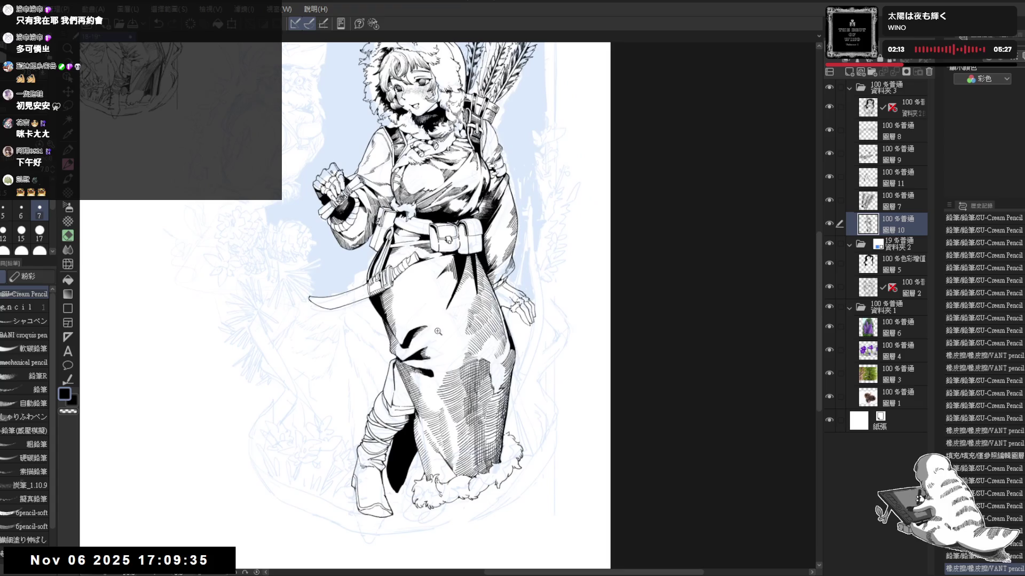
pyautogui.scroll(2, 421, 303)
pyautogui.moveTo(382, 322)
pyautogui.mouseDown()
pyautogui.moveTo(358, 354)
pyautogui.moveTo(373, 300)
pyautogui.mouseUp()
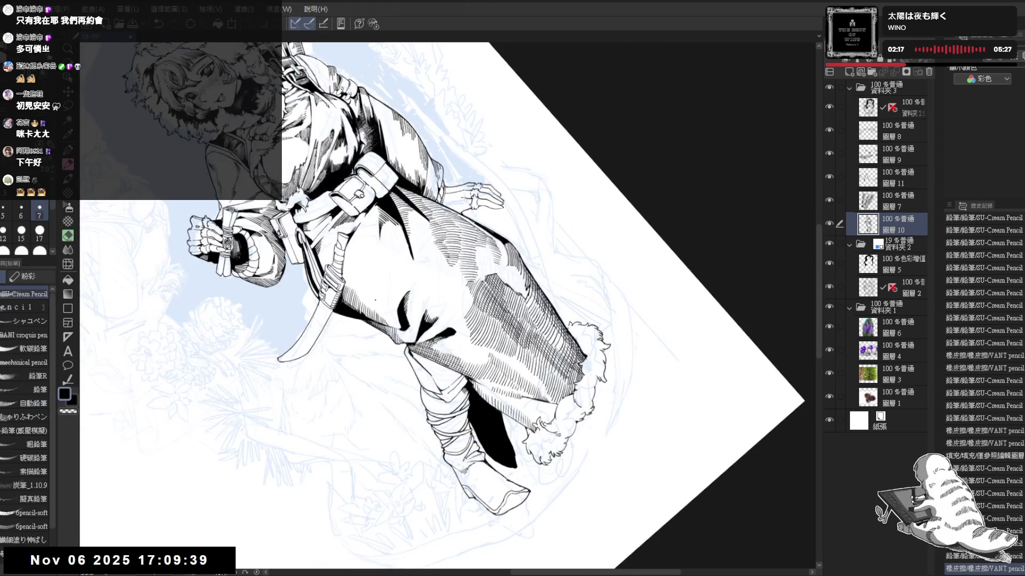
pyautogui.moveTo(378, 283); pyautogui.dragTo(378, 304)
pyautogui.hotkey('ctrl', 'z')
pyautogui.moveTo(425, 256)
pyautogui.mouseDown()
pyautogui.moveTo(399, 392)
pyautogui.moveTo(398, 330)
pyautogui.mouseUp()
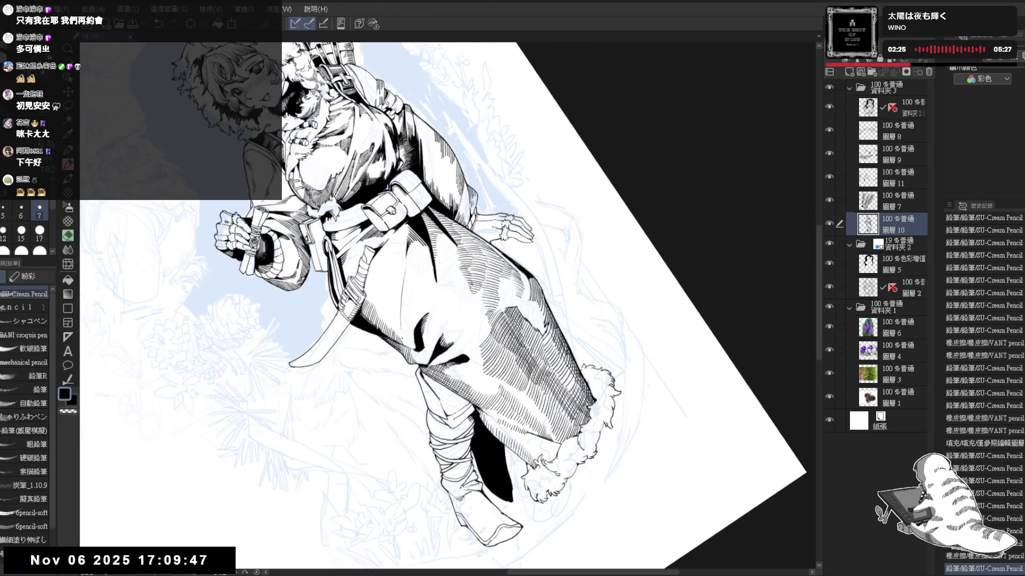
pyautogui.press('^')
pyautogui.moveTo(396, 323); pyautogui.dragTo(402, 336)
pyautogui.moveTo(401, 324); pyautogui.dragTo(403, 336)
pyautogui.moveTo(400, 324); pyautogui.dragTo(401, 335)
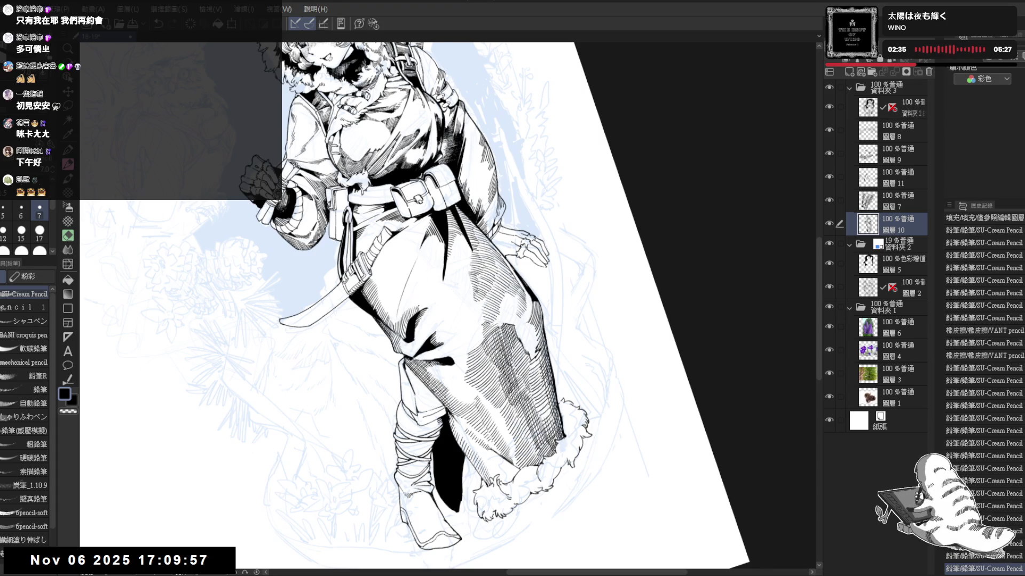
# - Dot fine ink marks into the fur trim and fill a small enclosed area
pyautogui.hotkey('shift', 'space')
pyautogui.moveTo(534, 214); pyautogui.dragTo(443, 134)
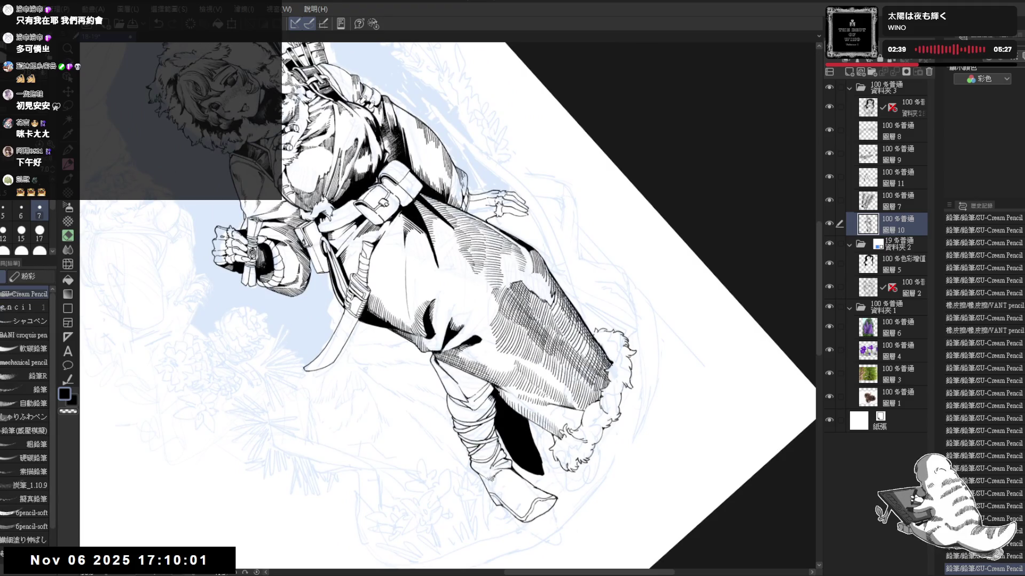
pyautogui.click(384, 273)
pyautogui.click(395, 265)
pyautogui.click(392, 267)
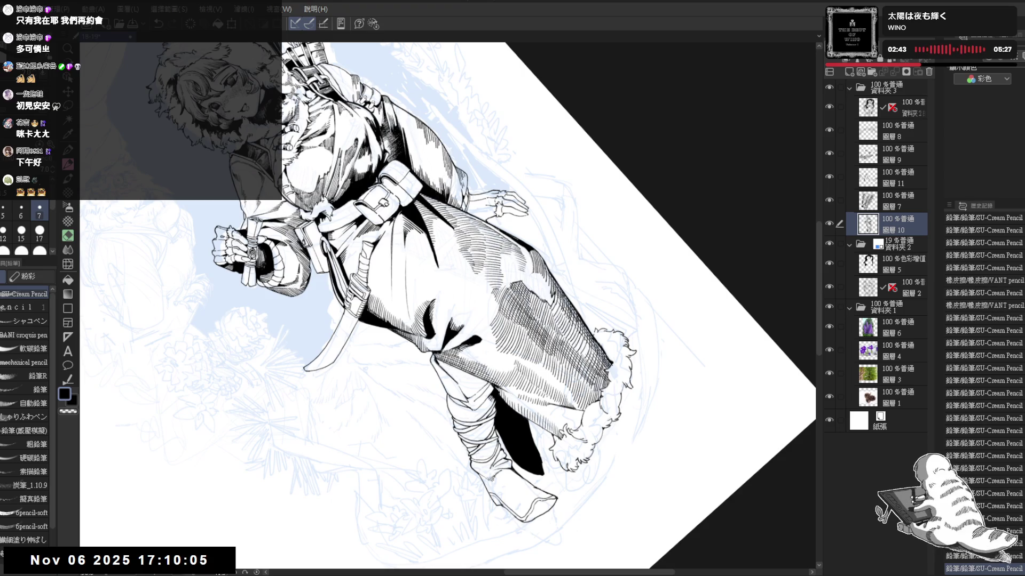
pyautogui.click(392, 266)
pyautogui.click(390, 250)
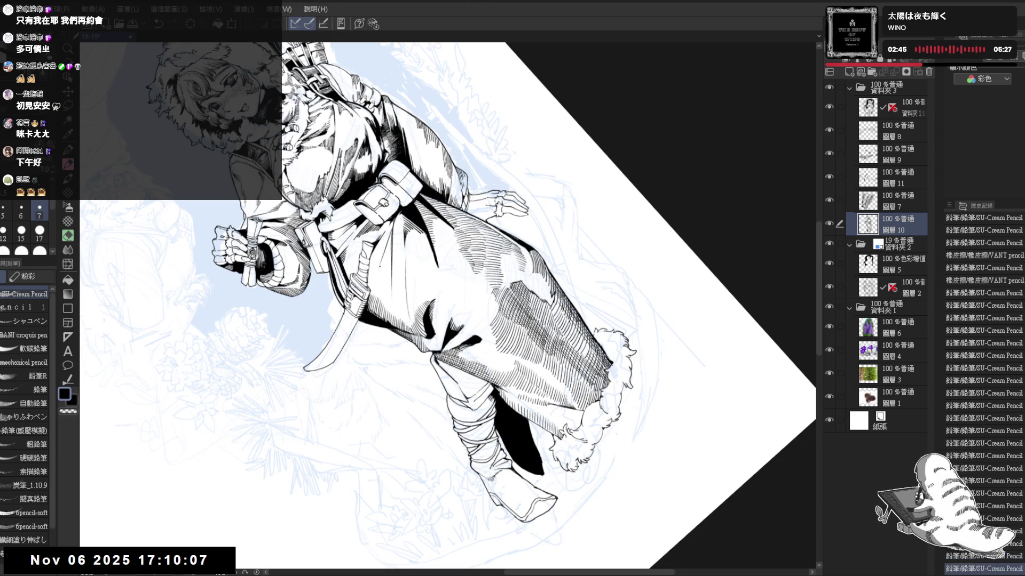
pyautogui.click(384, 258)
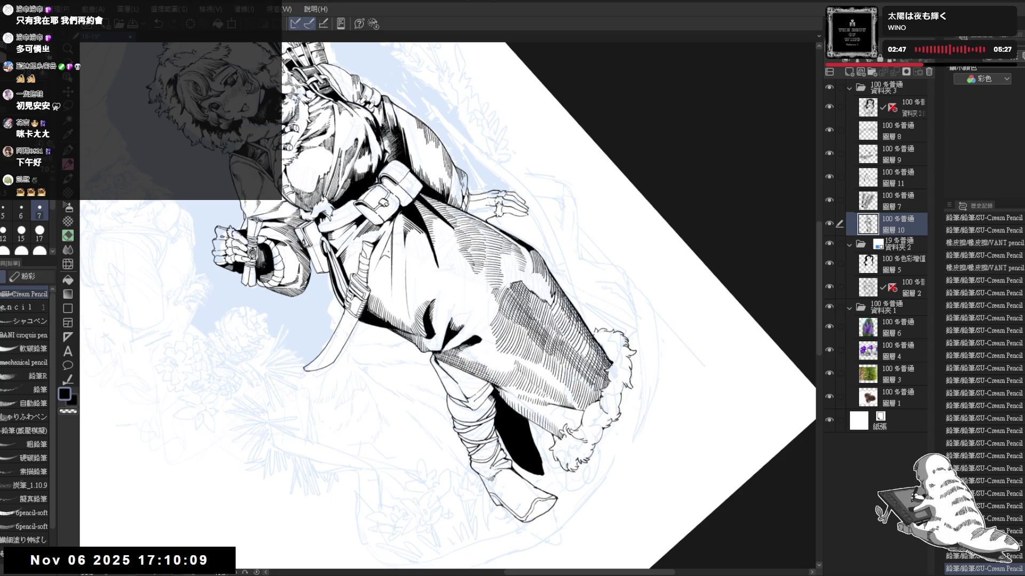
# - Add tiny pencil marks on the coat, then reset rotation and bring the head into view
pyautogui.press('r')
pyautogui.moveTo(481, 214); pyautogui.dragTo(534, 320)
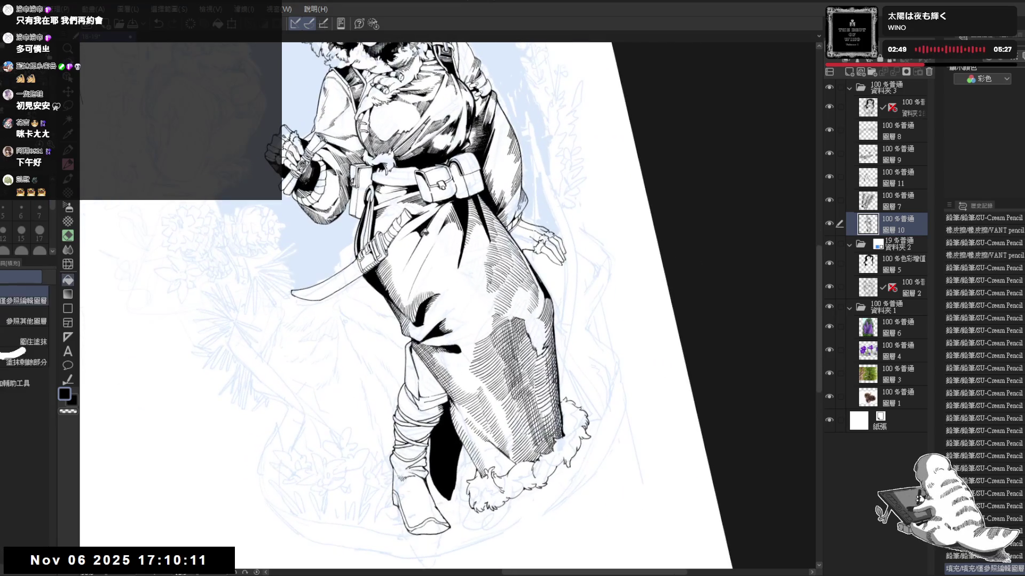
pyautogui.click(418, 235)
pyautogui.click(416, 237)
pyautogui.click(417, 237)
pyautogui.click(416, 237)
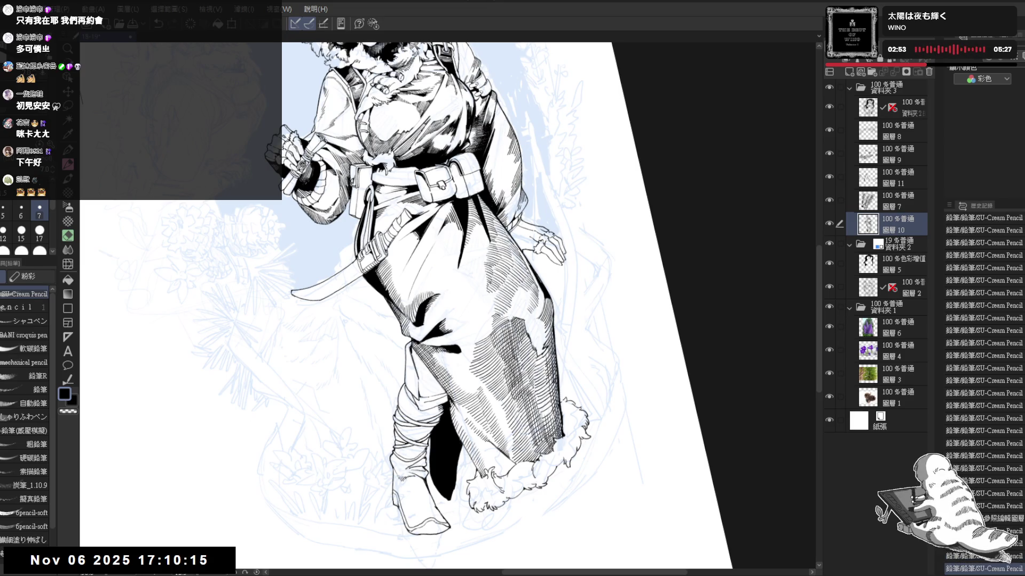
pyautogui.moveTo(416, 237); pyautogui.dragTo(385, 262)
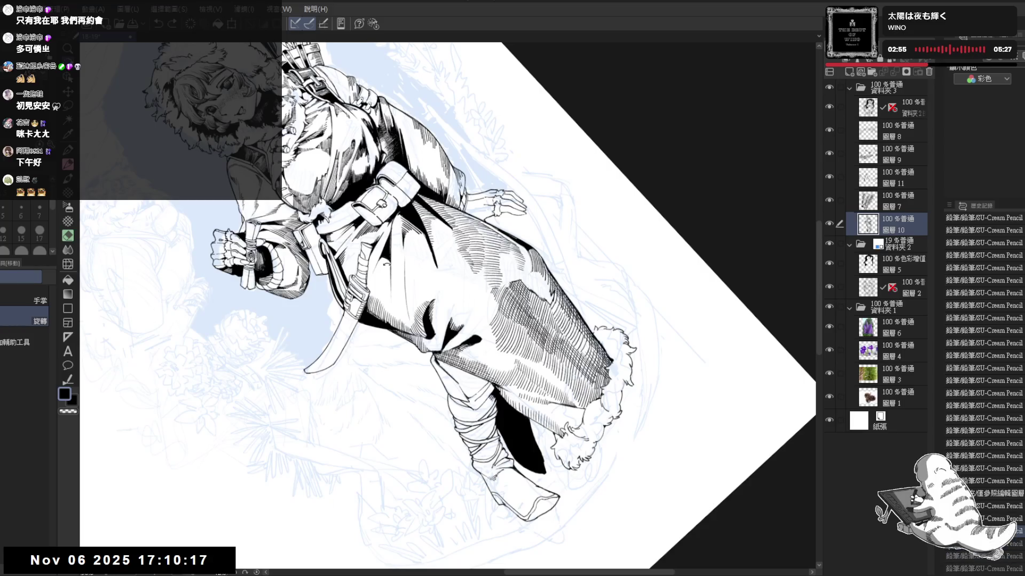
pyautogui.press('p')
pyautogui.press('e')
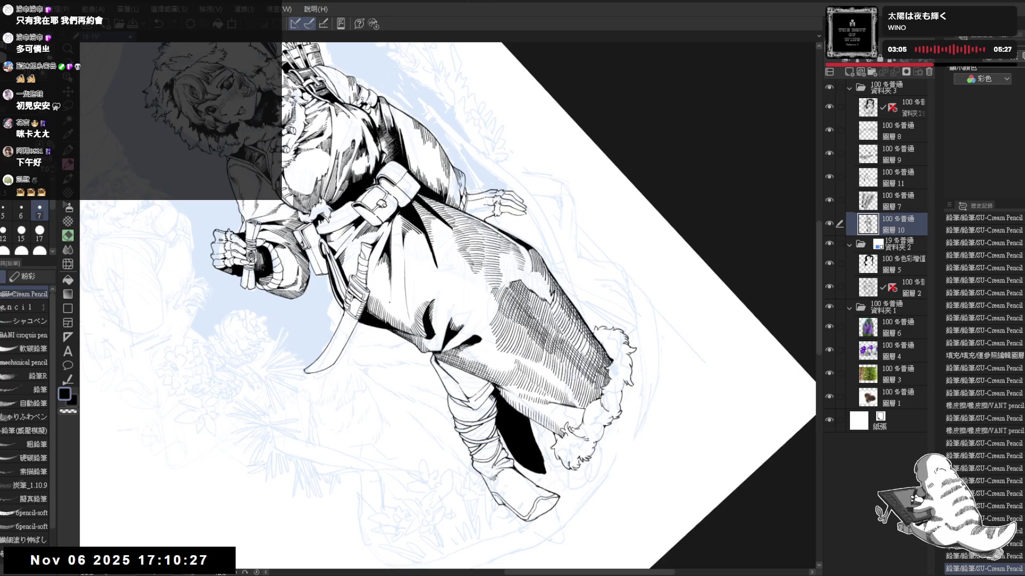
pyautogui.hotkey('ctrl', '0')
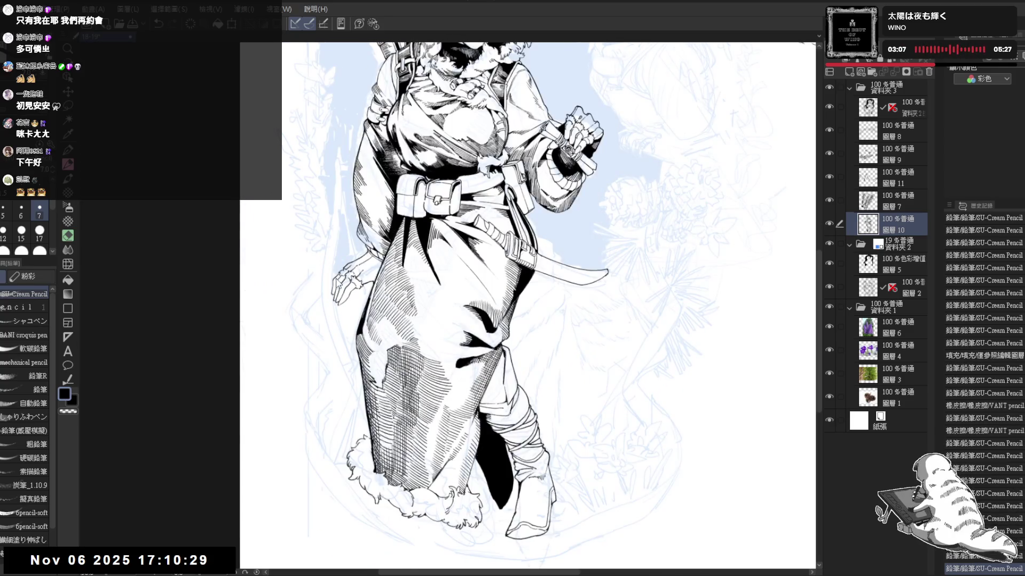
pyautogui.moveTo(427, 236)
pyautogui.mouseDown()
pyautogui.moveTo(400, 319)
pyautogui.moveTo(397, 296)
pyautogui.mouseUp()
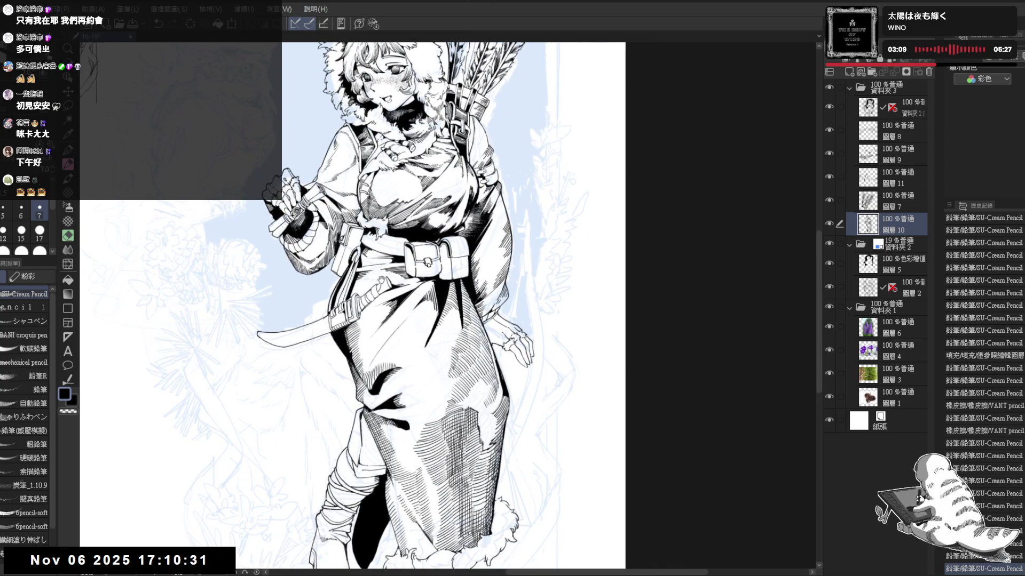
# - Zoom onto the lower coat, tilt the view, and erase stray coat hatching marks
pyautogui.scroll(-1, 397, 296)
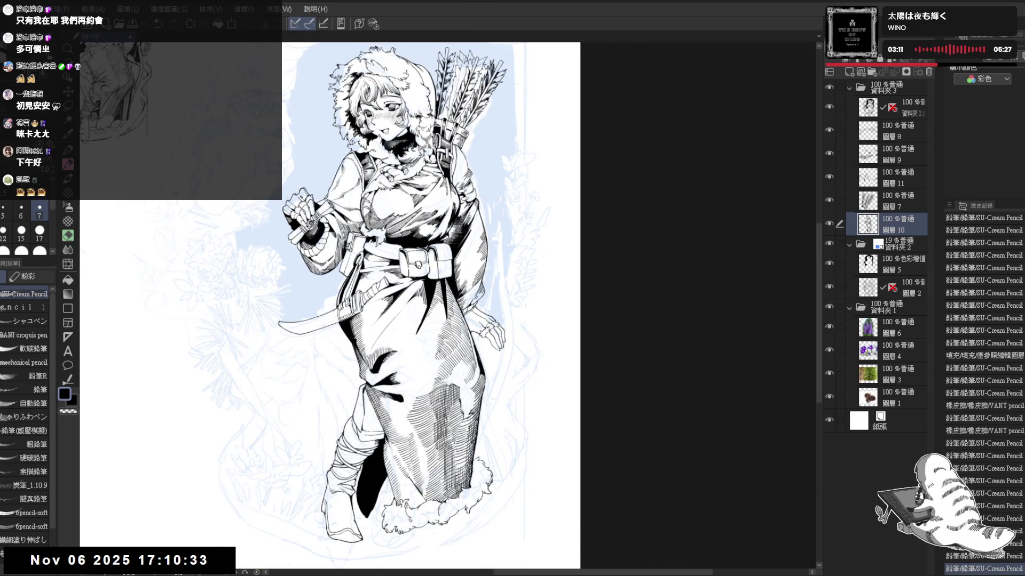
pyautogui.scroll(1, 413, 373)
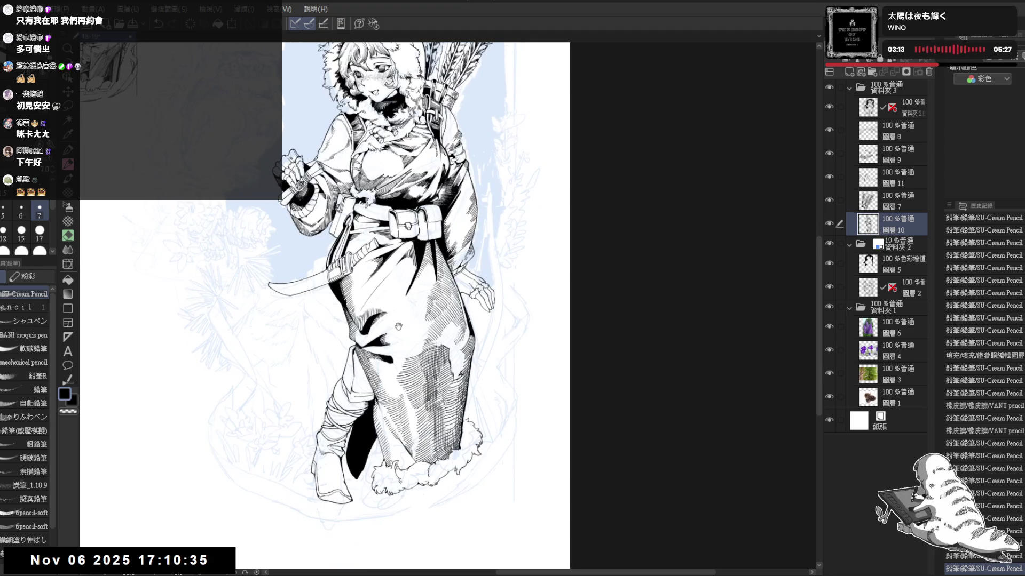
pyautogui.scroll(1, 368, 303)
pyautogui.press('h')
pyautogui.moveTo(480, 160); pyautogui.dragTo(405, 150)
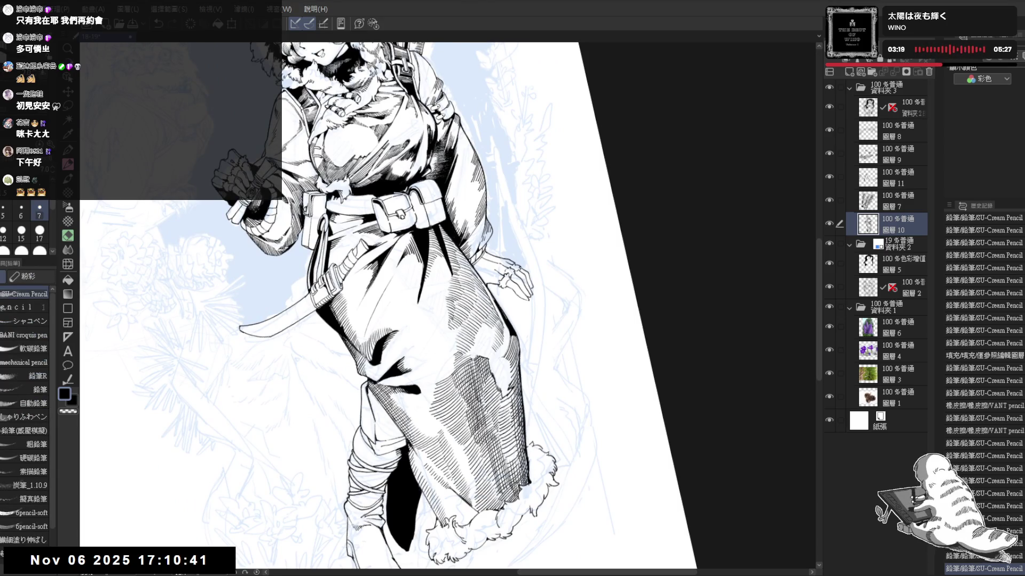
pyautogui.press('e')
pyautogui.moveTo(399, 267); pyautogui.dragTo(396, 252)
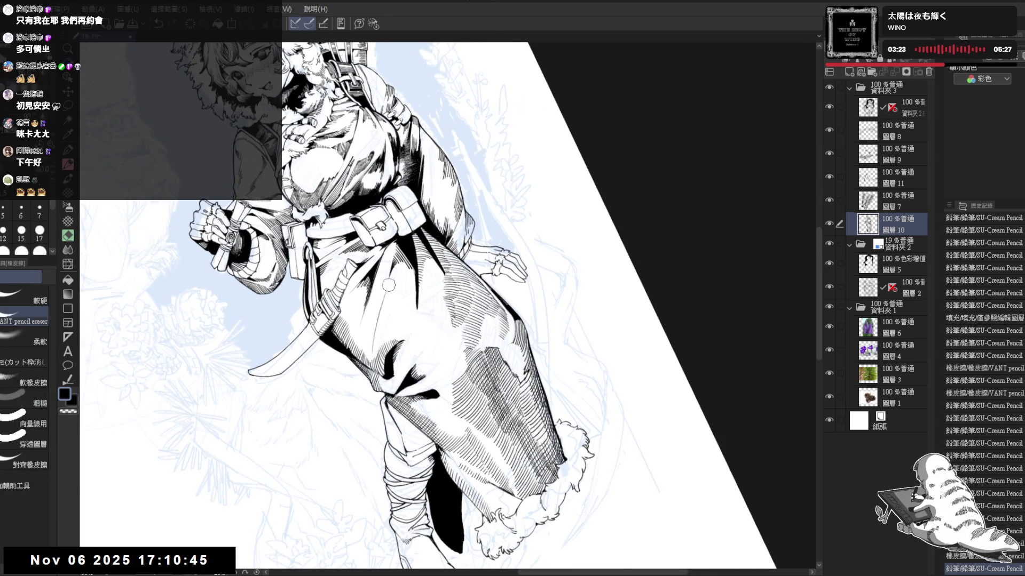
pyautogui.moveTo(381, 307); pyautogui.dragTo(372, 346)
# - Redraw short hatch lines on the coat with the pencil
pyautogui.press('p')
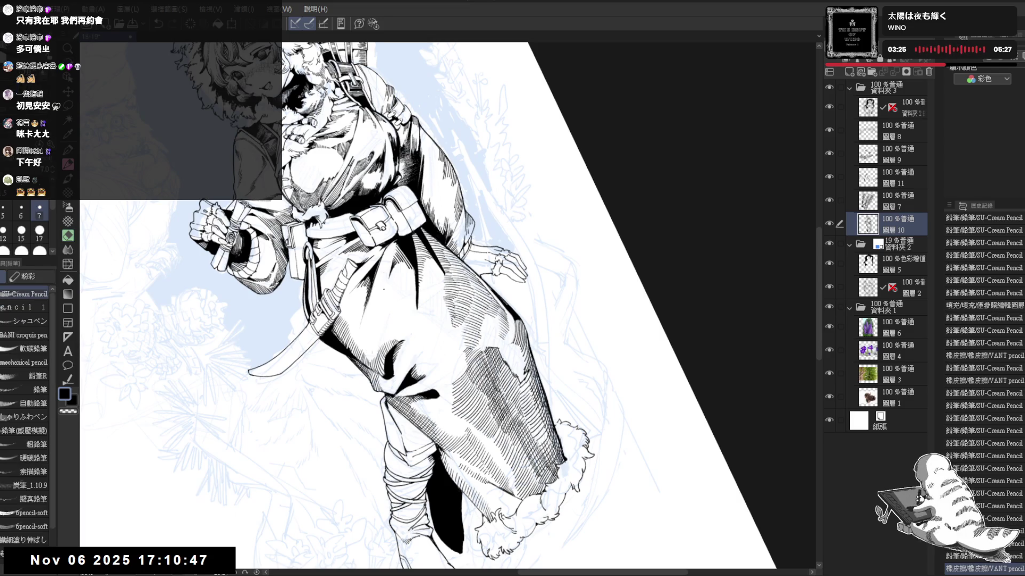
pyautogui.moveTo(383, 293); pyautogui.dragTo(388, 287)
pyautogui.hotkey('ctrl', 'z')
pyautogui.moveTo(371, 351); pyautogui.dragTo(396, 312)
pyautogui.moveTo(386, 335); pyautogui.dragTo(394, 314)
# - Return to the upright full-page view and hide folder 2's blue fill and sketch lines
pyautogui.hotkey('ctrl', '@')
pyautogui.scroll(-1, 518, 175)
pyautogui.scroll(-1, 517, 174)
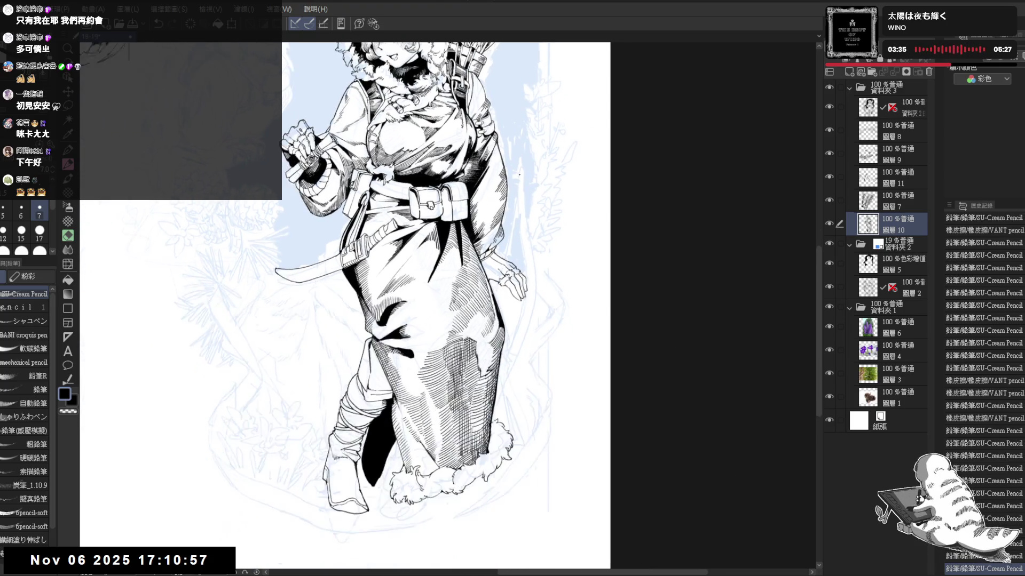
pyautogui.scroll(-1, 517, 174)
pyautogui.press('-')
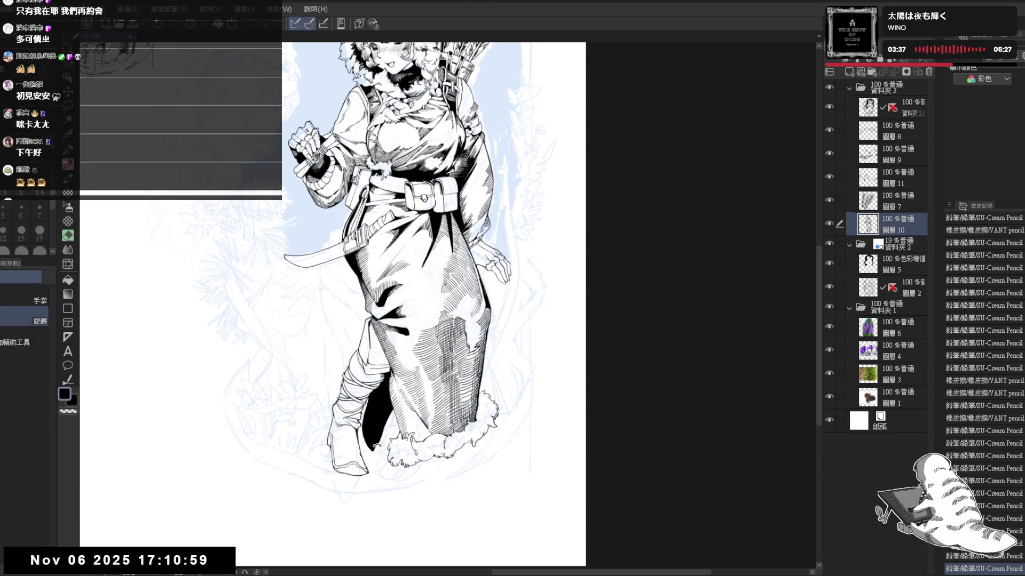
pyautogui.press('-')
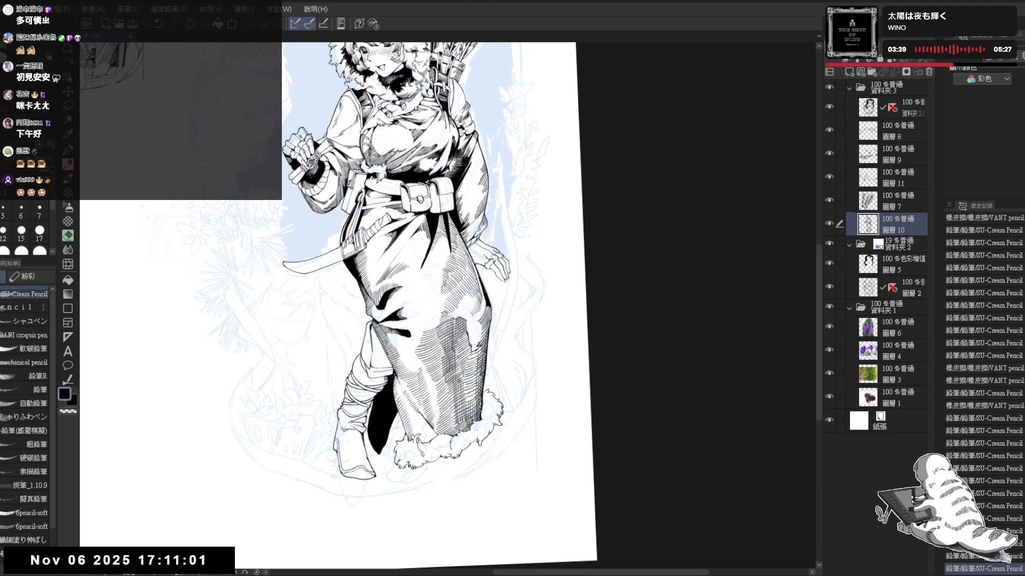
pyautogui.scroll(1, 489, 309)
pyautogui.hotkey('ctrl', '0')
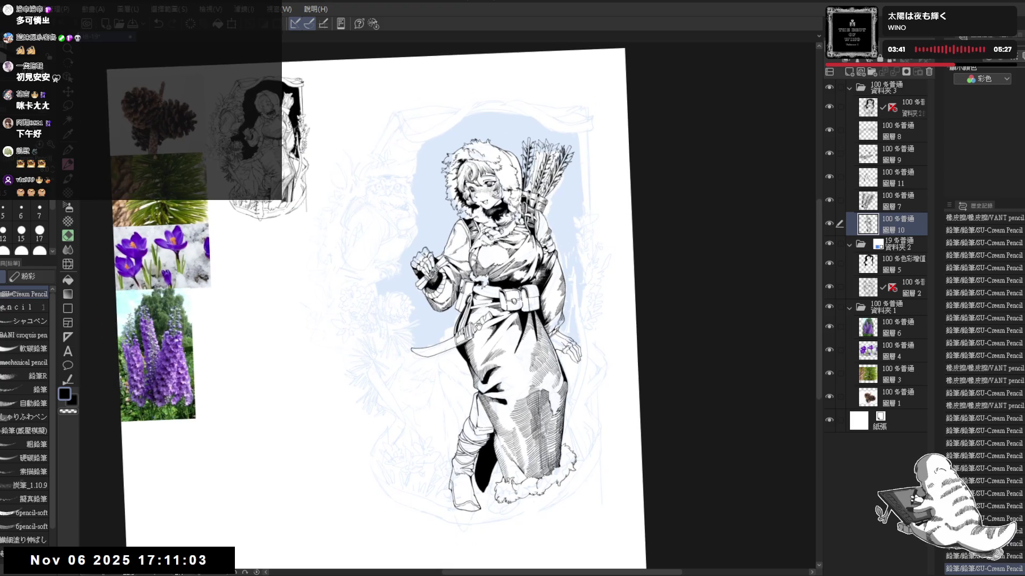
pyautogui.scroll(2, 790, 258)
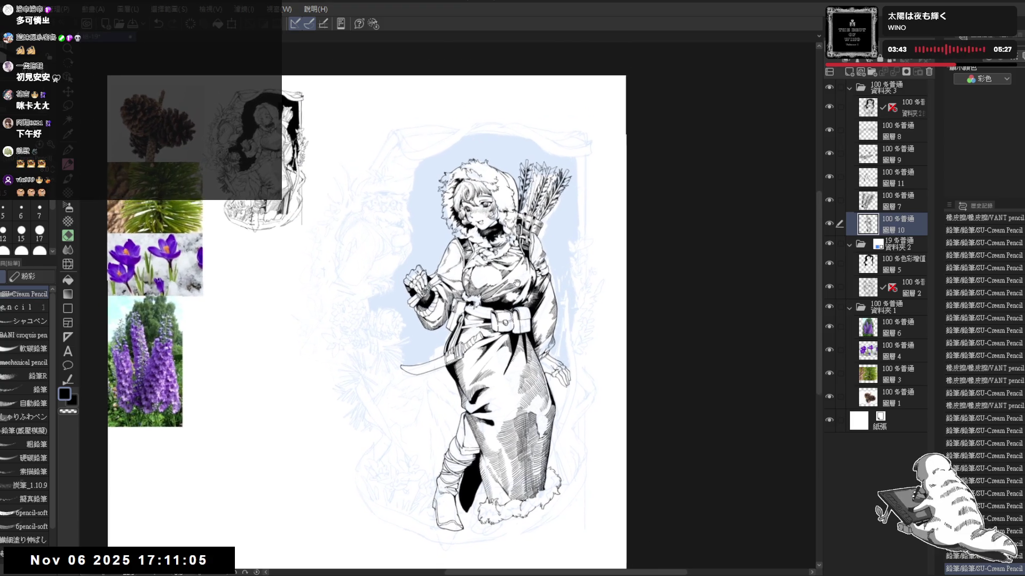
pyautogui.click(830, 244)
# - Frame the torso and try a short strap line, undoing the attempts
pyautogui.scroll(1, 454, 304)
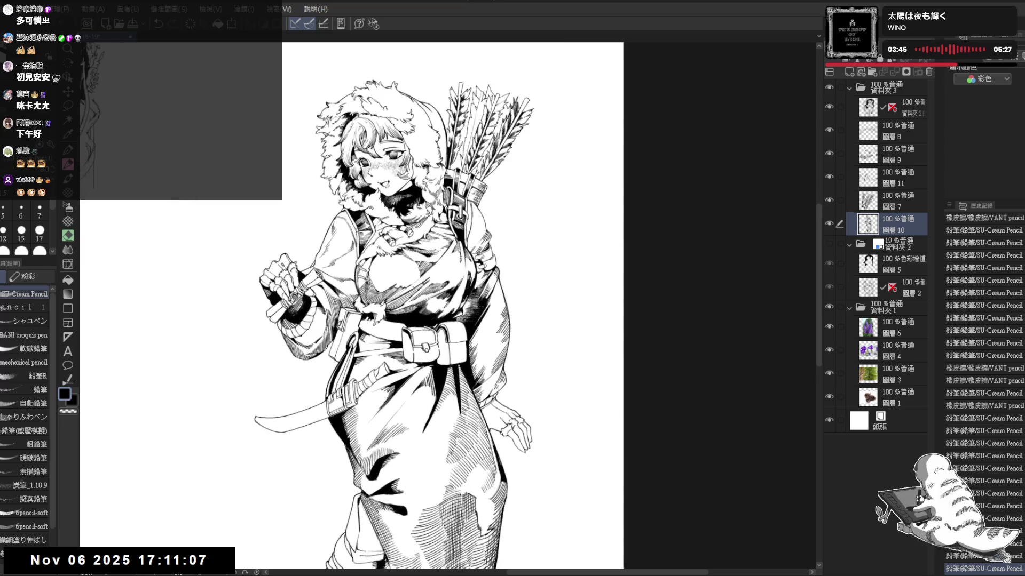
pyautogui.scroll(1, 401, 197)
pyautogui.scroll(1, 400, 198)
pyautogui.scroll(1, 401, 198)
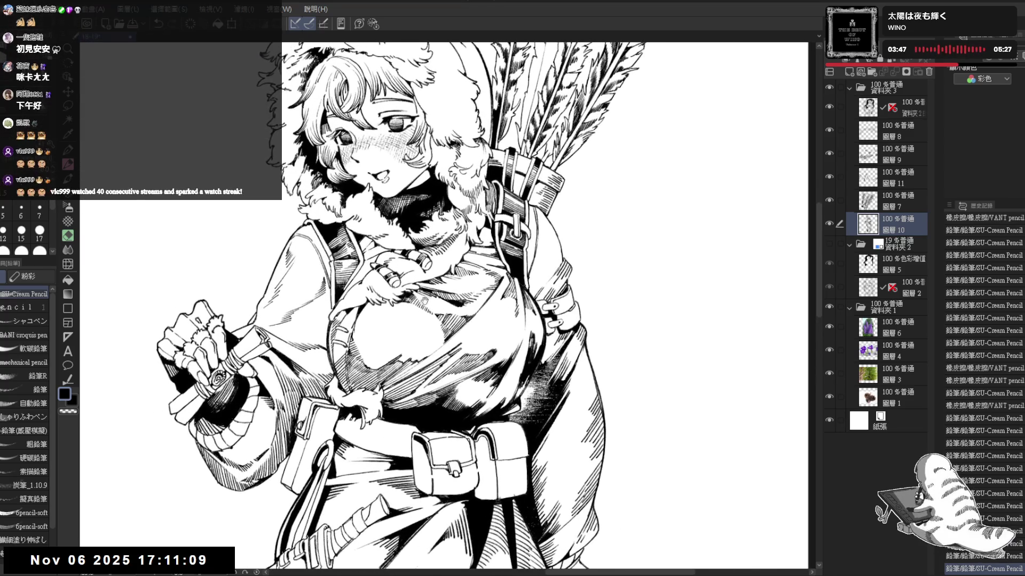
pyautogui.moveTo(574, 214)
pyautogui.mouseDown()
pyautogui.moveTo(521, 235)
pyautogui.moveTo(511, 289)
pyautogui.mouseUp()
pyautogui.hotkey('ctrl', 'z')
pyautogui.moveTo(488, 238); pyautogui.dragTo(510, 283)
pyautogui.hotkey('ctrl', 'z')
pyautogui.scroll(1, 533, 248)
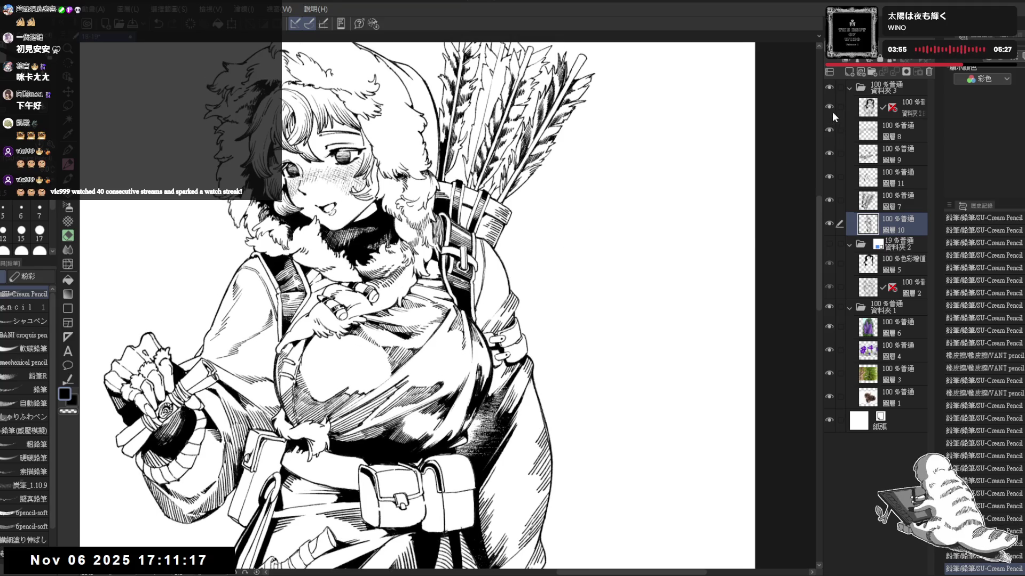
pyautogui.scroll(1, 665, 244)
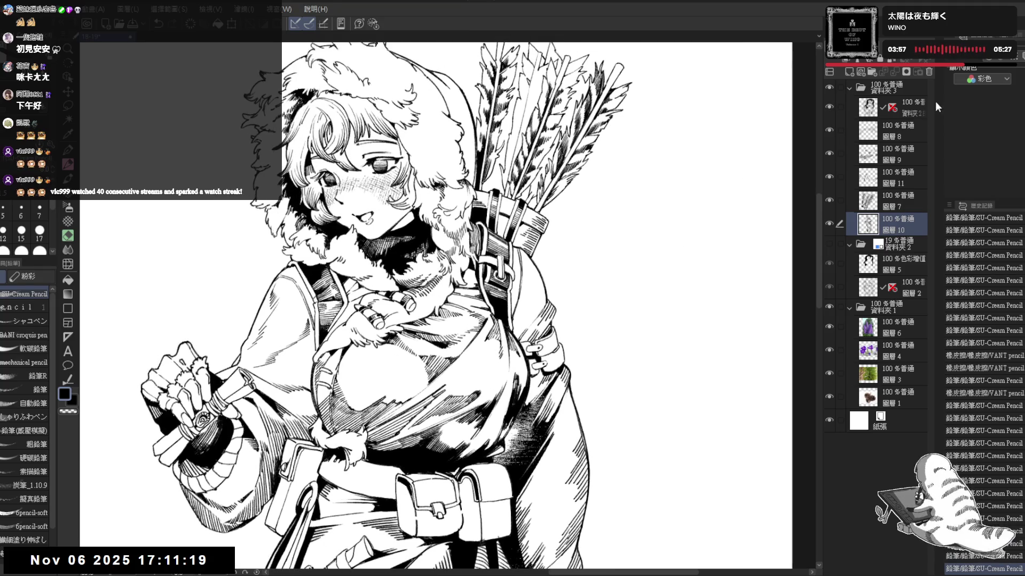
# - Move folder 3's top ink layer out above the folder
pyautogui.click(914, 108)
pyautogui.hotkey('ctrl', 't')
pyautogui.hotkey('ctrl', '0')
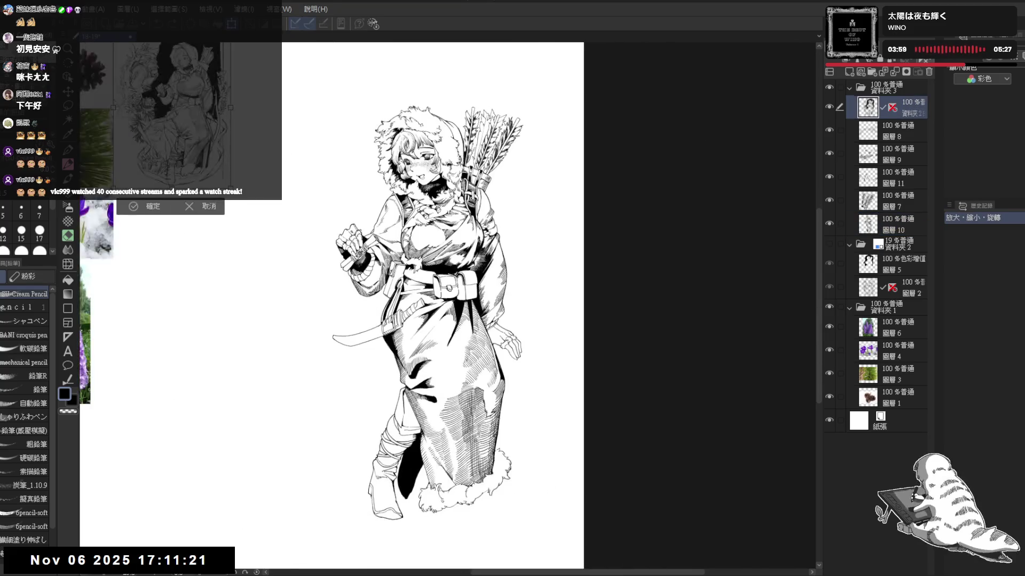
pyautogui.press('Return')
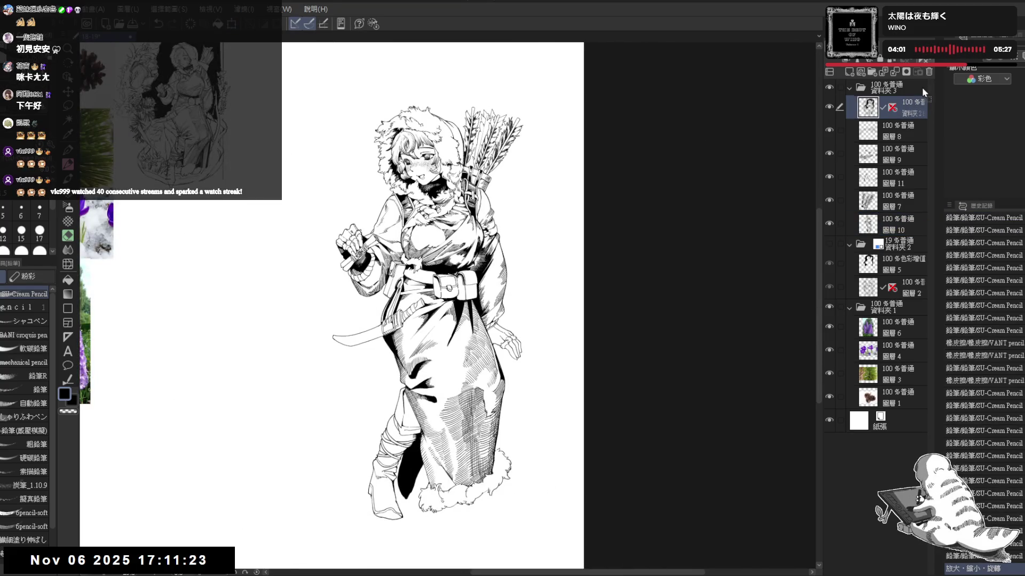
pyautogui.moveTo(914, 107); pyautogui.dragTo(918, 82)
# - Select 圖層11 and 圖層7 together and merge them with Shift+Alt+E
pyautogui.click(914, 123)
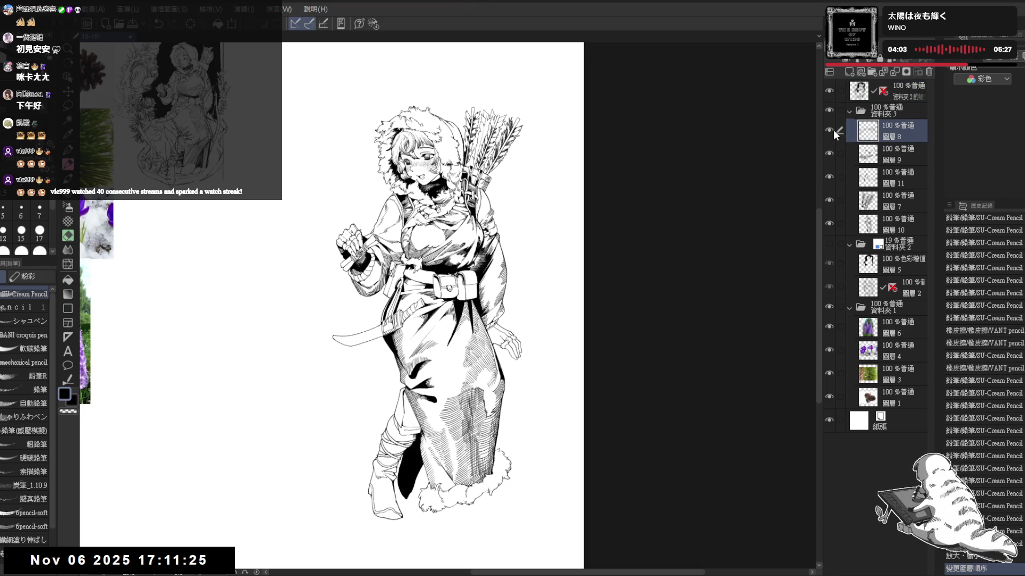
pyautogui.hotkey('ctrl', '+')
pyautogui.click(909, 152)
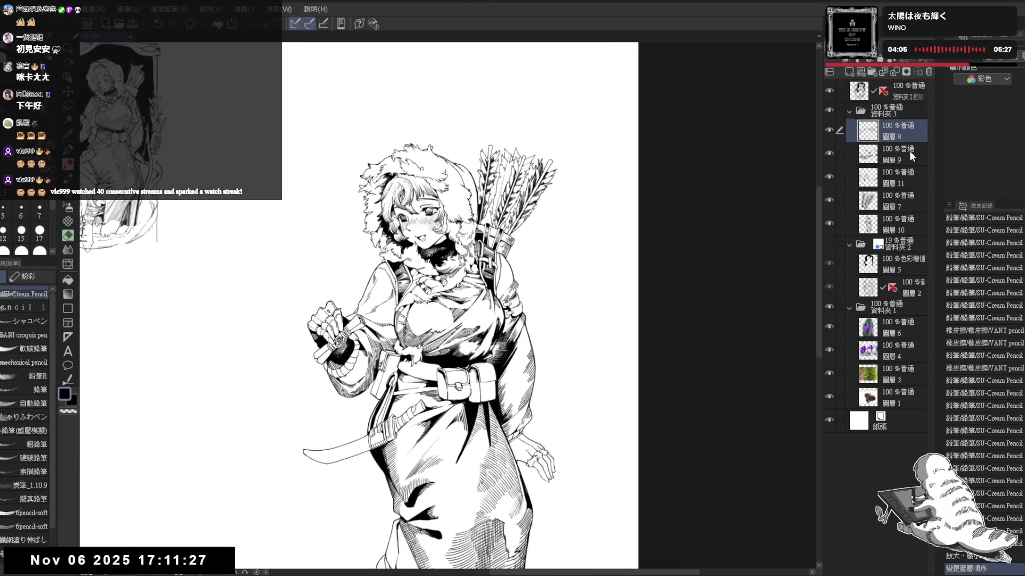
pyautogui.click(895, 183)
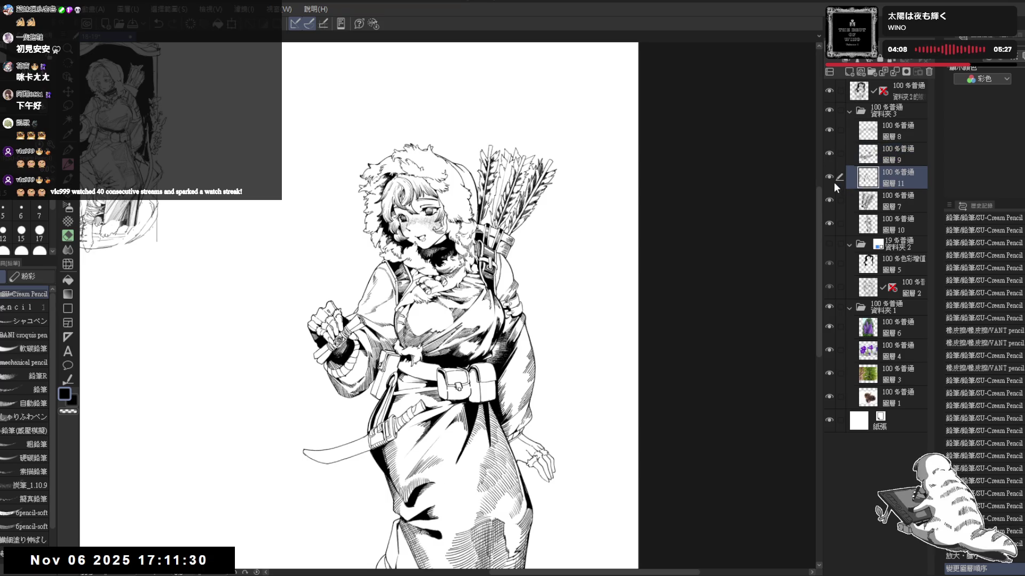
pyautogui.keyDown('ctrl'); pyautogui.click(895, 200); pyautogui.keyUp('ctrl')
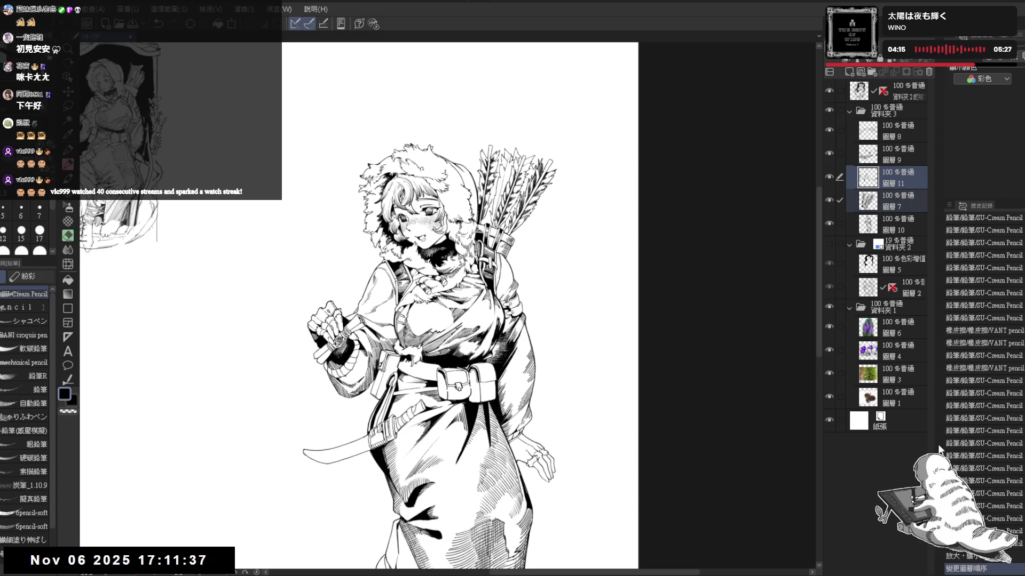
pyautogui.hotkey('shift', 'alt', 'e')
# - Toggle 圖層11's visibility to check the merged strokes, then select 圖層10
pyautogui.click(829, 177)
pyautogui.click(828, 177)
pyautogui.scroll(-3, 539, 358)
pyautogui.scroll(2, 539, 358)
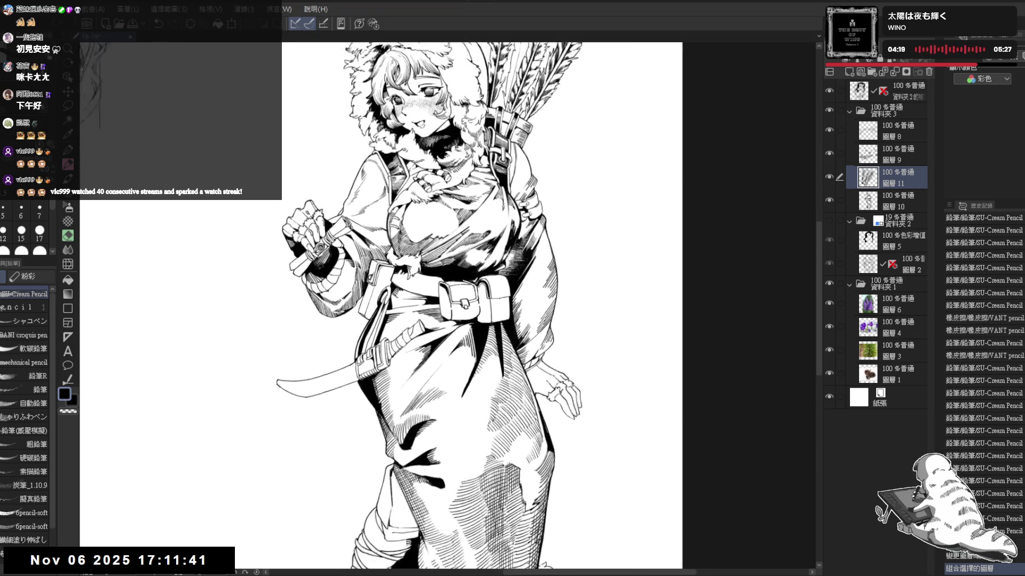
pyautogui.scroll(2, 410, 296)
pyautogui.click(918, 206)
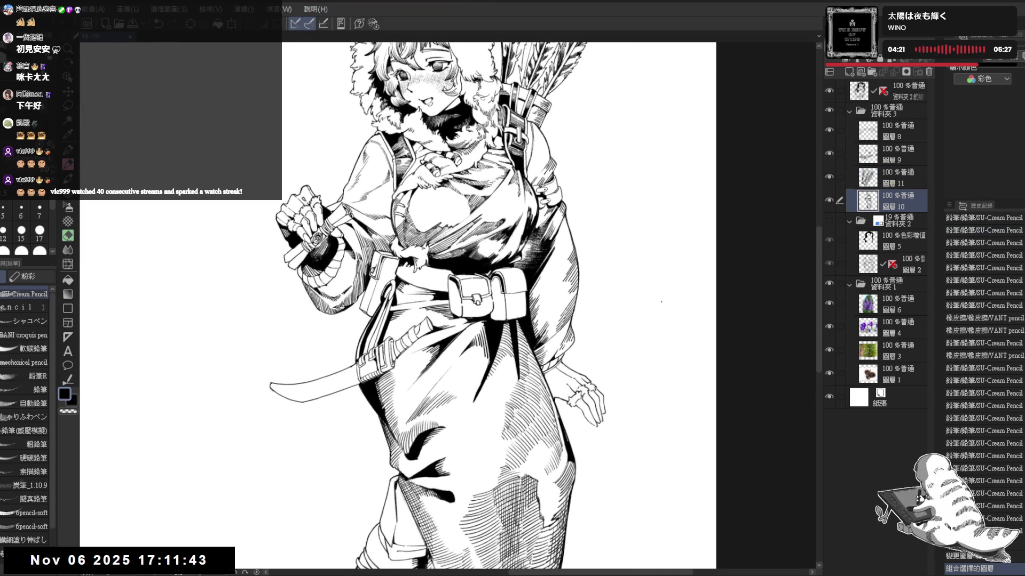
# - Erase small stray marks on the belt and undo a misplaced stroke
pyautogui.scroll(2, 410, 296)
pyautogui.scroll(1, 410, 296)
pyautogui.press('e')
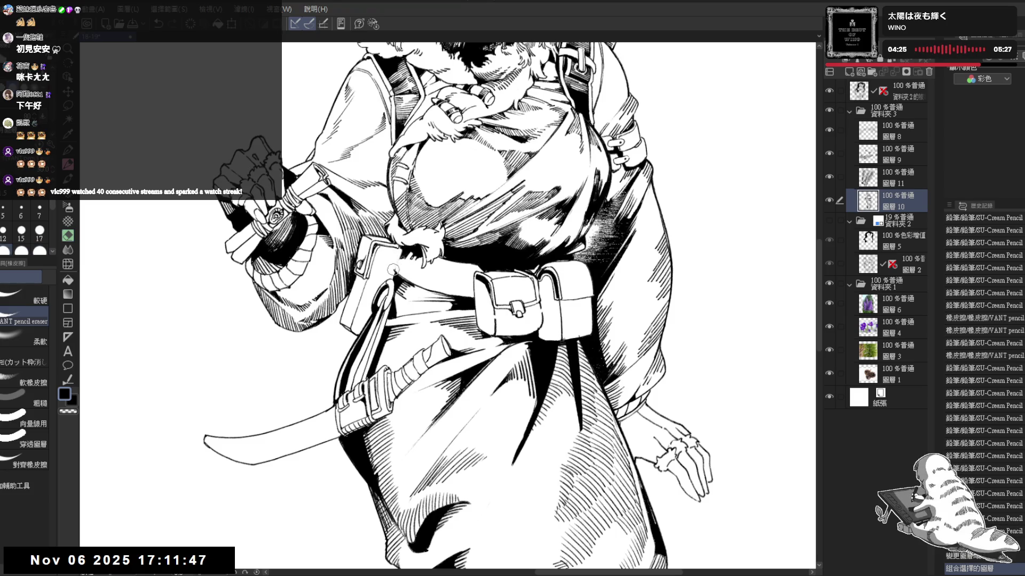
pyautogui.moveTo(399, 254)
pyautogui.mouseDown()
pyautogui.moveTo(407, 260)
pyautogui.moveTo(365, 275)
pyautogui.mouseUp()
pyautogui.press('p')
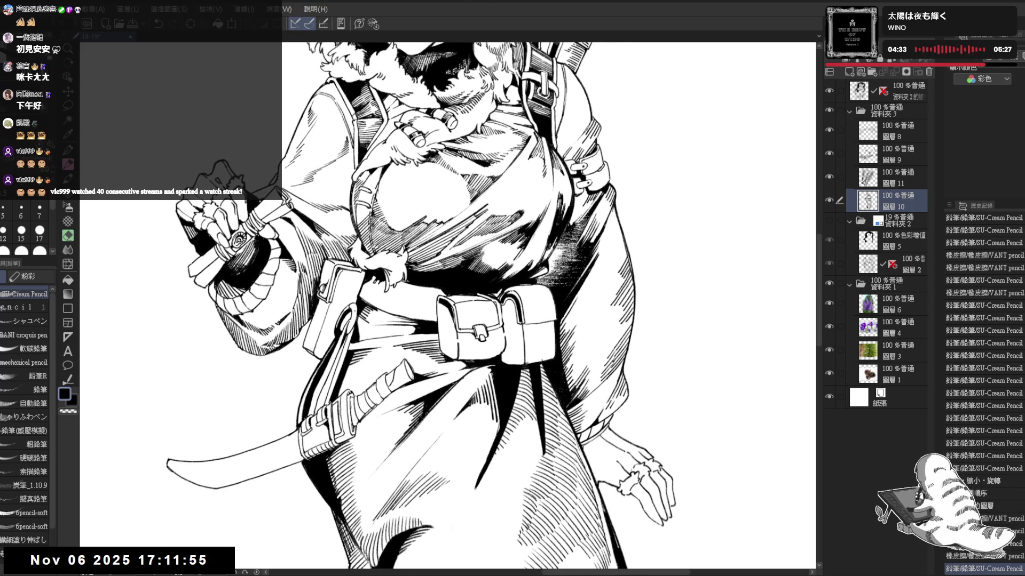
pyautogui.moveTo(345, 311); pyautogui.dragTo(405, 304)
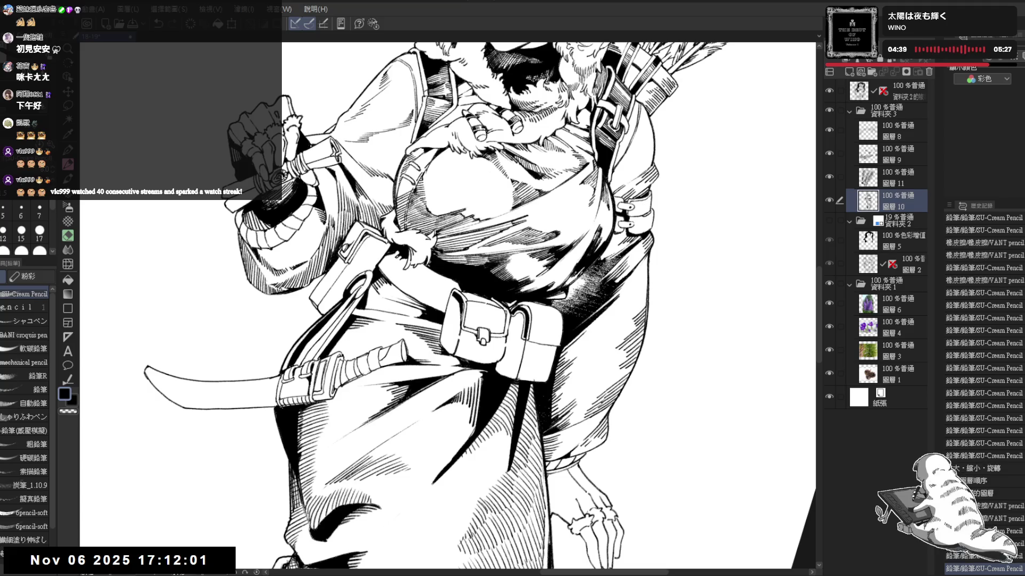
pyautogui.moveTo(480, 320); pyautogui.dragTo(496, 299)
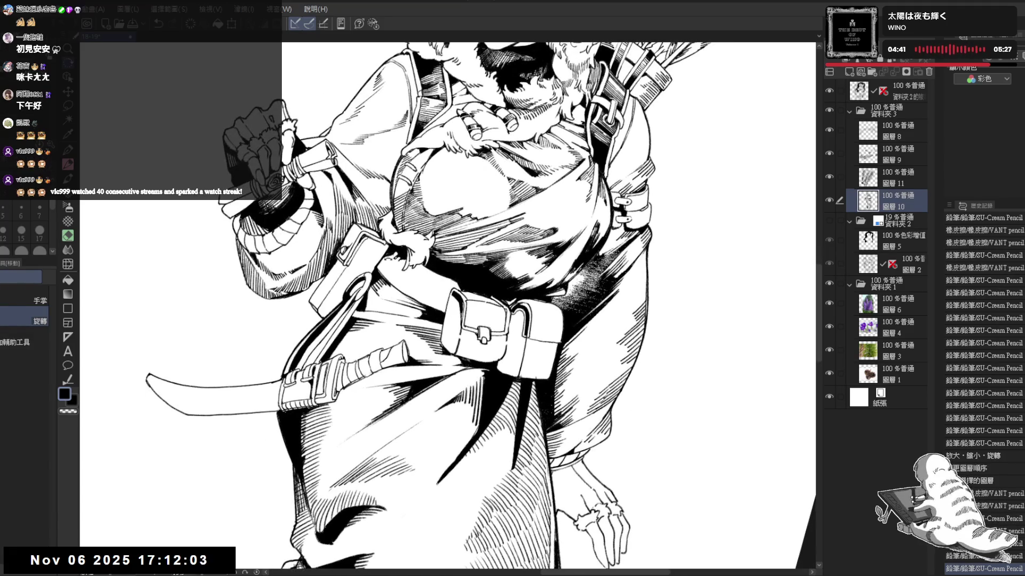
pyautogui.hotkey('ctrl', 'z')
# - Set the brush size to 6, mirror the view, and undo a trial stroke near the belt
pyautogui.click(21, 210)
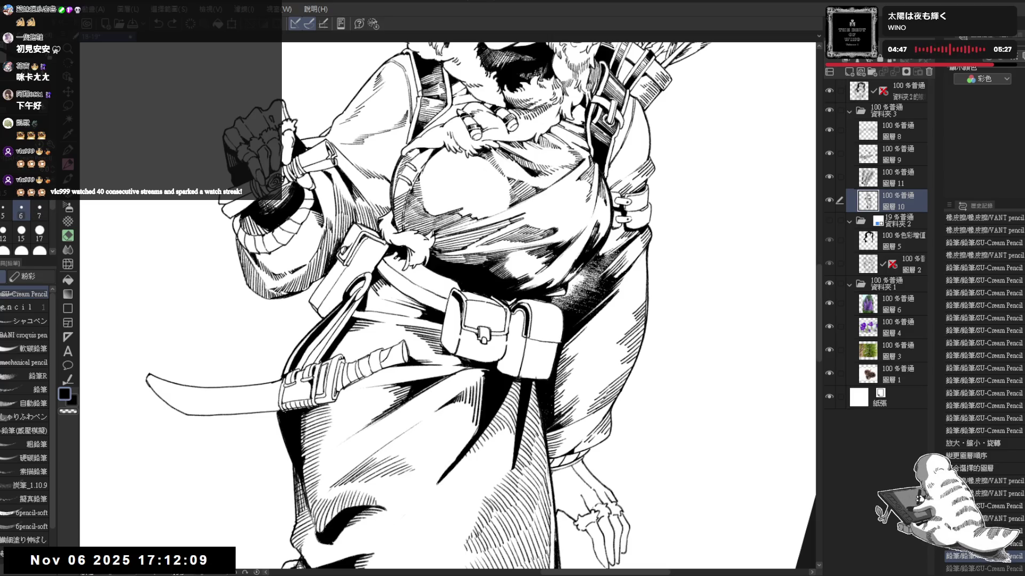
pyautogui.moveTo(374, 278)
pyautogui.mouseDown()
pyautogui.moveTo(408, 262)
pyautogui.moveTo(413, 300)
pyautogui.mouseUp()
pyautogui.press('h')
pyautogui.press('h')
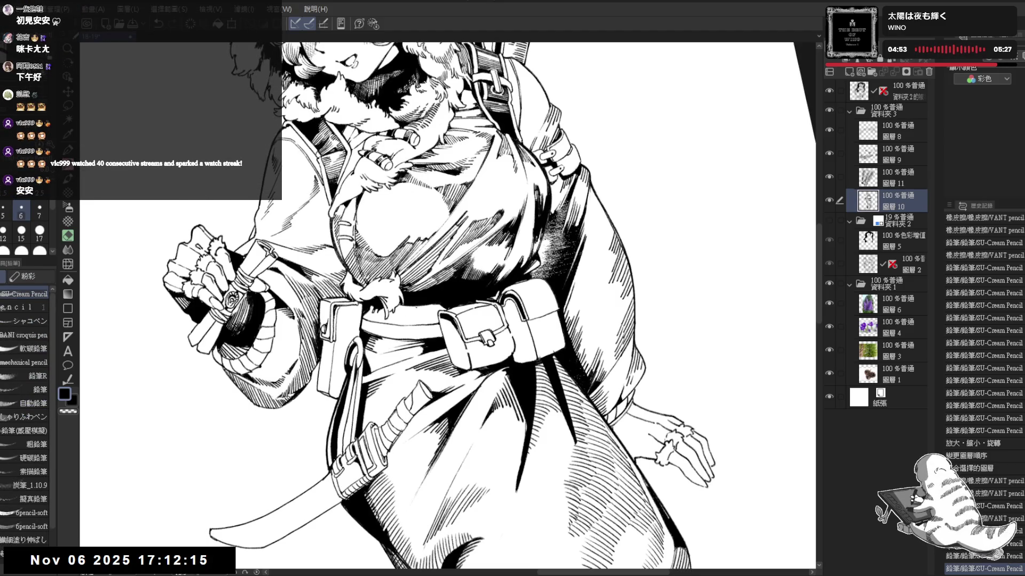
pyautogui.moveTo(424, 307); pyautogui.dragTo(428, 341)
pyautogui.hotkey('ctrl', 'z')
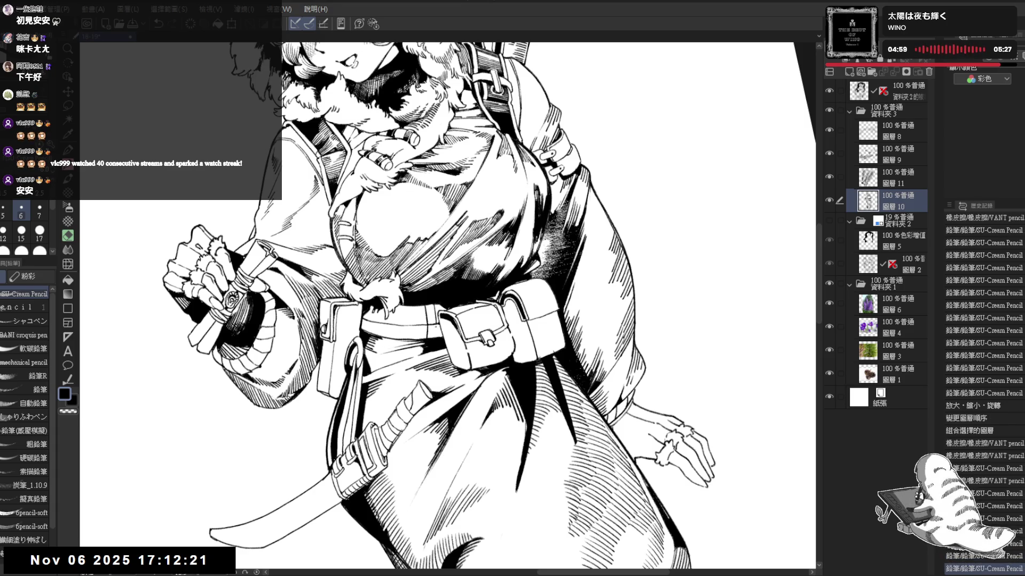
# - Erase a bit of stray ink near the belt, then rotate and zoom out toward the face
pyautogui.press('e')
pyautogui.moveTo(433, 328); pyautogui.dragTo(427, 324)
pyautogui.press('p')
pyautogui.press('e')
pyautogui.press('p')
pyautogui.press('e')
pyautogui.press('p')
pyautogui.press('^')
pyautogui.hotkey('ctrl', '-')
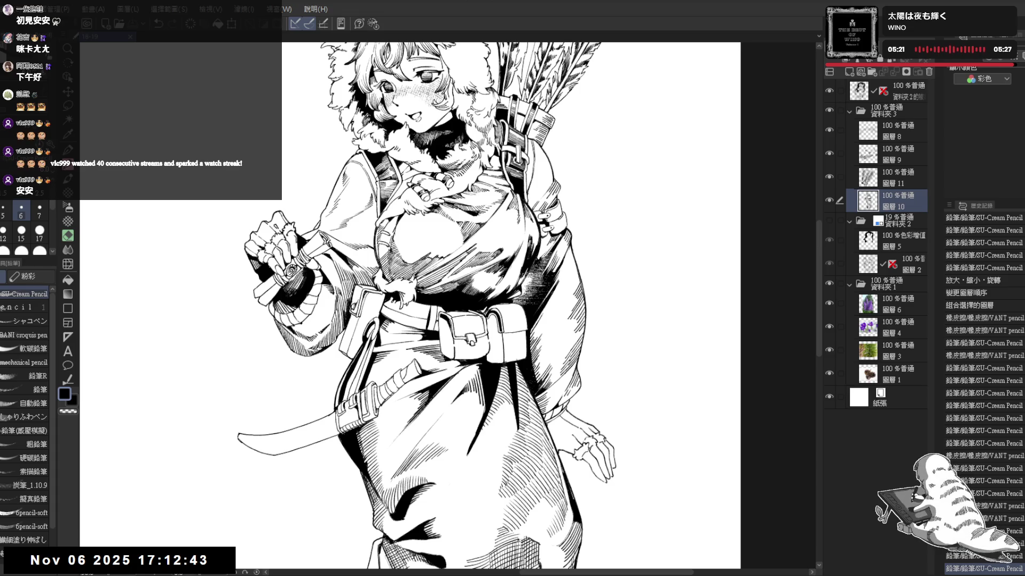
# - Zoom onto the belt, erase two small ink spots, and add a small pencil mark
pyautogui.hotkey('ctrl', '+')
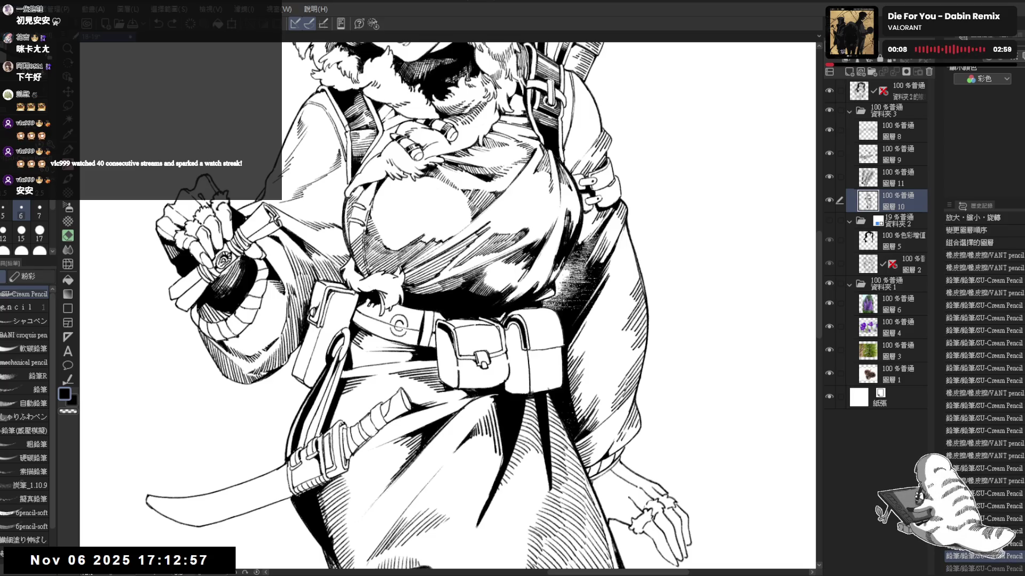
pyautogui.press('e')
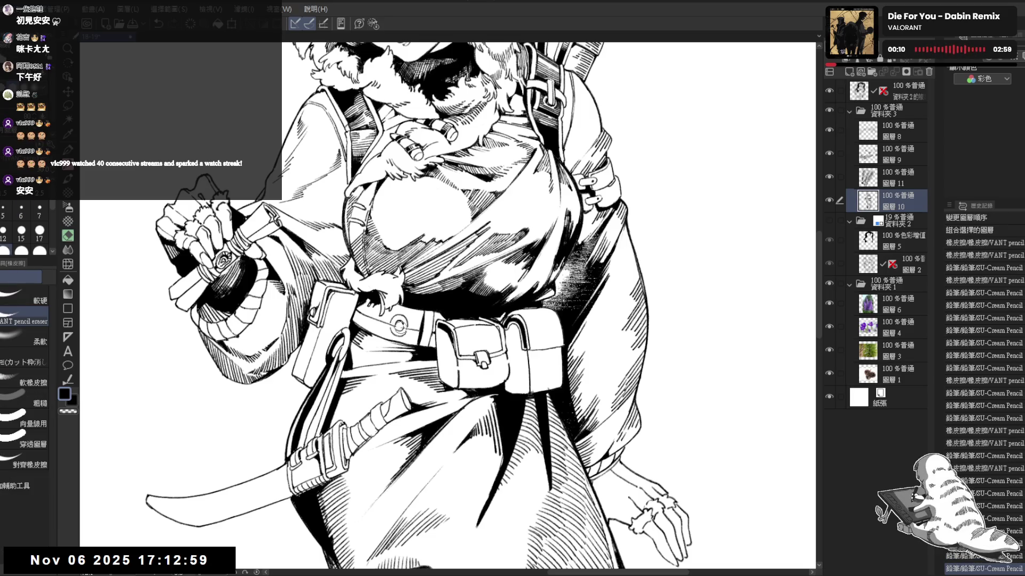
pyautogui.press('p')
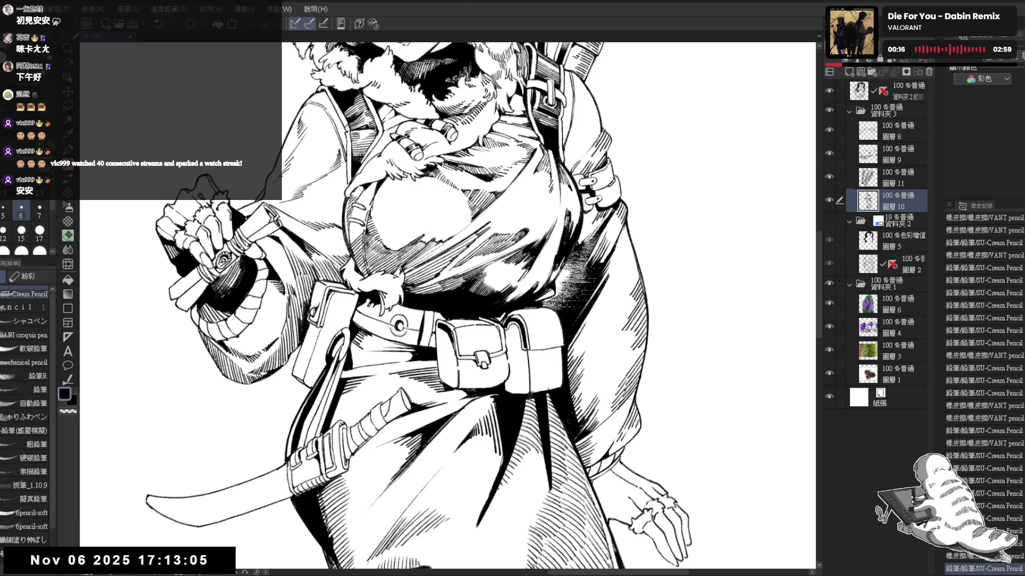
pyautogui.press('e')
pyautogui.moveTo(398, 325); pyautogui.dragTo(401, 328)
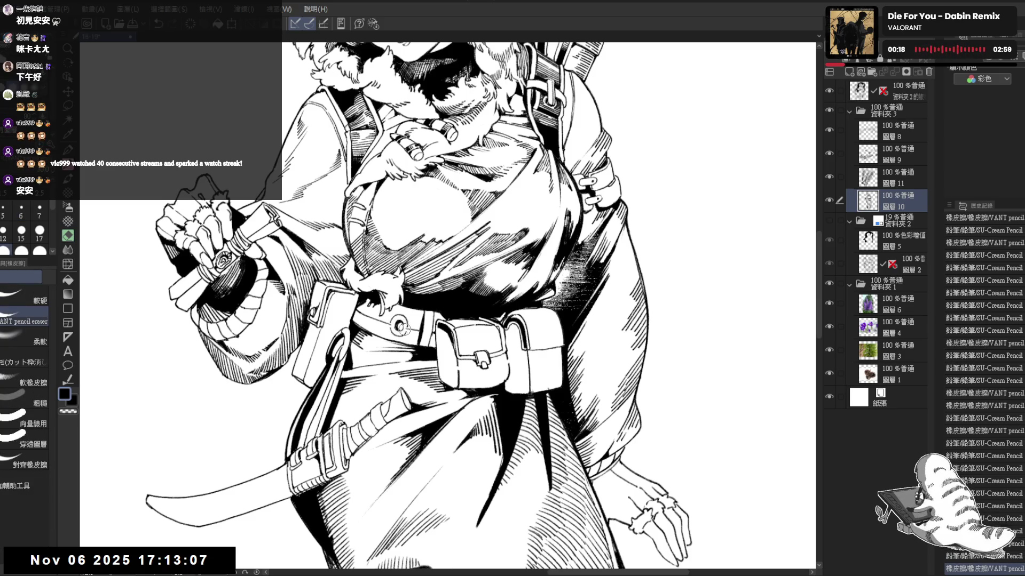
pyautogui.click(401, 327)
pyautogui.press('p')
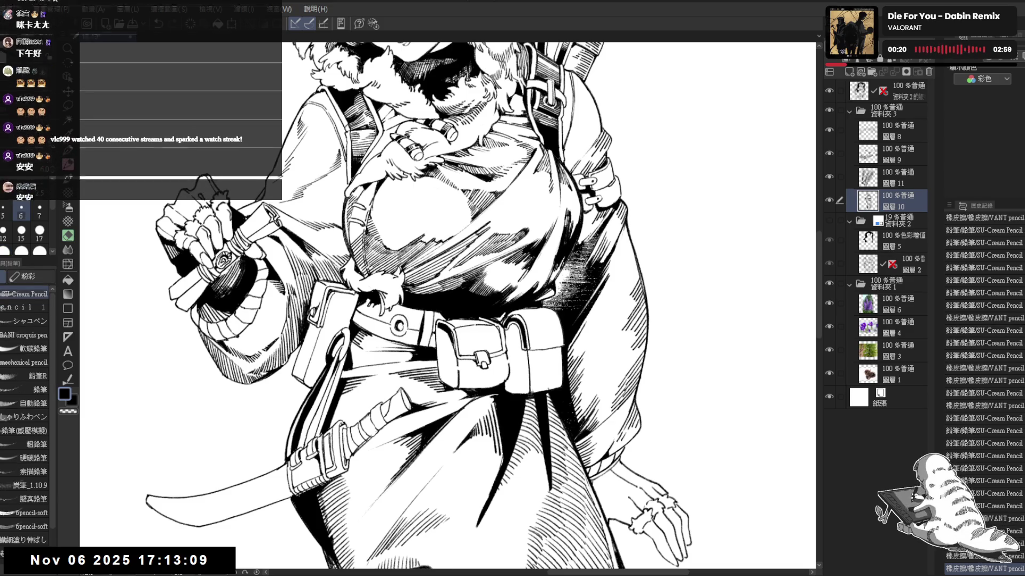
pyautogui.click(400, 313)
# - Undo the belt mark, then zoom out and flip the view to check proportions
pyautogui.moveTo(401, 312); pyautogui.dragTo(407, 320)
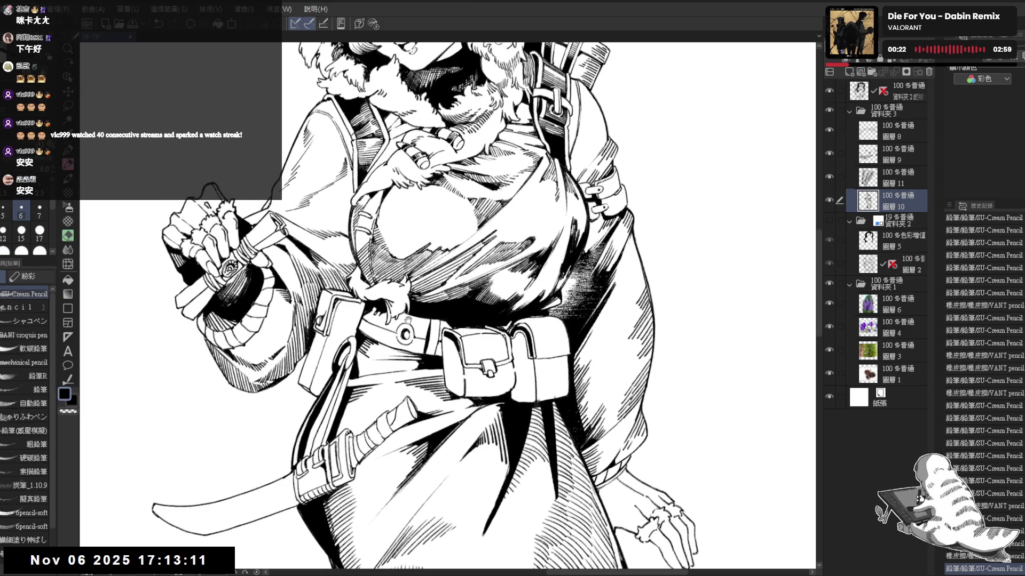
pyautogui.press('-')
pyautogui.press('-')
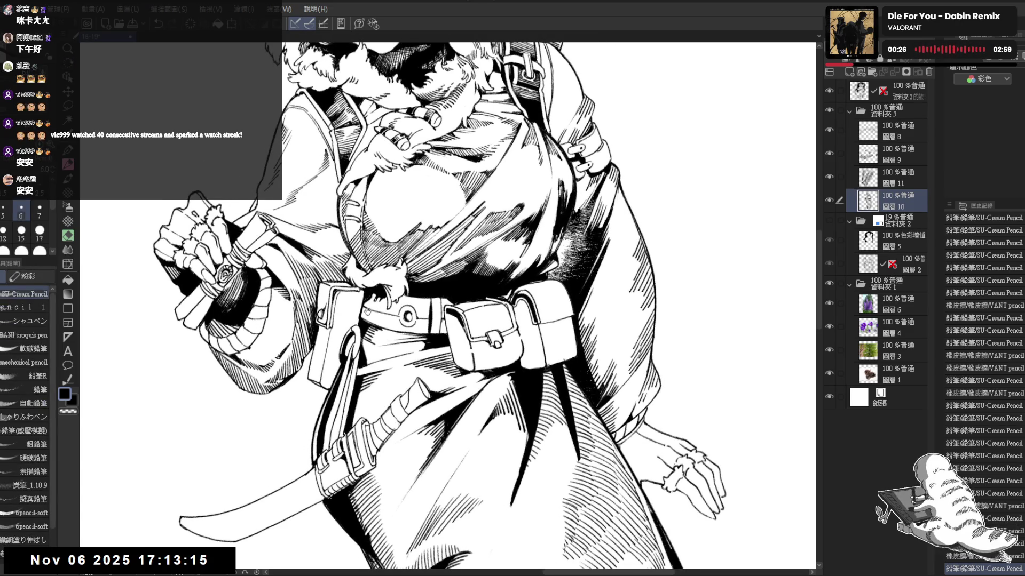
pyautogui.press('-')
pyautogui.press('-')
pyautogui.press('-')
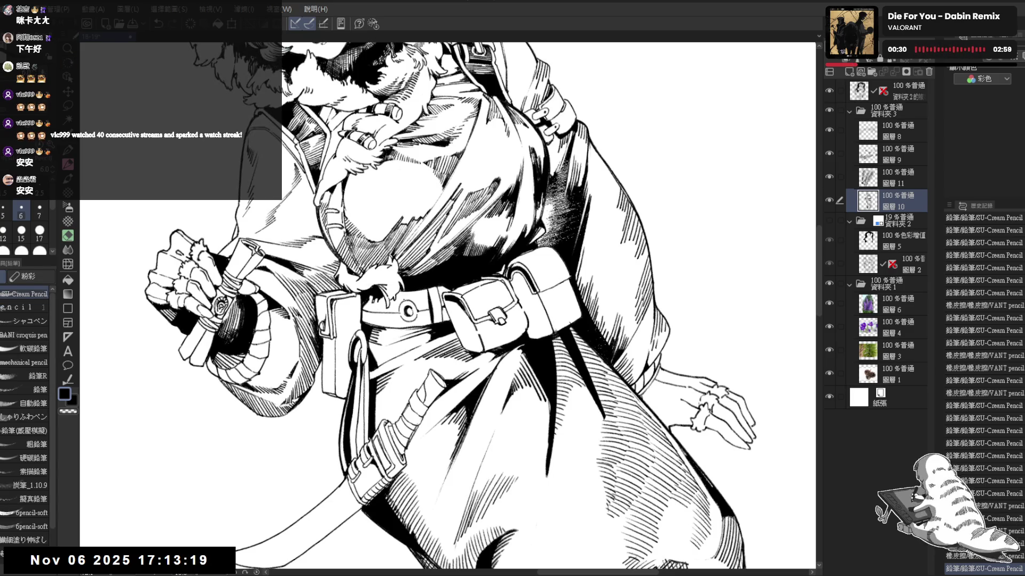
pyautogui.hotkey('ctrl', 'z')
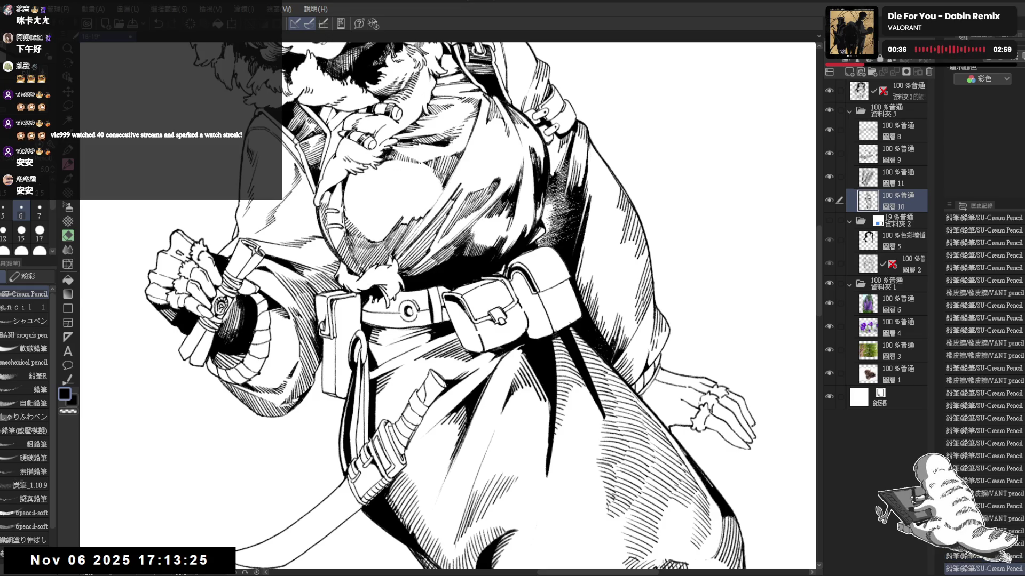
pyautogui.press('^')
pyautogui.hotkey('ctrl', '-')
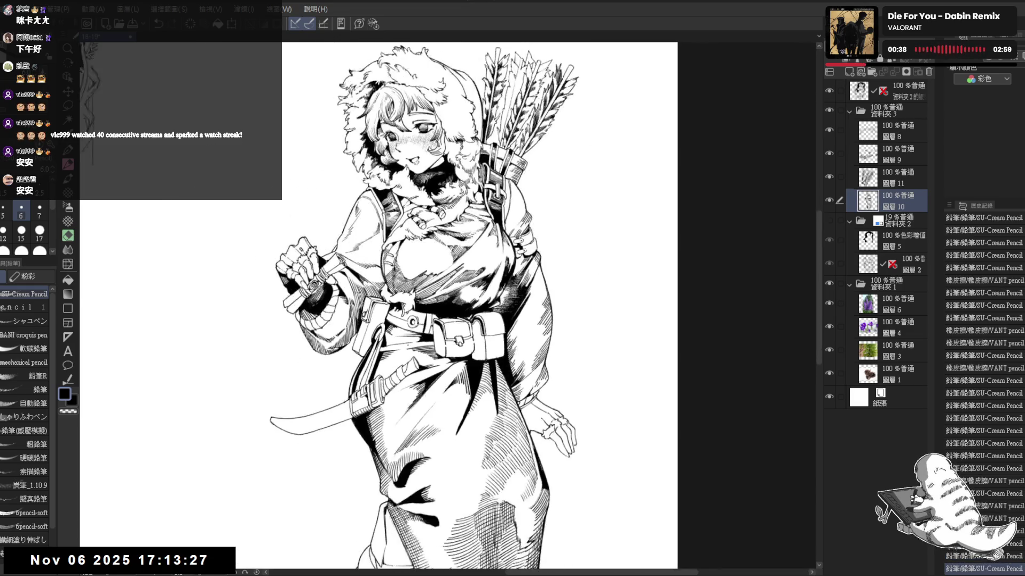
pyautogui.press('h')
pyautogui.press('h')
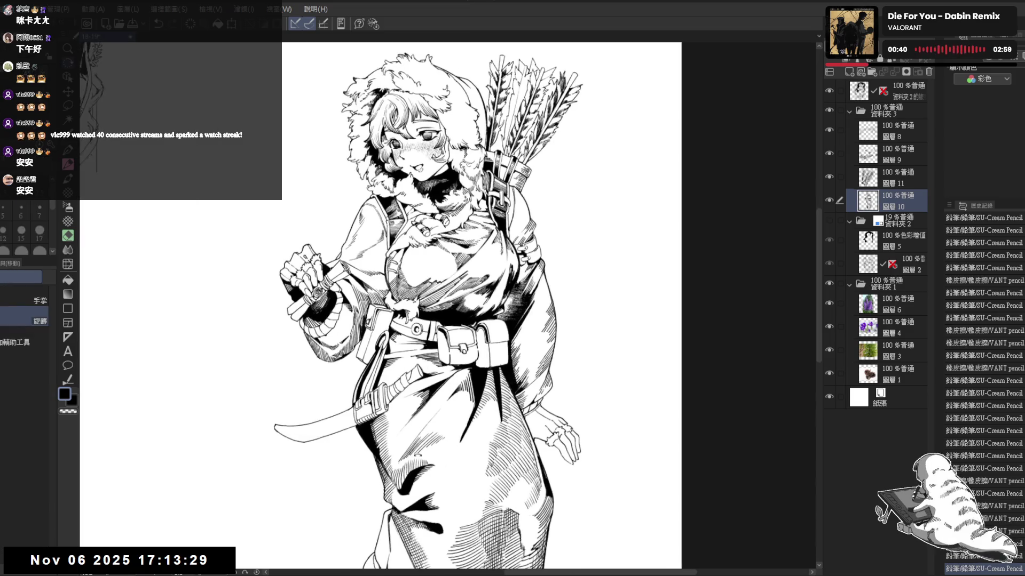
pyautogui.press('^')
# - Zoom into the torso and draw a short dark line down the coat front
pyautogui.press('^')
pyautogui.hotkey('ctrl', '+')
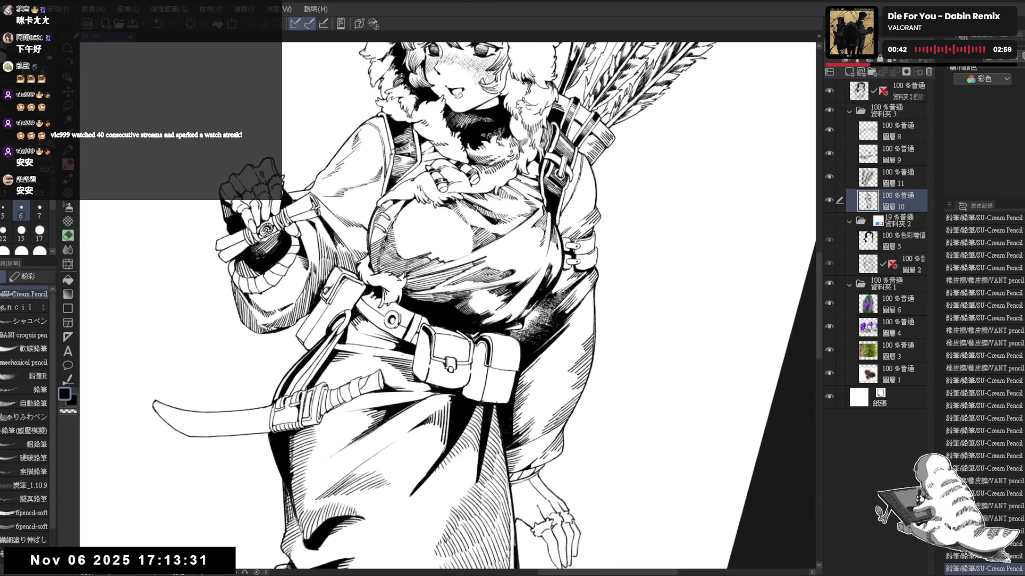
pyautogui.press('^')
pyautogui.hotkey('ctrl', '+')
pyautogui.press('p')
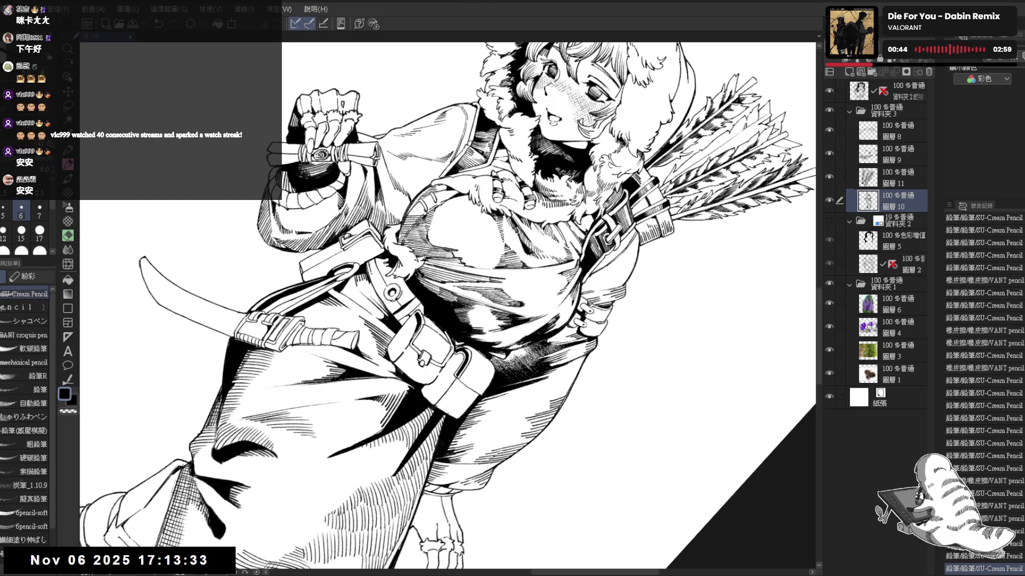
pyautogui.hotkey('ctrl', 'z')
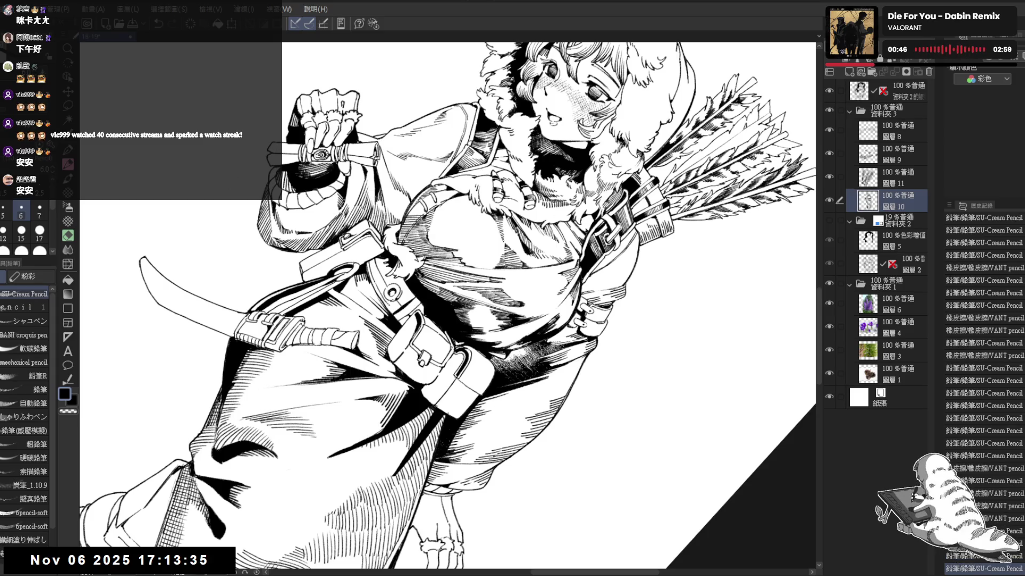
pyautogui.hotkey('ctrl', 'z')
pyautogui.moveTo(377, 291); pyautogui.dragTo(389, 307)
pyautogui.hotkey('ctrl', 'z')
pyautogui.moveTo(373, 271); pyautogui.dragTo(380, 296)
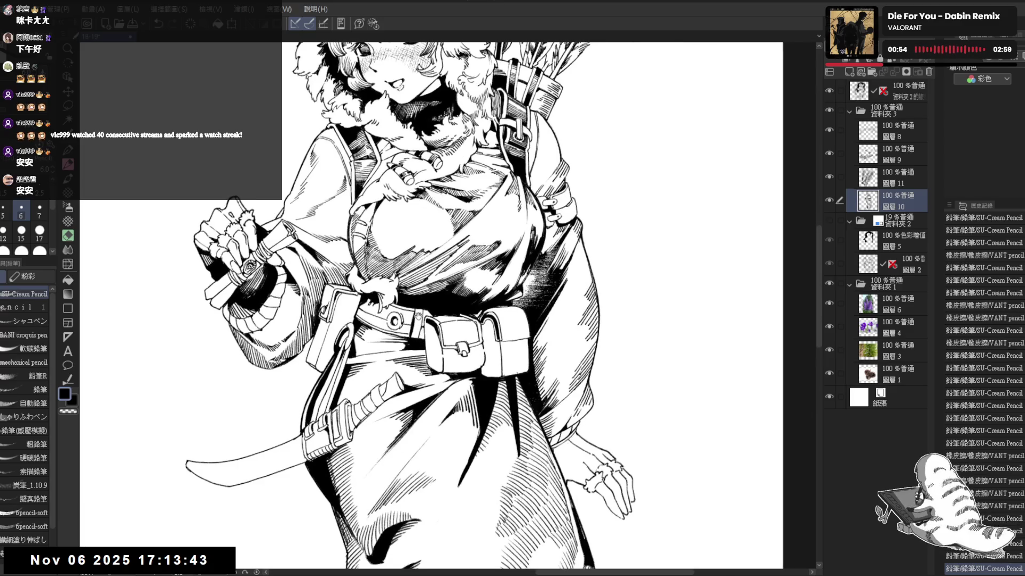
# - Zoom onto the lower body and rotate the view about 30° counter-clockwise
pyautogui.hotkey('ctrl', '-')
pyautogui.hotkey('ctrl', '-')
pyautogui.scroll(-2, 449, 304)
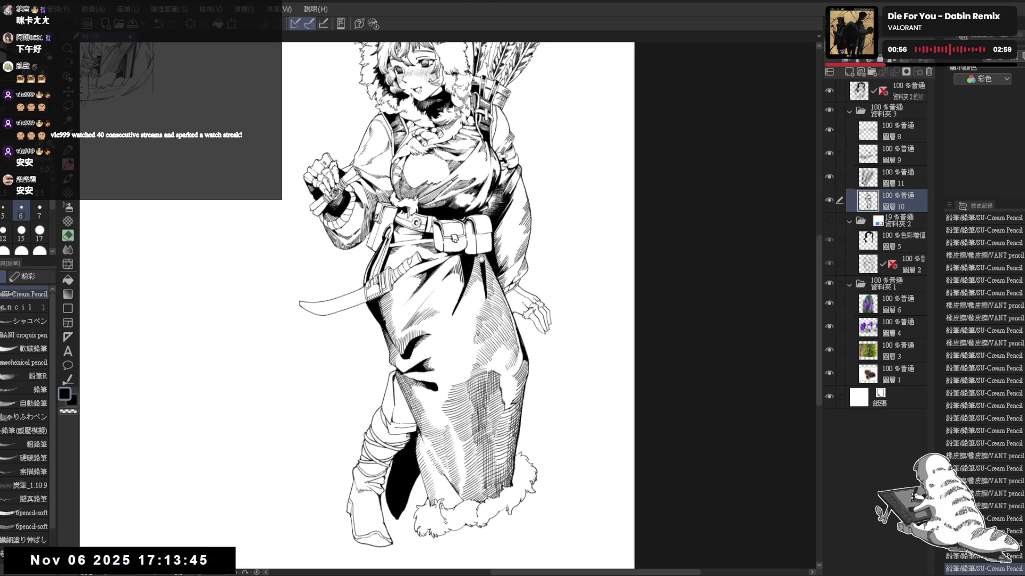
pyautogui.scroll(-2, 449, 304)
pyautogui.hotkey('ctrl', '+')
pyautogui.scroll(-2, 448, 304)
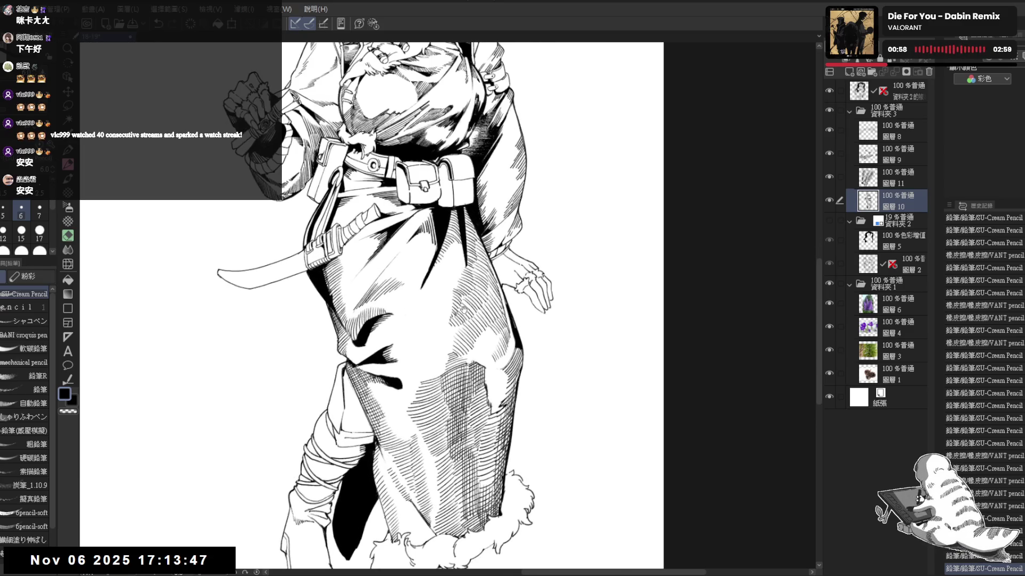
pyautogui.hotkey('ctrl', '+')
pyautogui.press('r')
pyautogui.moveTo(480, 213); pyautogui.dragTo(373, 320)
# - Add short hatch marks to the lower robe shading, then reset the view upright
pyautogui.press('p')
pyautogui.scroll(-2, 448, 305)
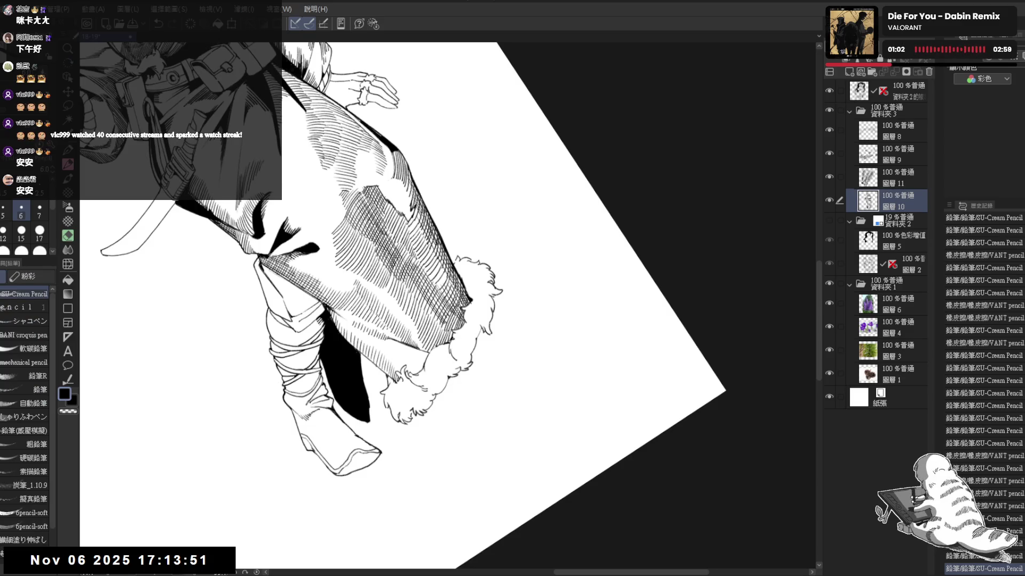
pyautogui.press('-')
pyautogui.hotkey('ctrl', 'z')
pyautogui.moveTo(428, 356); pyautogui.dragTo(449, 380)
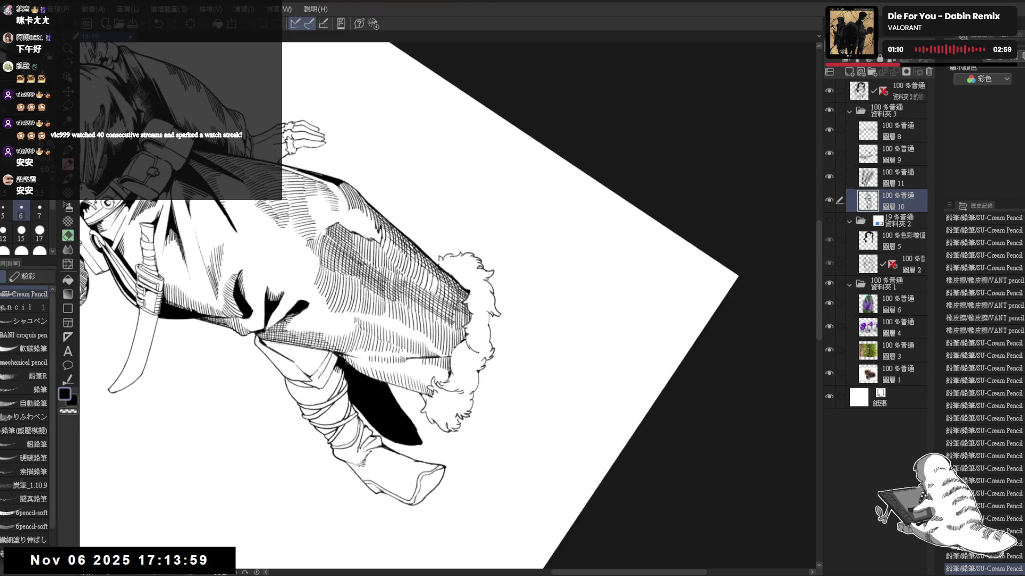
pyautogui.hotkey('ctrl', '0')
pyautogui.scroll(-1, 537, 290)
pyautogui.scroll(-1, 508, 258)
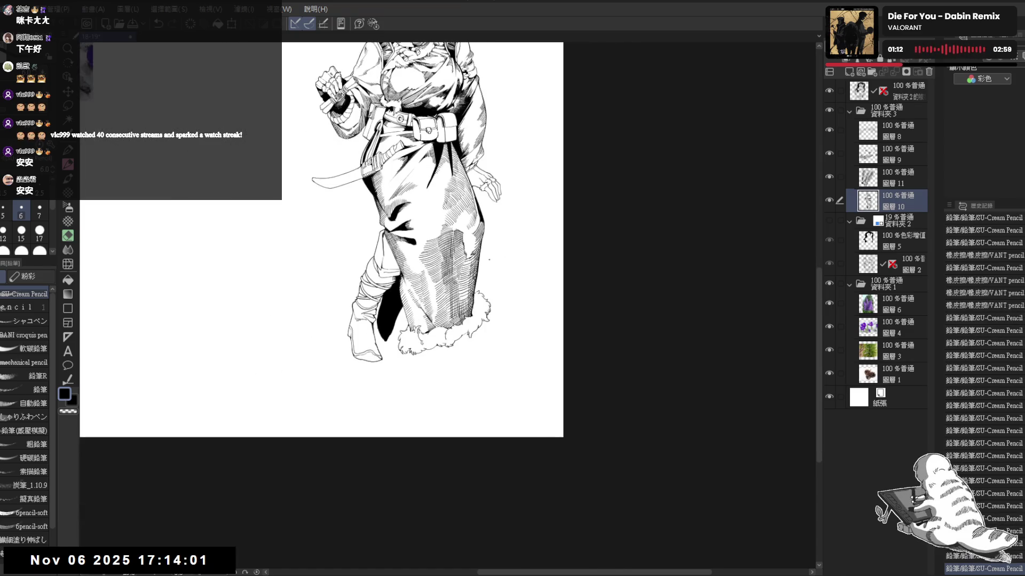
pyautogui.scroll(-1, 447, 230)
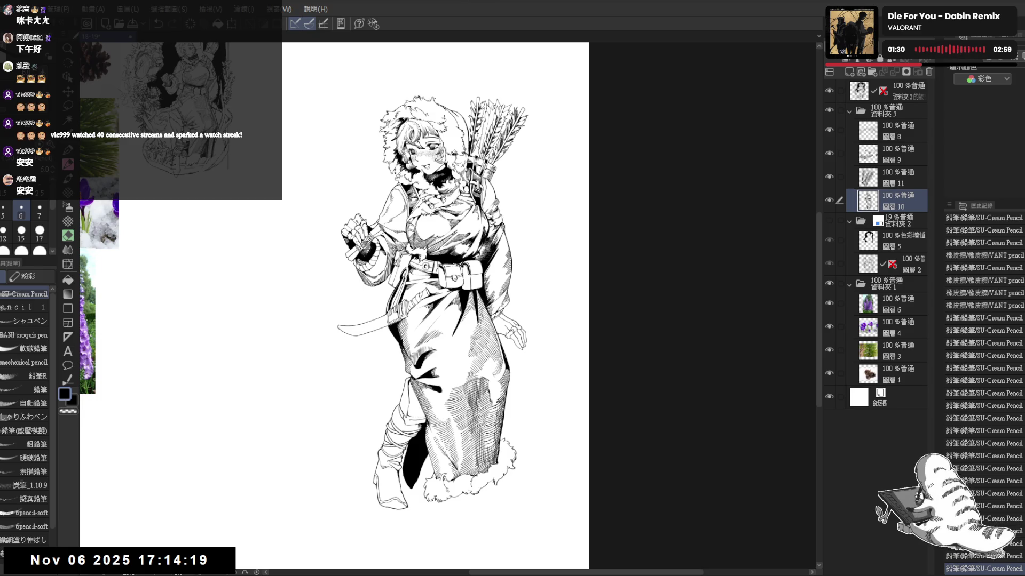
# - Zoom in on the coat and redo the previously undone pencil strokes
pyautogui.scroll(3, 335, 164)
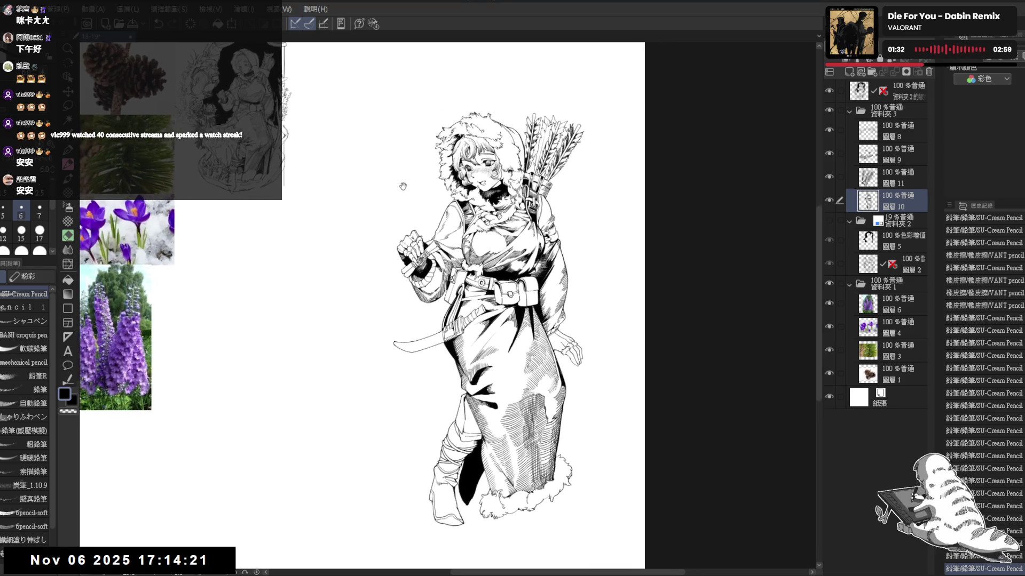
pyautogui.scroll(1, 535, 244)
pyautogui.scroll(1, 415, 175)
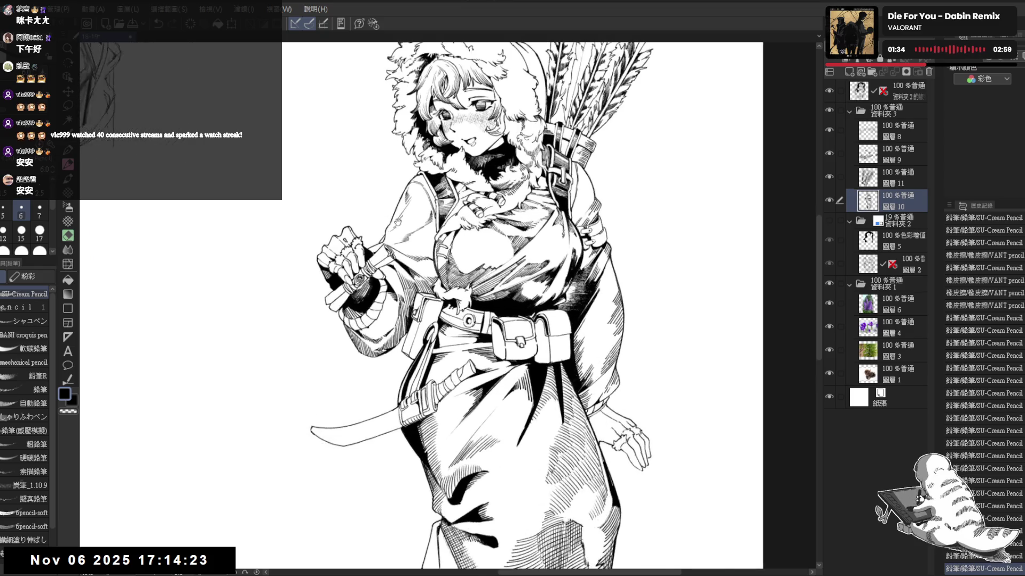
pyautogui.scroll(1, 383, 271)
pyautogui.press('e')
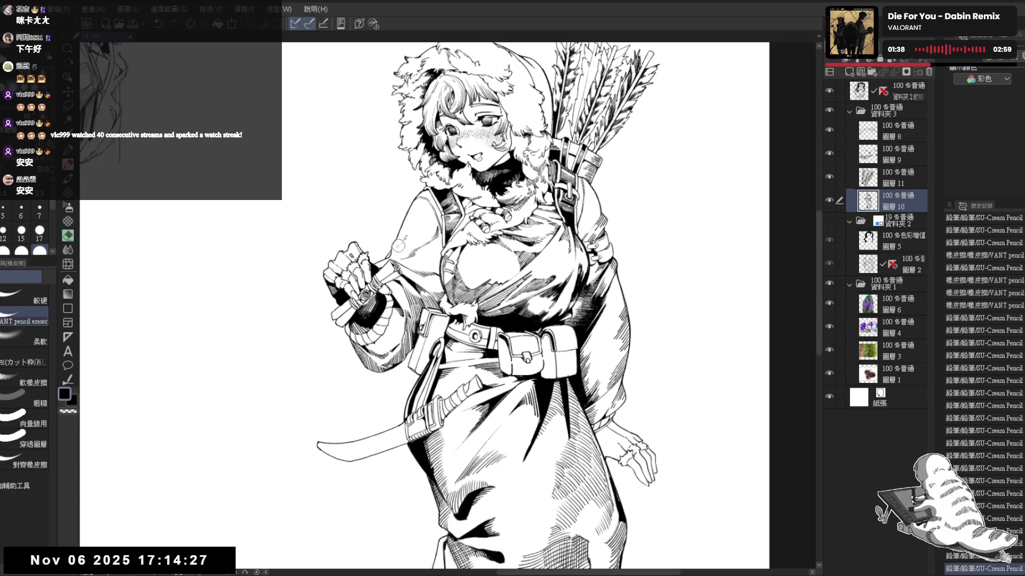
pyautogui.press('p')
pyautogui.moveTo(397, 247); pyautogui.dragTo(374, 221)
pyautogui.hotkey('ctrl', 'z')
pyautogui.hotkey('ctrl', 'z')
pyautogui.hotkey('ctrl', 'y')
pyautogui.hotkey('ctrl', 'y')
pyautogui.hotkey('ctrl', 'y')
pyautogui.hotkey('ctrl', 'y')
pyautogui.hotkey('ctrl', 'y')
pyautogui.hotkey('ctrl', 'y')
pyautogui.hotkey('ctrl', 'y')
pyautogui.hotkey('ctrl', 'y')
pyautogui.hotkey('ctrl', '@')
# - Add a short pencil line on the coat, then show the whole figure upright
pyautogui.press('h')
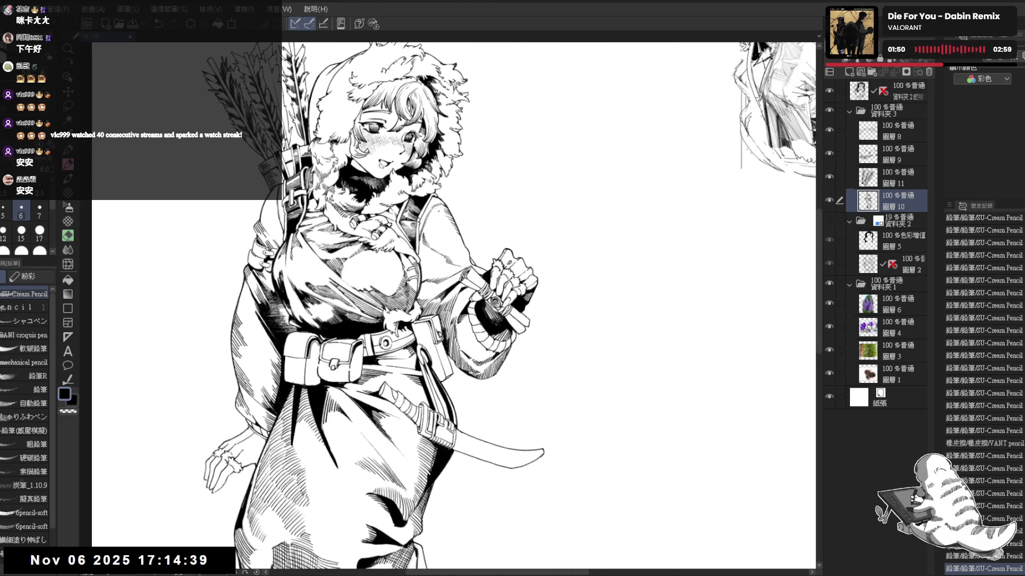
pyautogui.hotkey('ctrl', 'y')
pyautogui.press('h')
pyautogui.moveTo(333, 339)
pyautogui.mouseDown()
pyautogui.moveTo(299, 247)
pyautogui.moveTo(442, 358)
pyautogui.moveTo(411, 352)
pyautogui.mouseUp()
pyautogui.scroll(-2, 299, 247)
pyautogui.press('r')
pyautogui.moveTo(440, 282)
pyautogui.mouseDown()
pyautogui.moveTo(430, 302)
pyautogui.moveTo(443, 302)
pyautogui.mouseUp()
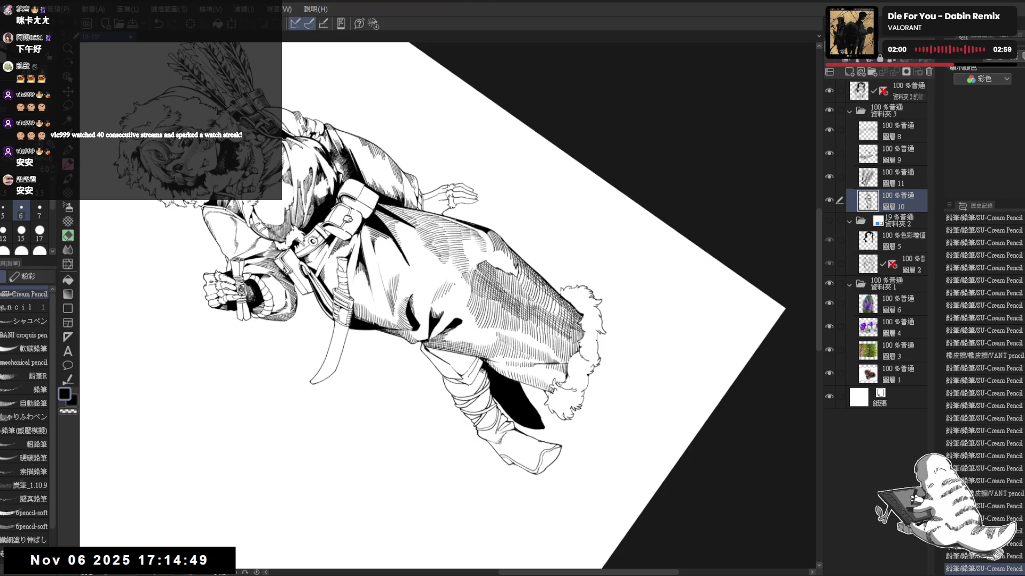
pyautogui.hotkey('ctrl', '0')
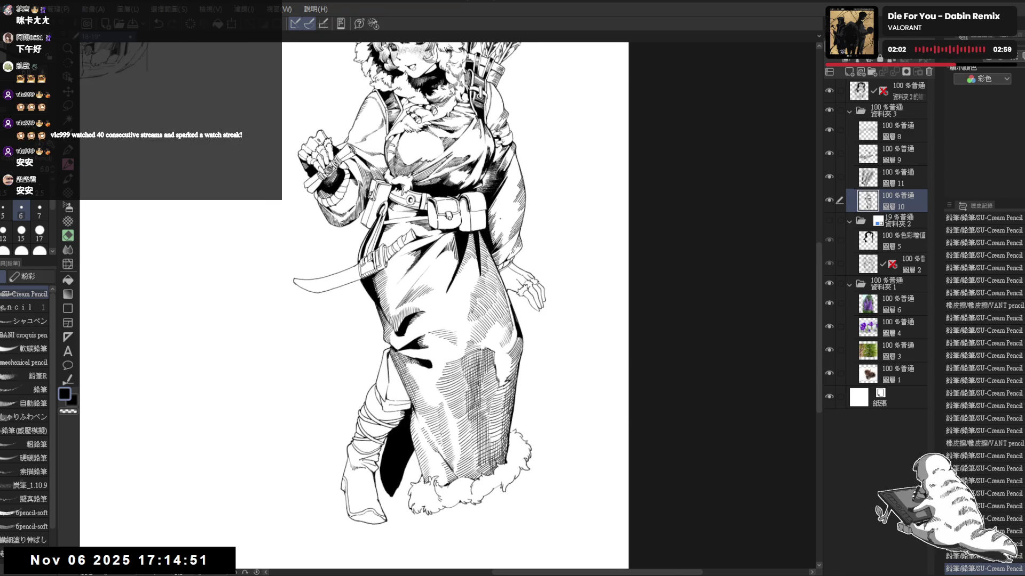
pyautogui.hotkey('ctrl', '-')
pyautogui.hotkey('ctrl', '-')
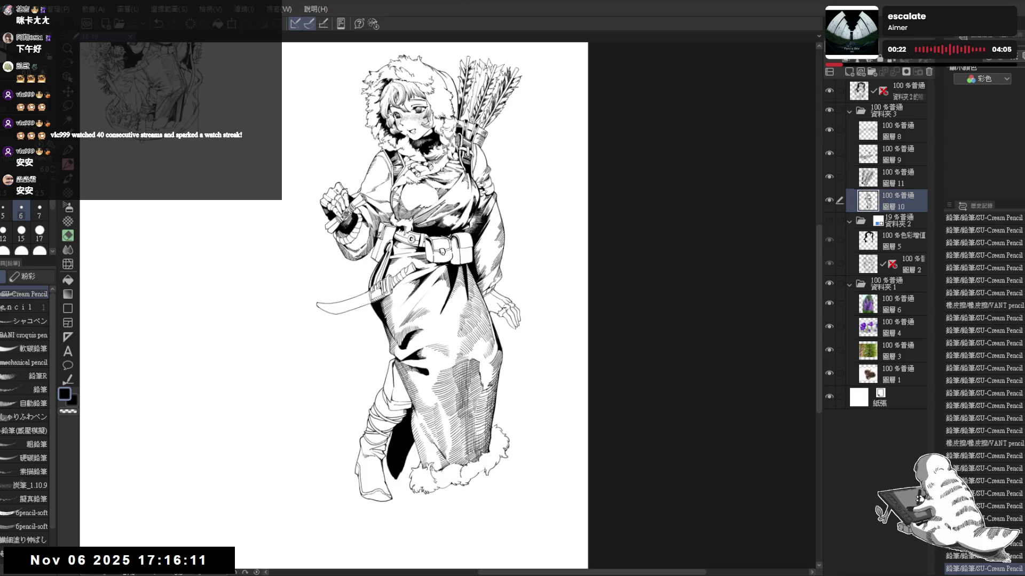
pyautogui.scroll(3, 405, 304)
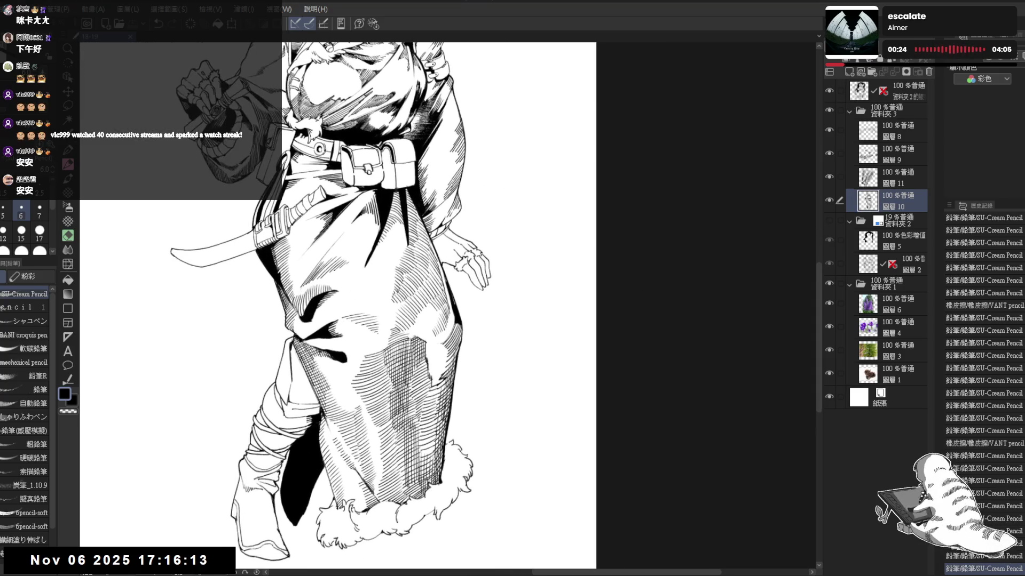
# - Erase a stray bit of coat hatching and add short pencil strokes to the hatching
pyautogui.press('e')
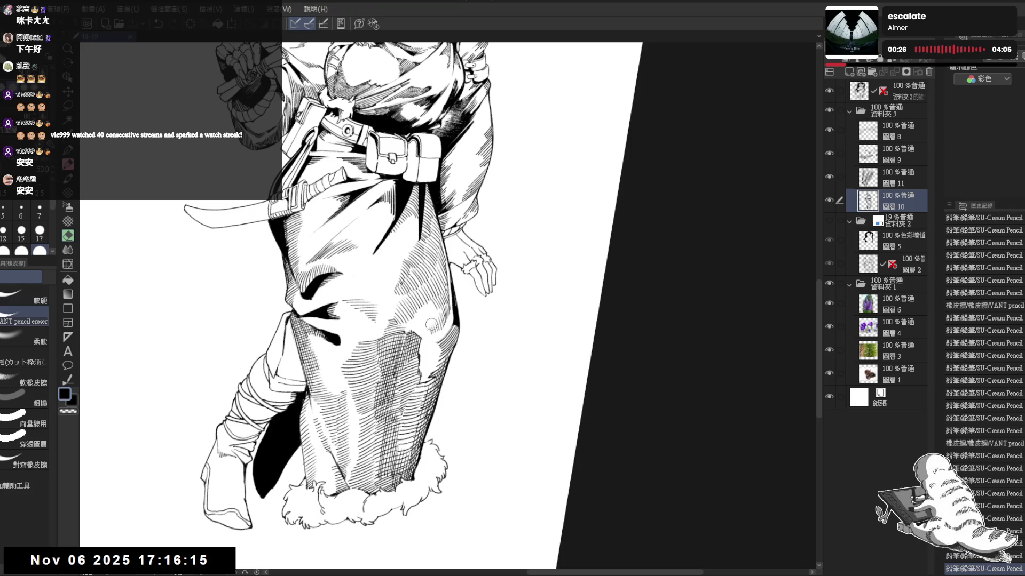
pyautogui.press('p')
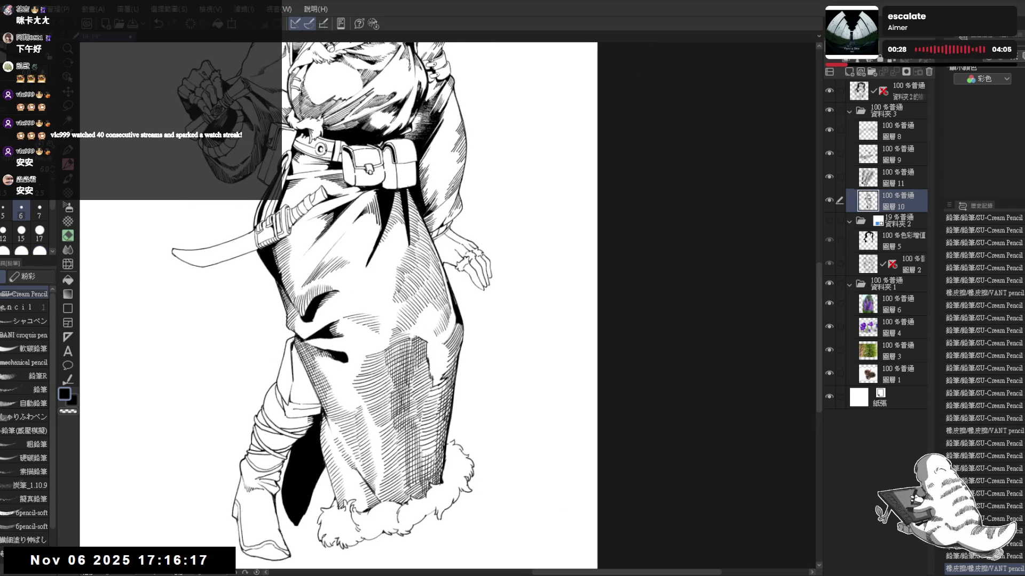
pyautogui.press('e')
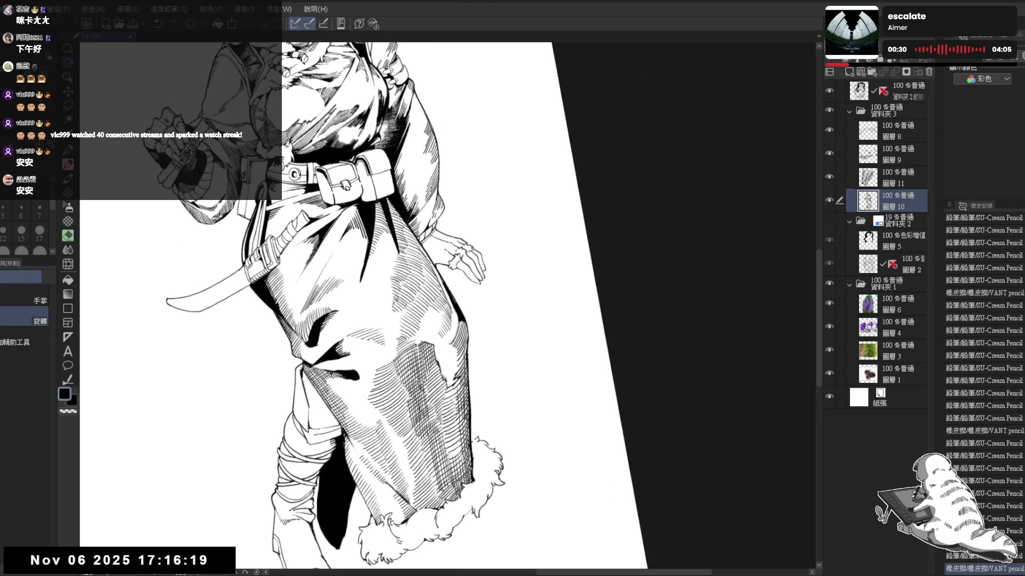
pyautogui.click(435, 296)
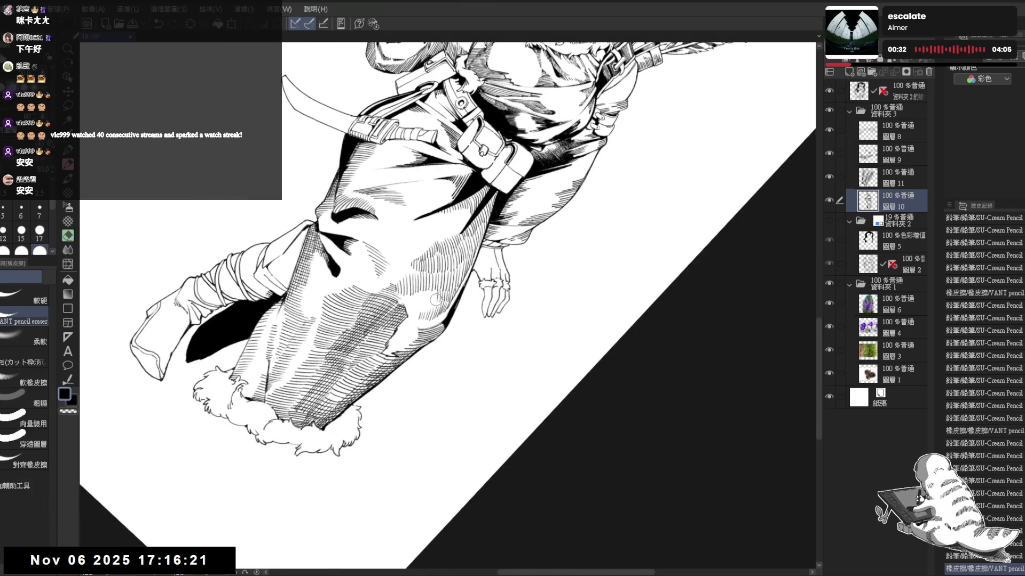
pyautogui.press('p')
pyautogui.click(435, 296)
pyautogui.click(435, 297)
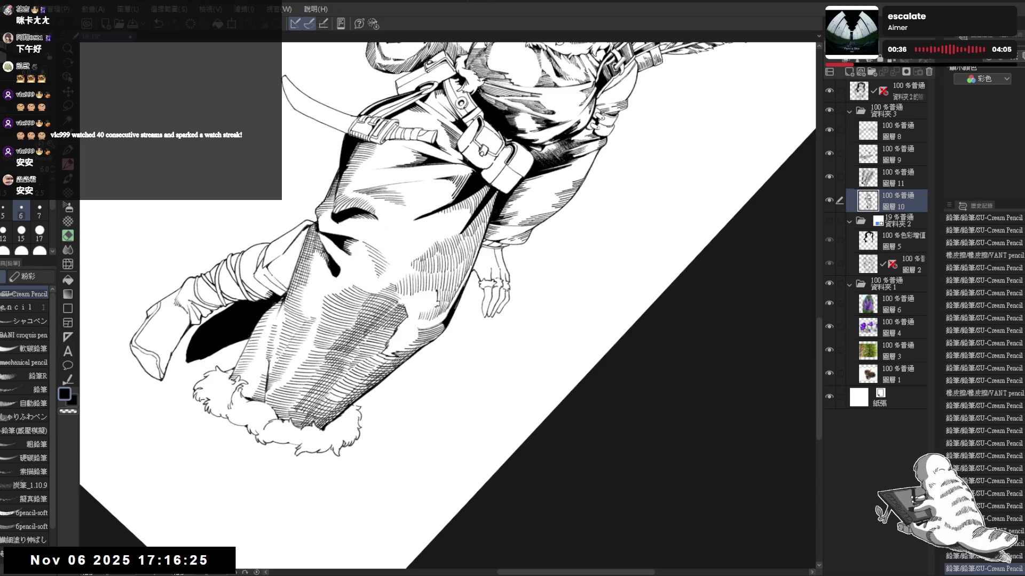
pyautogui.click(435, 296)
pyautogui.click(435, 296)
pyautogui.click(435, 297)
# - Tilt the canvas and add pencil touch-ups to the coat, erasing a small stray line
pyautogui.moveTo(435, 296); pyautogui.dragTo(480, 256)
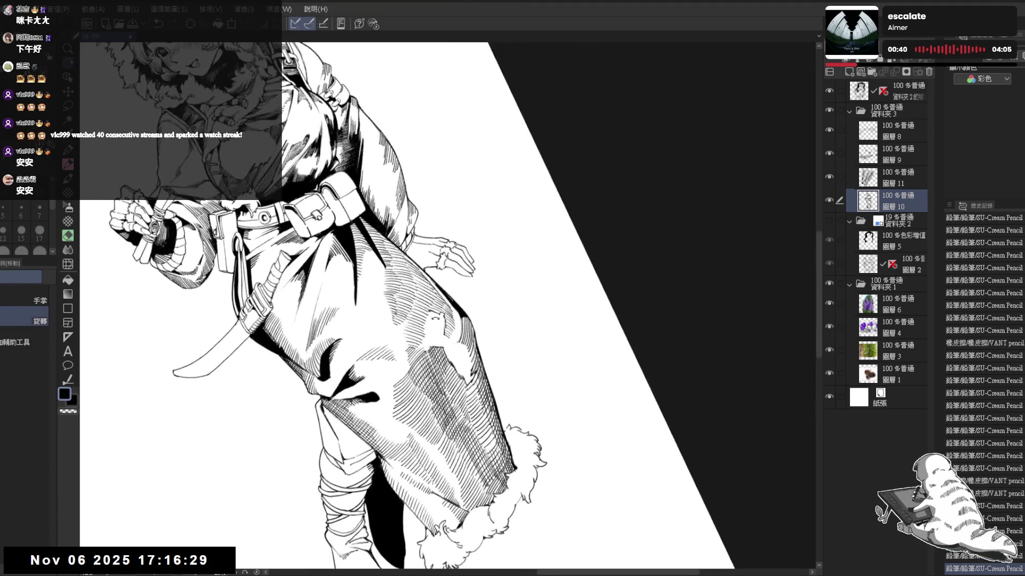
pyautogui.click(427, 319)
pyautogui.click(427, 319)
pyautogui.press('e')
pyautogui.click(427, 319)
pyautogui.press('p')
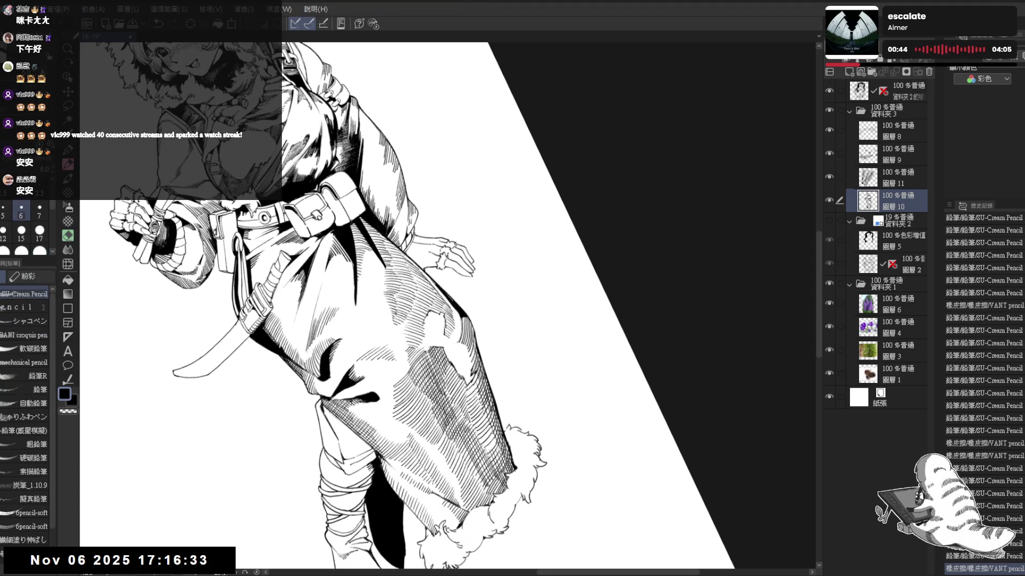
pyautogui.click(464, 223)
# - Rotate the view back upright, recentre on the figure, and show the blue background sketch
pyautogui.press('^')
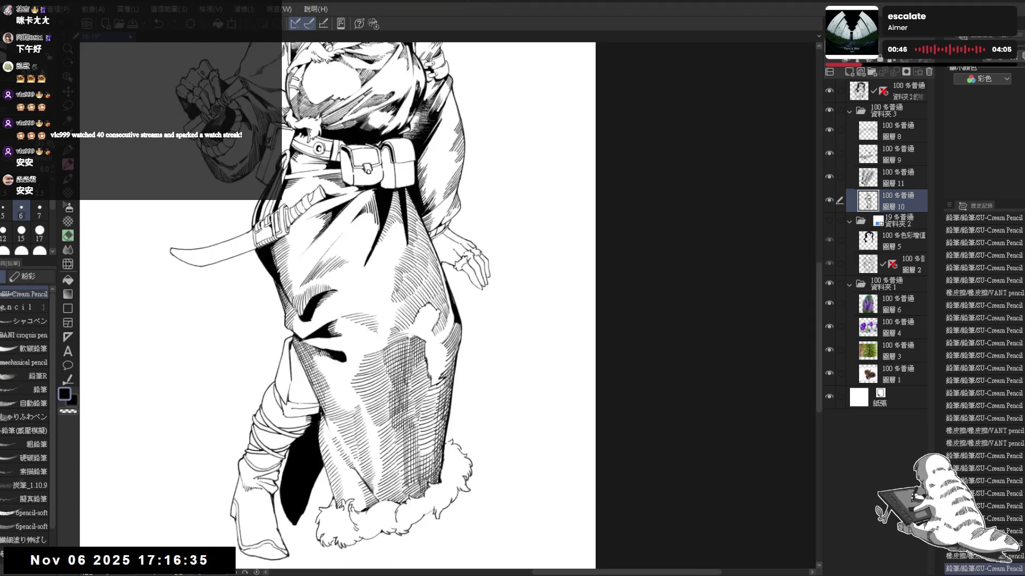
pyautogui.press('^')
pyautogui.scroll(-3, 464, 223)
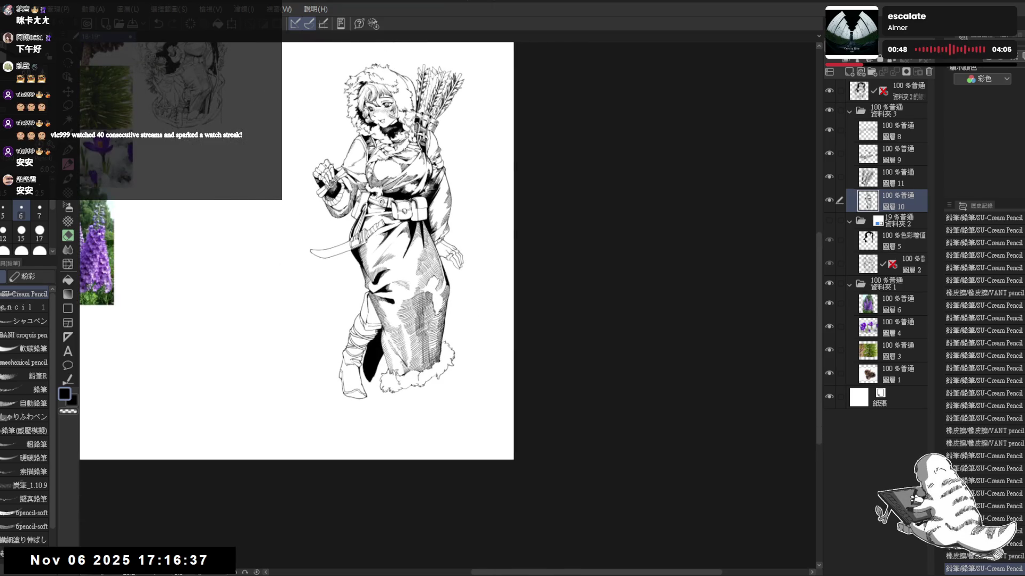
pyautogui.scroll(1, 395, 195)
pyautogui.scroll(1, 395, 195)
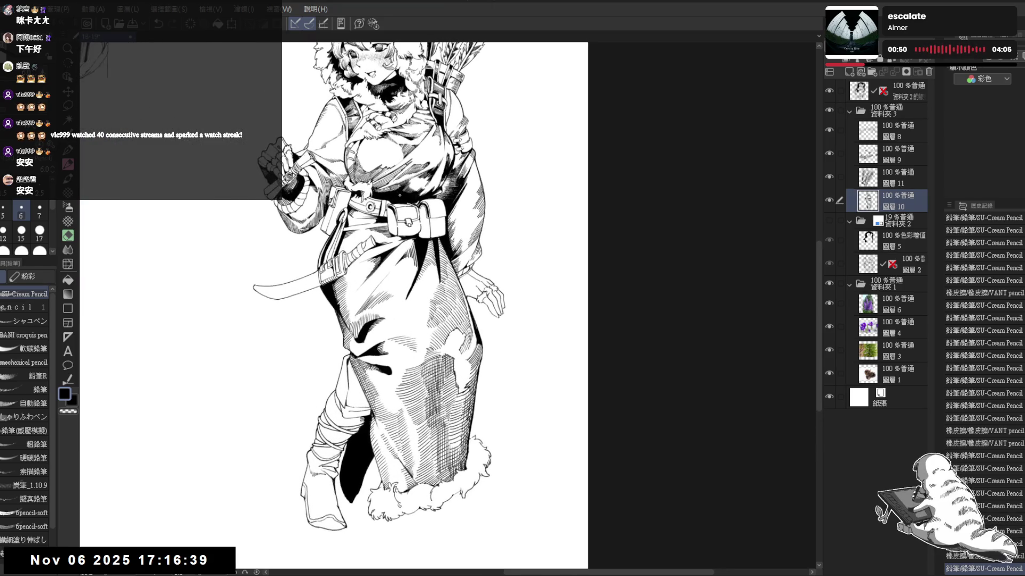
pyautogui.moveTo(395, 214); pyautogui.dragTo(425, 229)
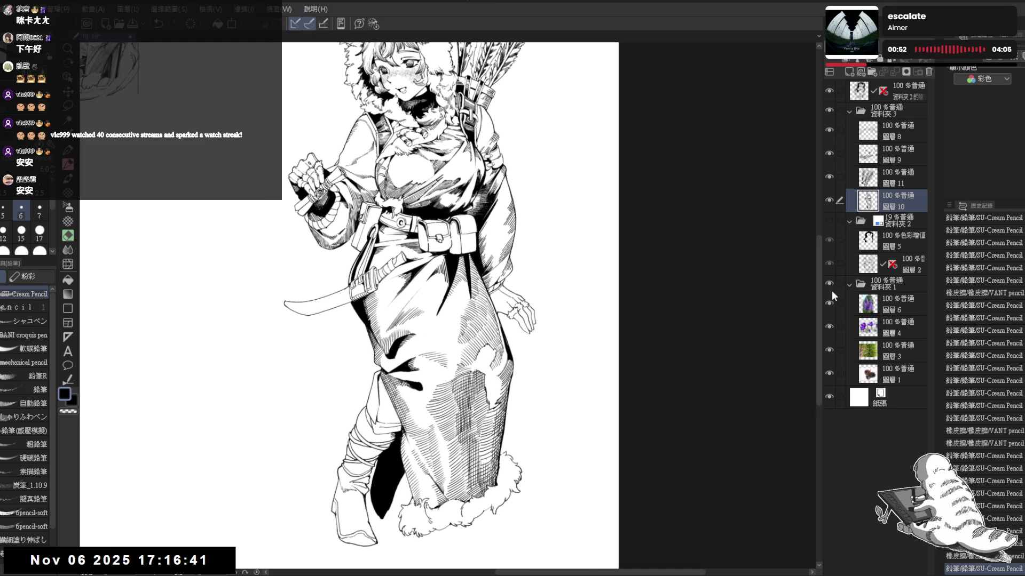
pyautogui.click(829, 220)
# - Move down to the legs and fill small gaps in the leg strap black
pyautogui.moveTo(416, 187); pyautogui.dragTo(434, 232)
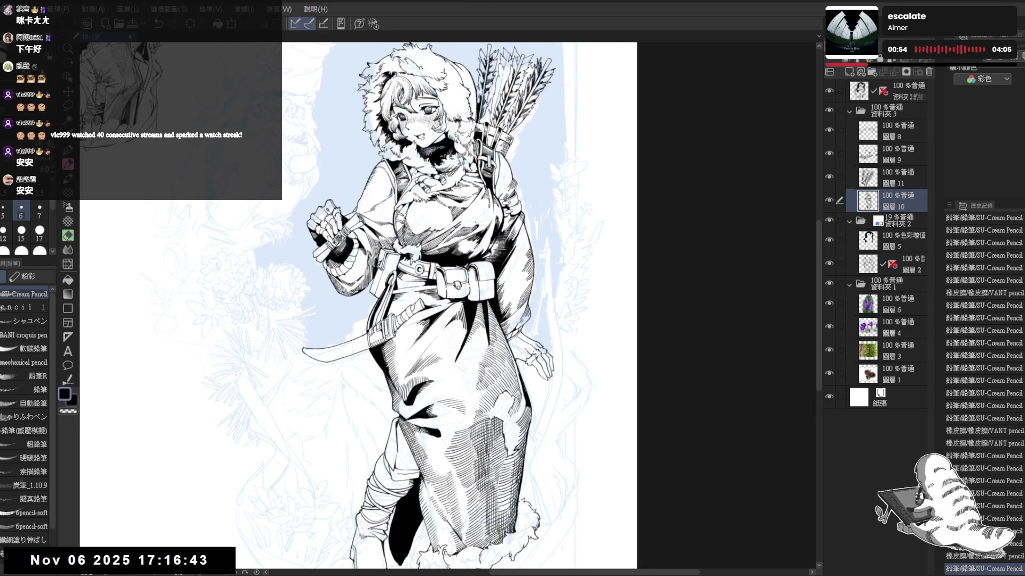
pyautogui.moveTo(522, 223); pyautogui.dragTo(545, 237)
pyautogui.moveTo(432, 174)
pyautogui.mouseDown()
pyautogui.moveTo(439, 195)
pyautogui.moveTo(501, 239)
pyautogui.mouseUp()
pyautogui.moveTo(619, 301); pyautogui.dragTo(621, 276)
pyautogui.moveTo(621, 334)
pyautogui.mouseDown()
pyautogui.moveTo(609, 238)
pyautogui.moveTo(597, 261)
pyautogui.mouseUp()
pyautogui.moveTo(477, 373); pyautogui.dragTo(477, 353)
pyautogui.press('g')
pyautogui.moveTo(496, 423); pyautogui.dragTo(480, 380)
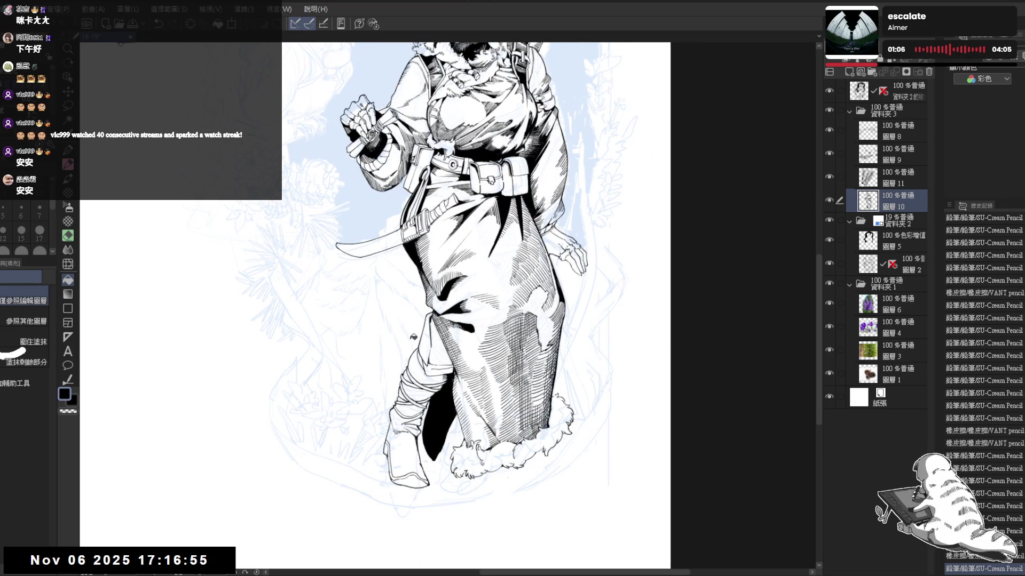
pyautogui.scroll(-1, 412, 362)
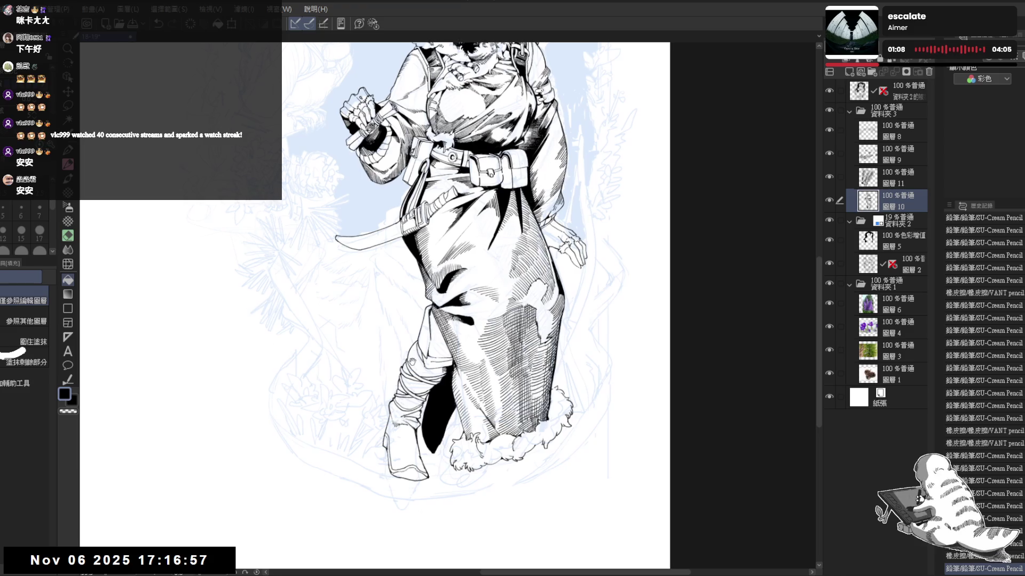
pyautogui.click(418, 367)
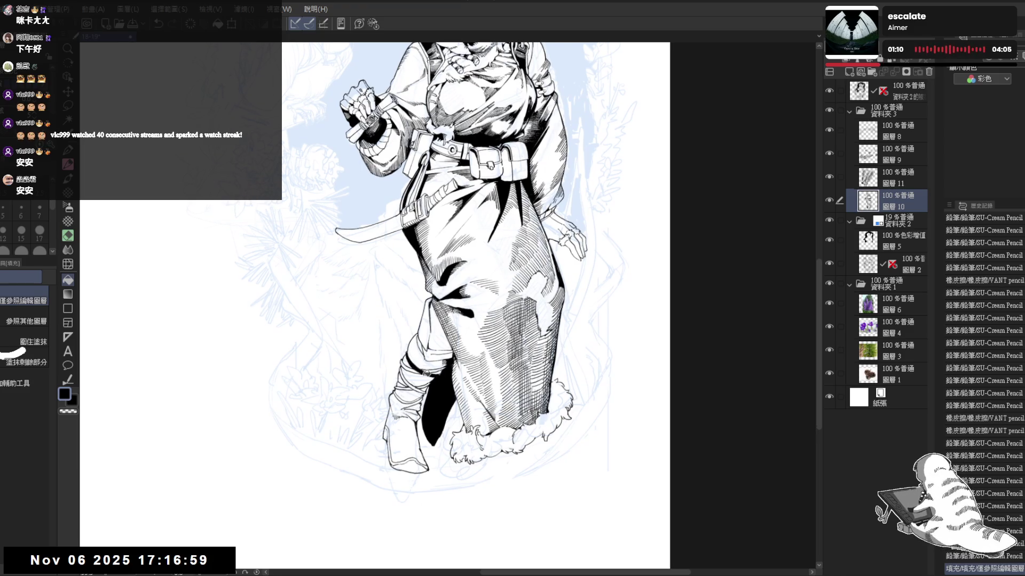
pyautogui.click(439, 368)
pyautogui.click(423, 369)
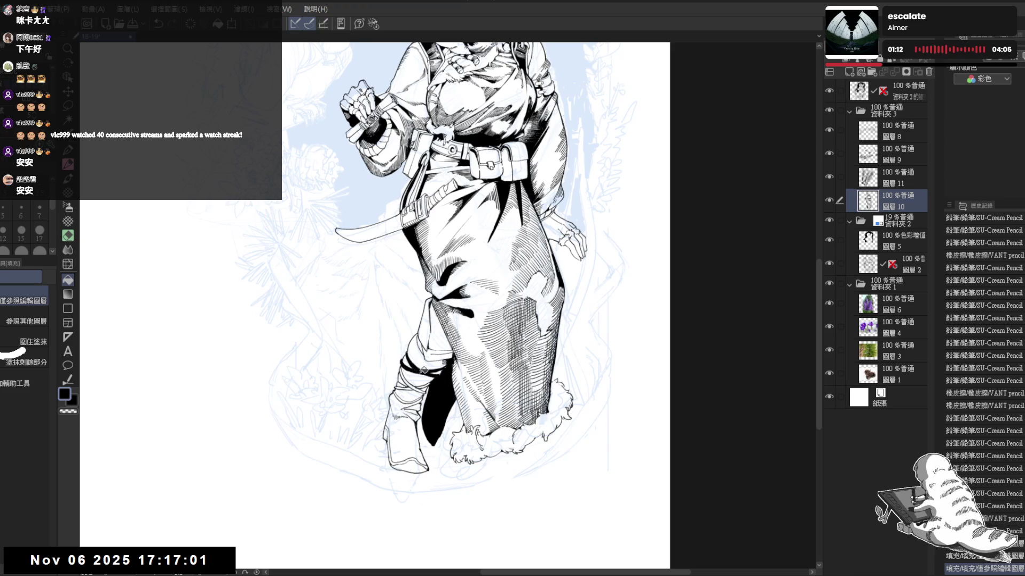
# - Draw a strap line on the leg wrapping and fill the strap bands solid black
pyautogui.moveTo(458, 399); pyautogui.dragTo(517, 371)
pyautogui.press('p')
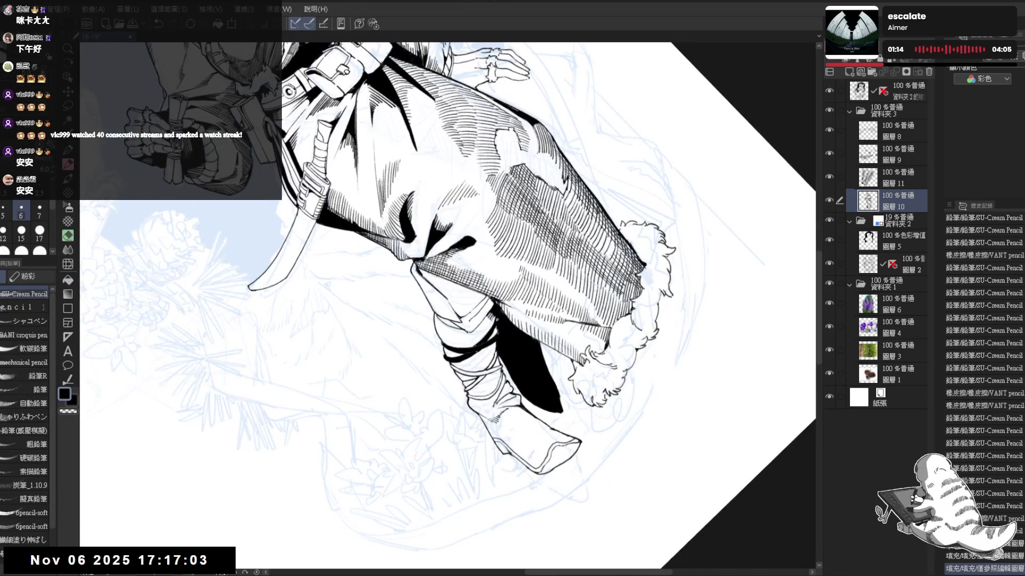
pyautogui.moveTo(496, 318)
pyautogui.mouseDown()
pyautogui.moveTo(498, 335)
pyautogui.moveTo(479, 350)
pyautogui.mouseUp()
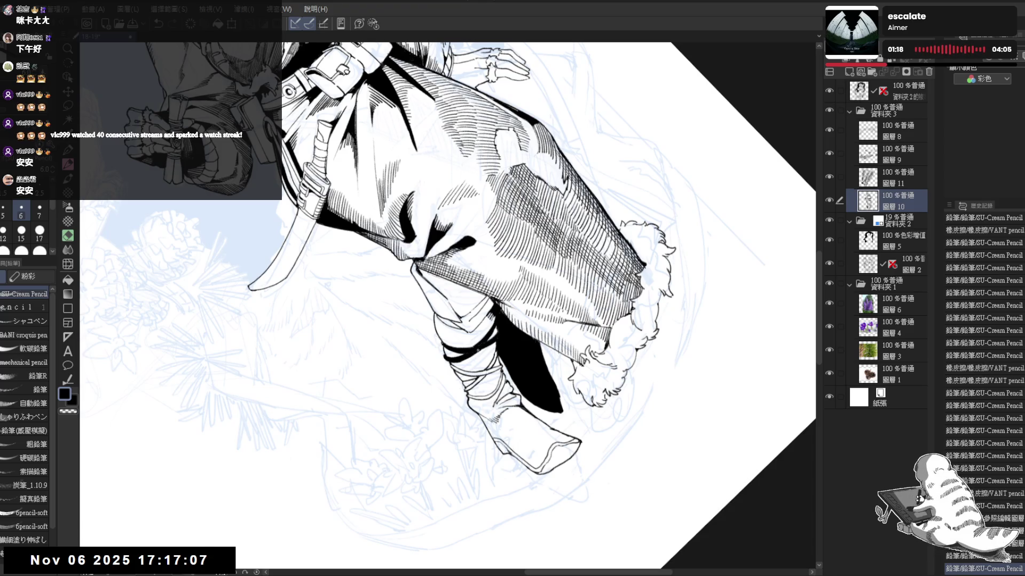
pyautogui.press('g')
pyautogui.click(495, 363)
pyautogui.click(486, 372)
pyautogui.click(487, 373)
pyautogui.click(486, 373)
# - Clean up stray marks along the leg wrapping and fill a small patch black
pyautogui.press('p')
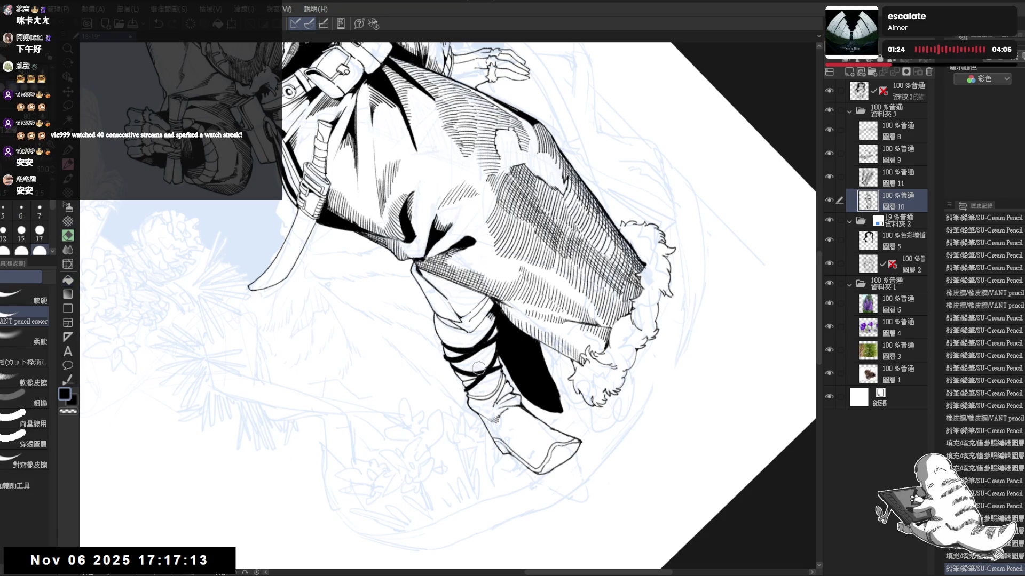
pyautogui.moveTo(480, 368); pyautogui.dragTo(489, 365)
pyautogui.click(496, 352)
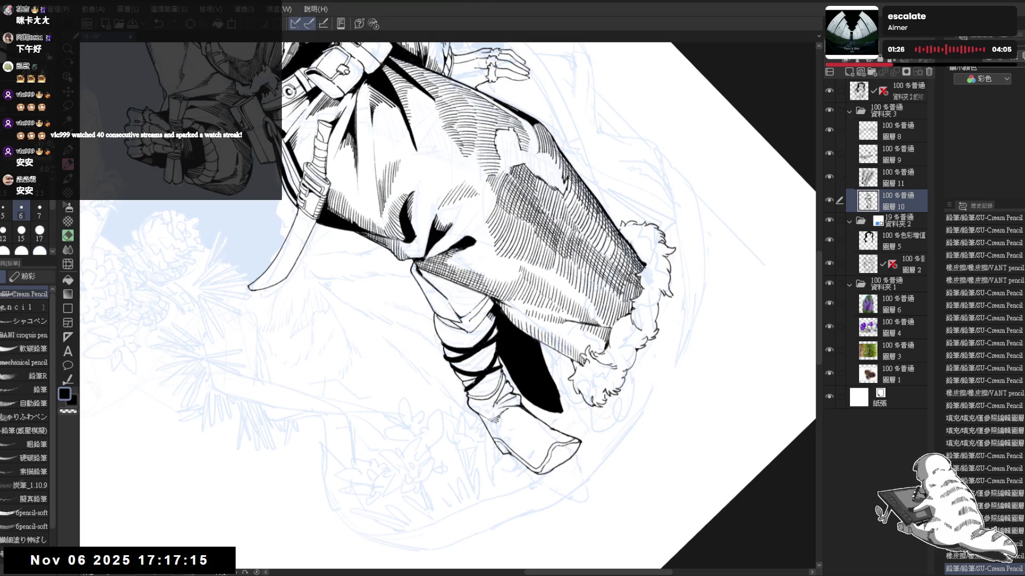
pyautogui.click(471, 381)
pyautogui.press('-')
# - Add small black pencil touch-ups and a short stroke on the coat
pyautogui.press('c')
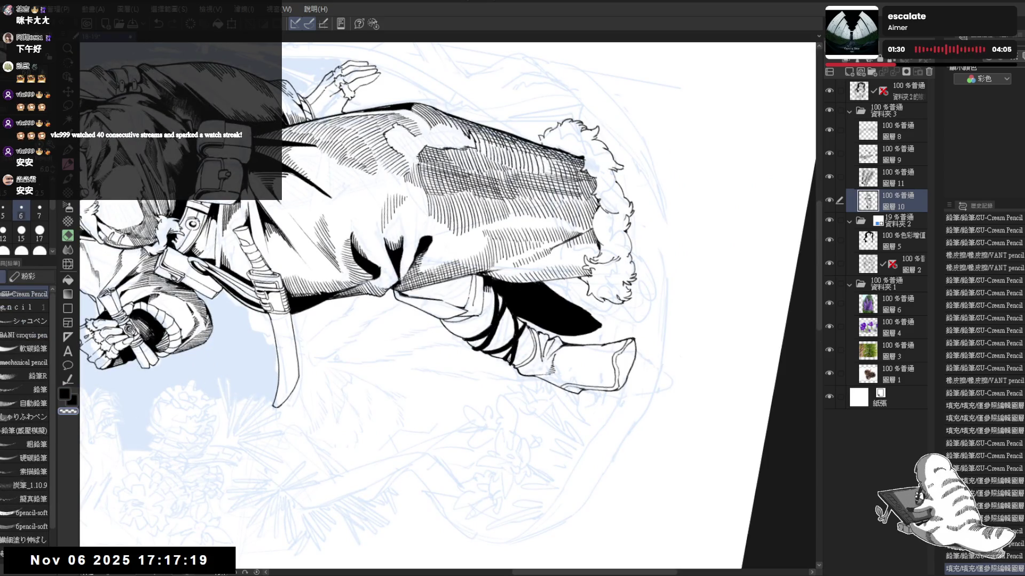
pyautogui.press('^')
pyautogui.press('^')
pyautogui.press('^')
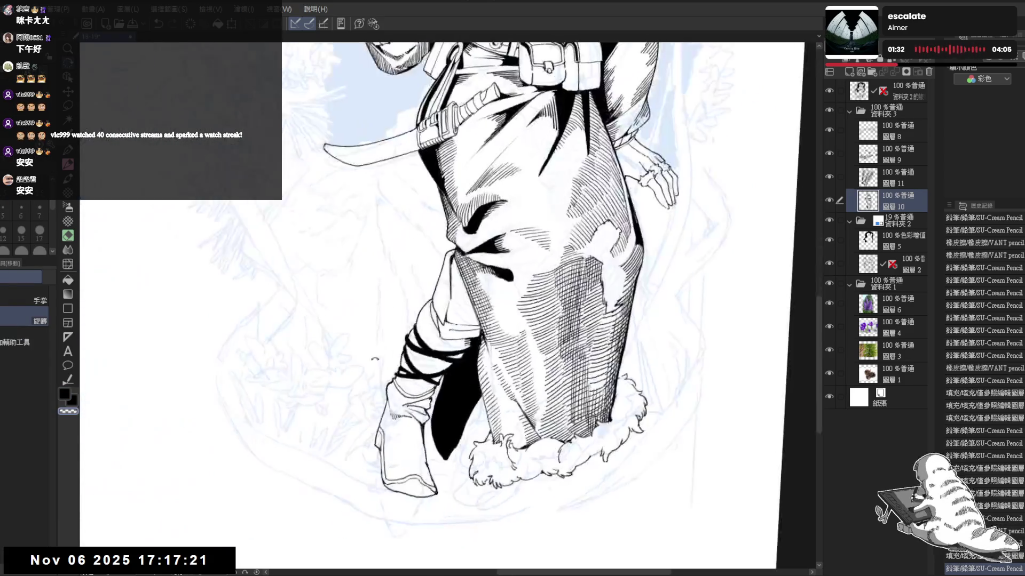
pyautogui.press('c')
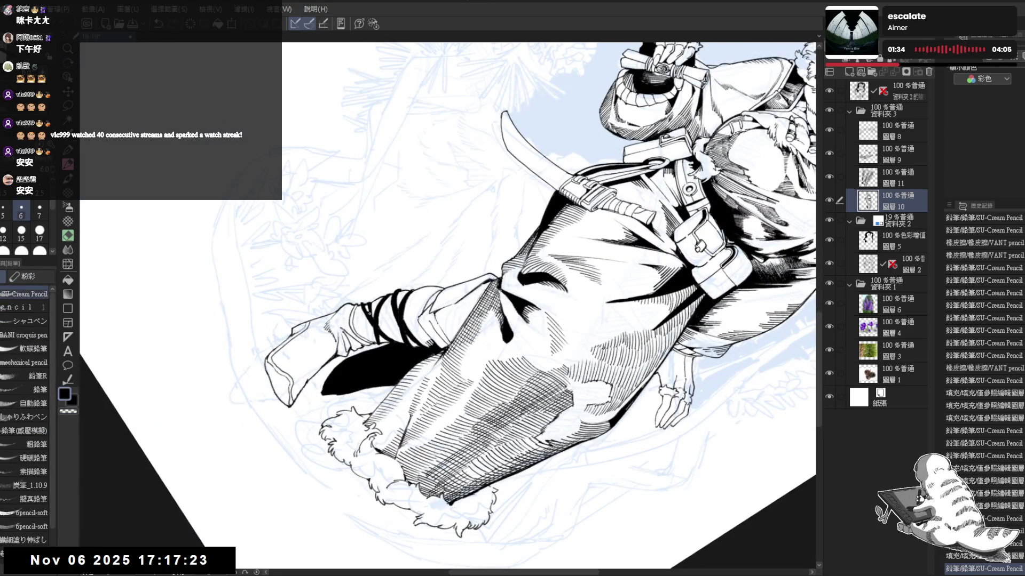
pyautogui.click(369, 314)
pyautogui.click(369, 315)
pyautogui.click(369, 314)
pyautogui.moveTo(375, 334); pyautogui.dragTo(372, 343)
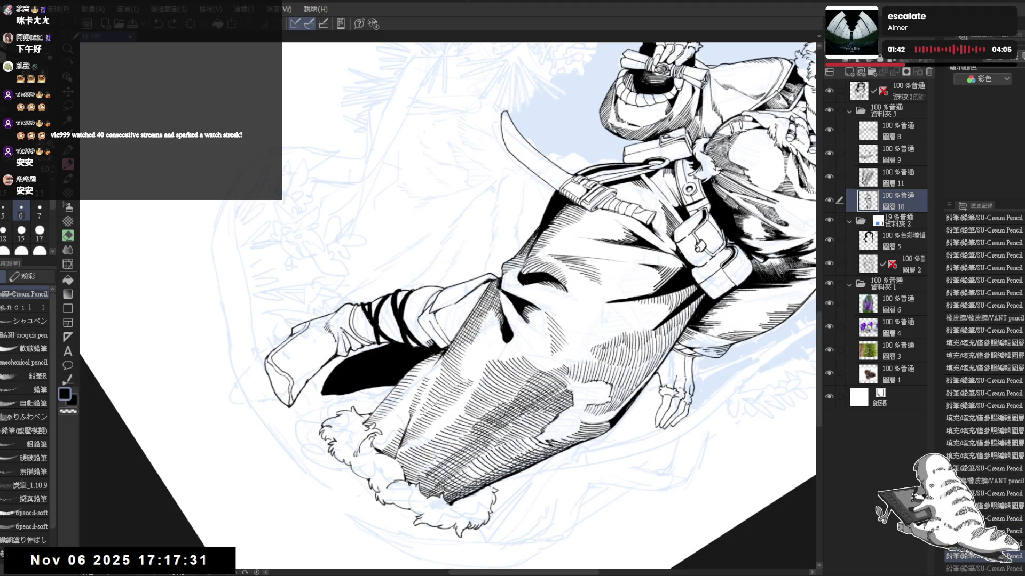
# - Reset the view rotation and draw a short stroke on the leg
pyautogui.hotkey('ctrl', '@')
pyautogui.moveTo(373, 337); pyautogui.dragTo(372, 321)
pyautogui.press('e')
pyautogui.press('p')
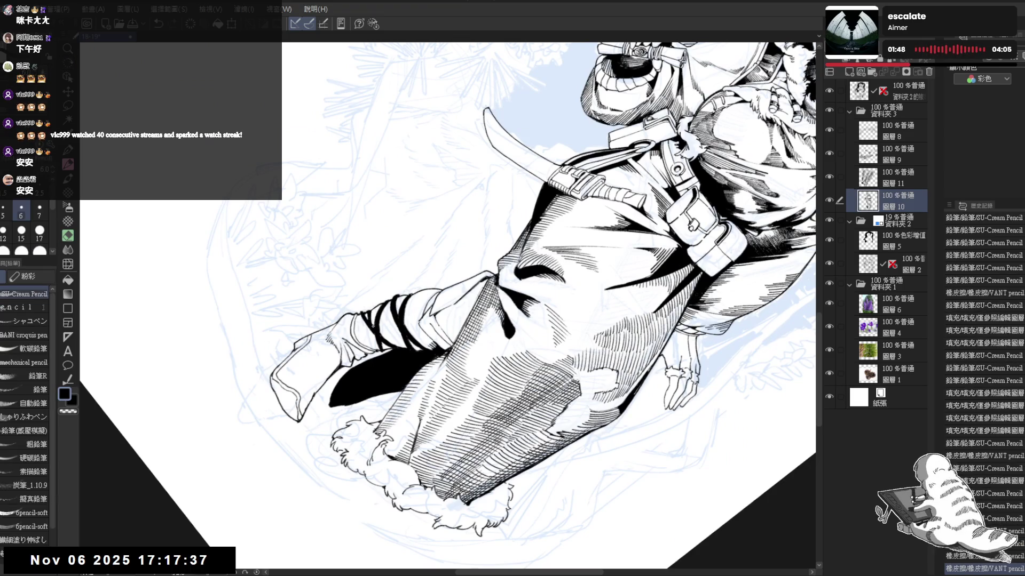
pyautogui.moveTo(368, 333); pyautogui.dragTo(375, 344)
# - Fill a small area black and add a pencil mark, tilting the leg horizontal
pyautogui.press('g')
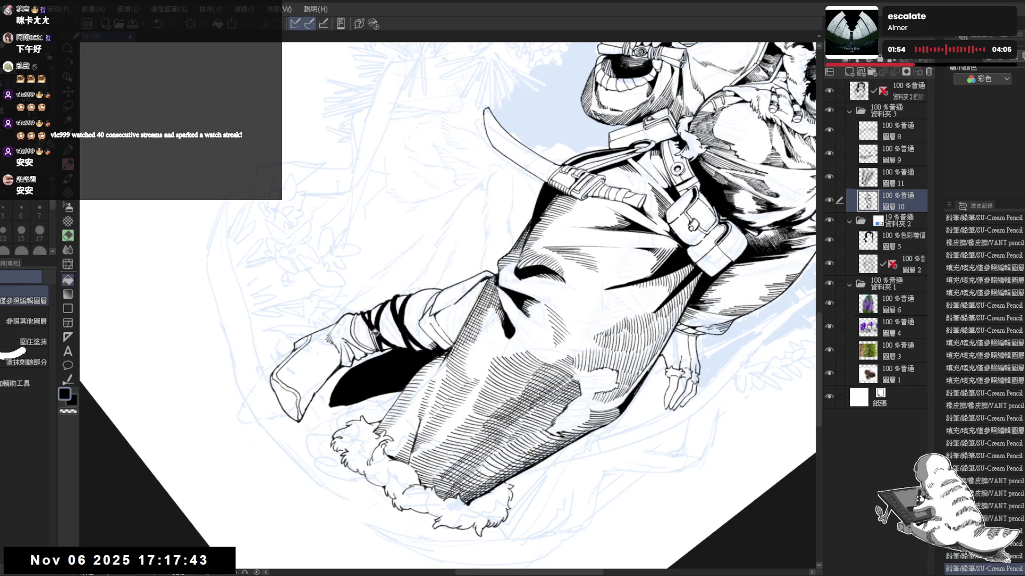
pyautogui.click(375, 333)
pyautogui.press('p')
pyautogui.moveTo(374, 332); pyautogui.dragTo(370, 329)
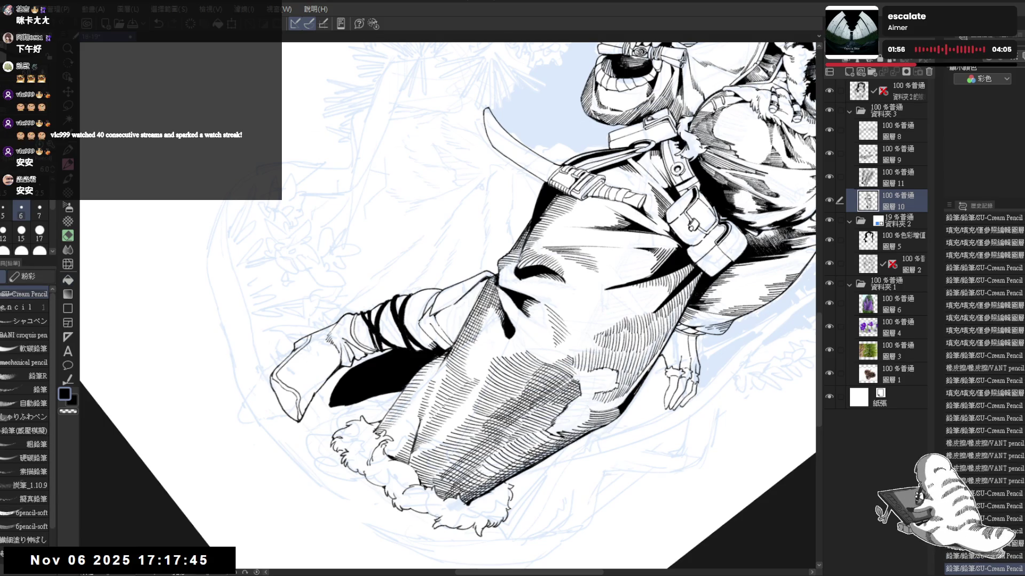
pyautogui.moveTo(534, 213); pyautogui.dragTo(374, 205)
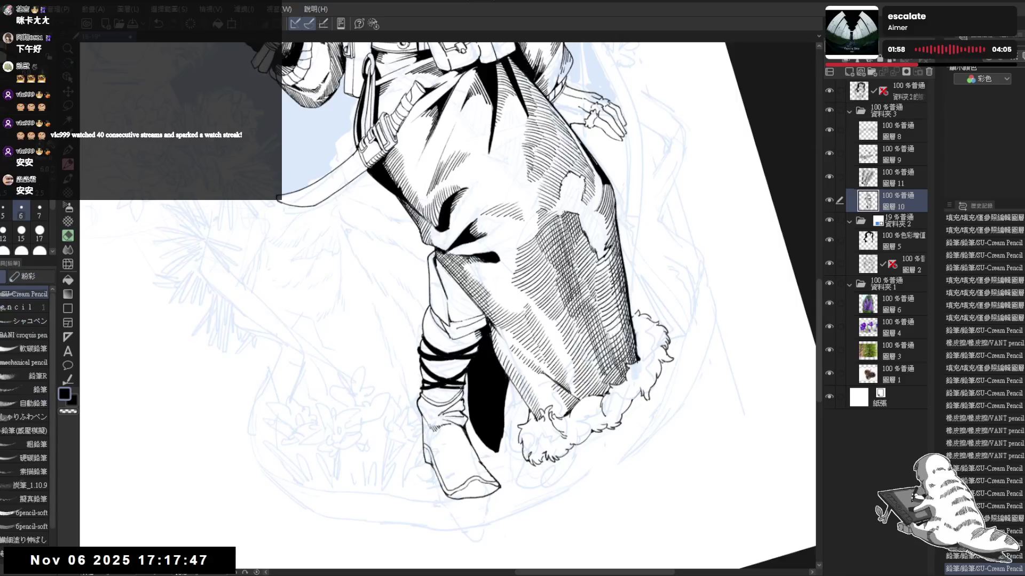
pyautogui.moveTo(587, 321); pyautogui.dragTo(533, 187)
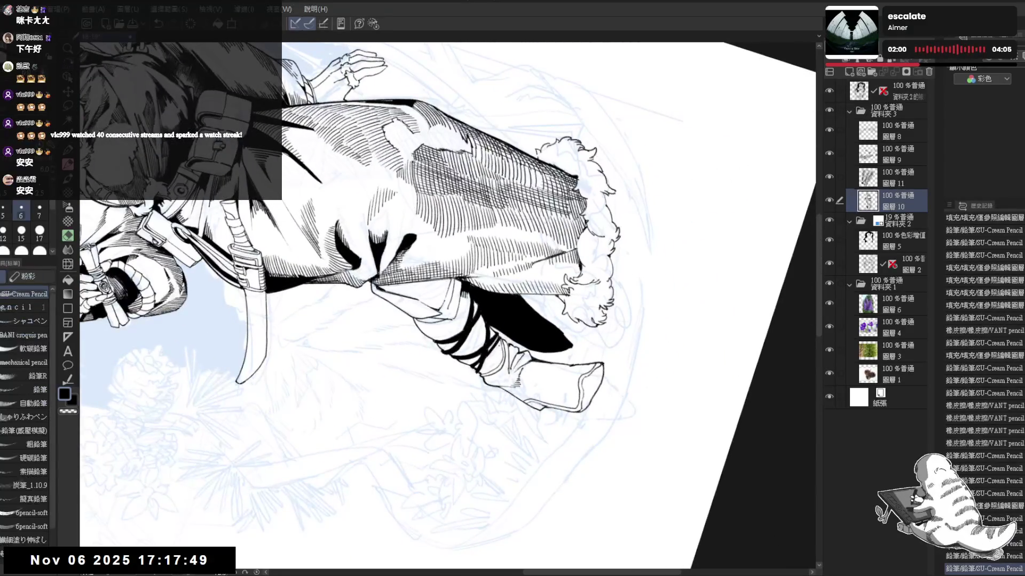
# - Undo two strokes, redraw the short mark near the boot, and fill the gap
pyautogui.hotkey('ctrl', 'z')
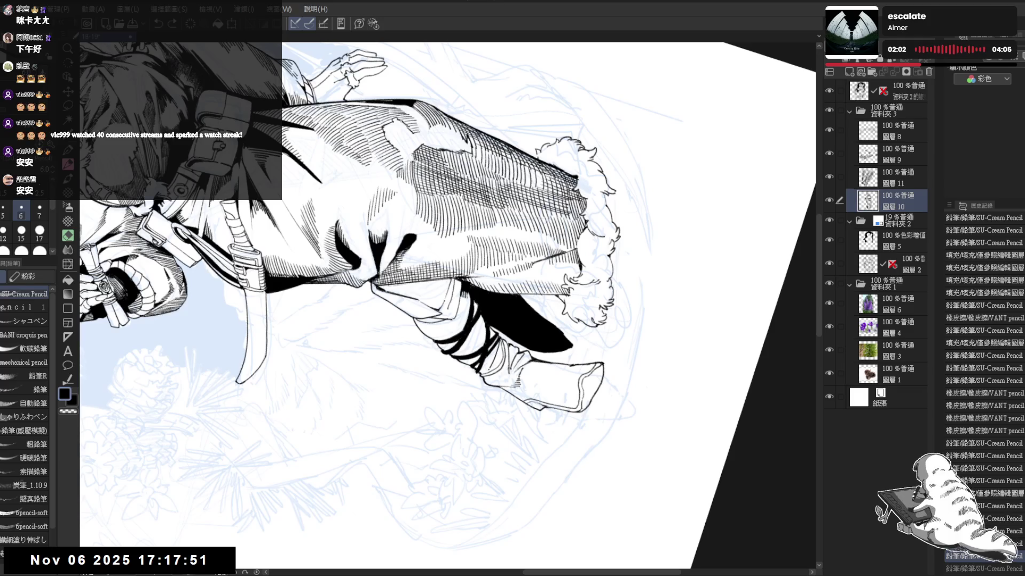
pyautogui.hotkey('ctrl', 'z')
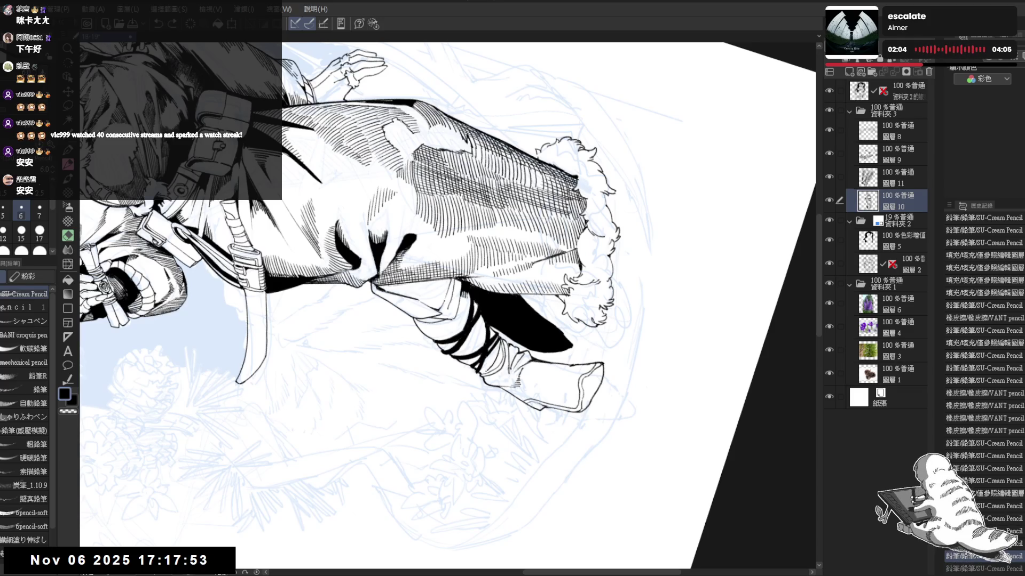
pyautogui.moveTo(492, 347); pyautogui.dragTo(497, 358)
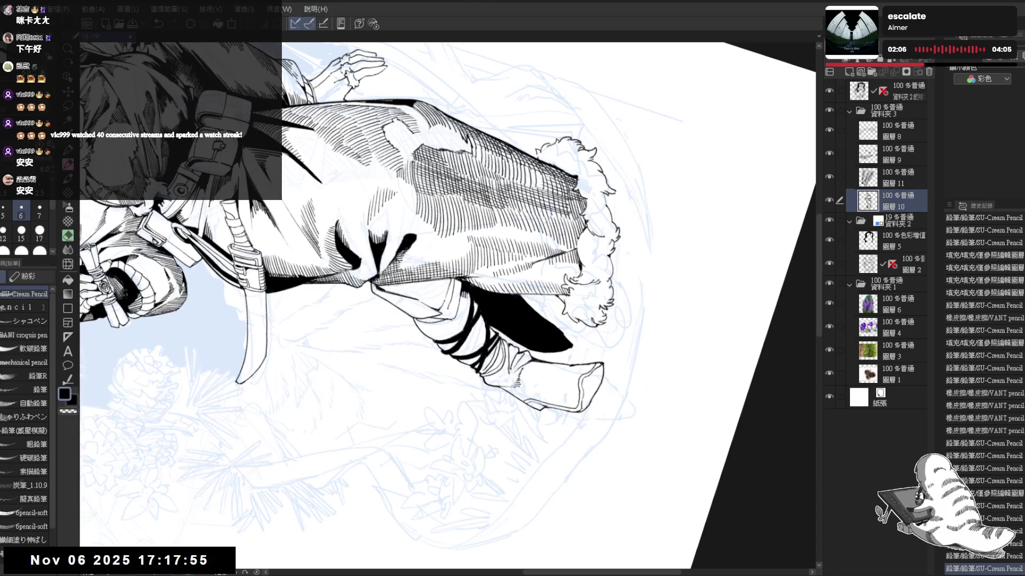
pyautogui.press('g')
pyautogui.click(492, 356)
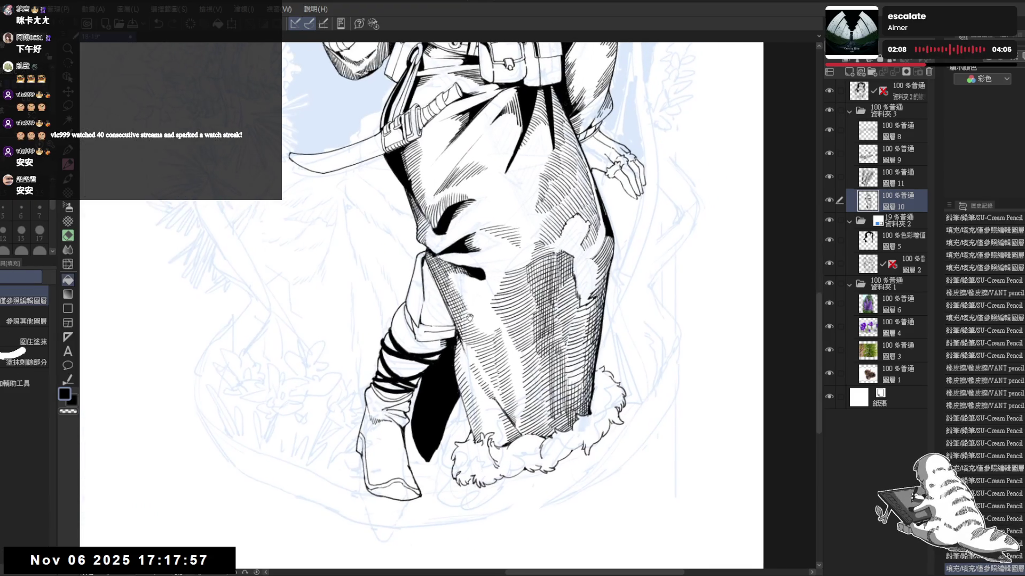
pyautogui.scroll(-2, 469, 318)
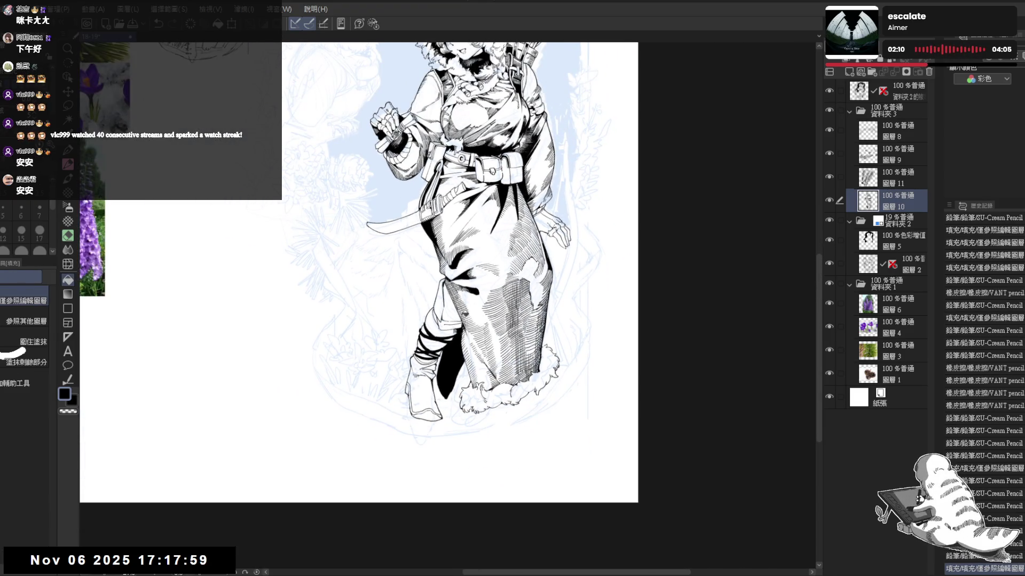
# - Fill the small gap at the boot tip, then zoom in on the angled legs
pyautogui.moveTo(463, 316); pyautogui.dragTo(454, 365)
pyautogui.scroll(-1, 389, 357)
pyautogui.scroll(-1, 398, 399)
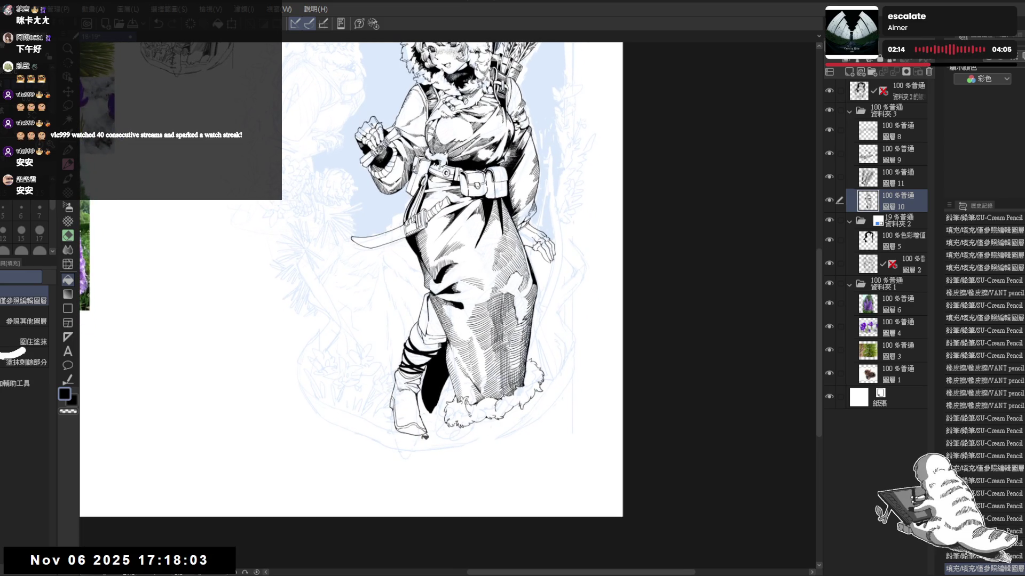
pyautogui.click(425, 436)
pyautogui.press('p')
pyautogui.press('^')
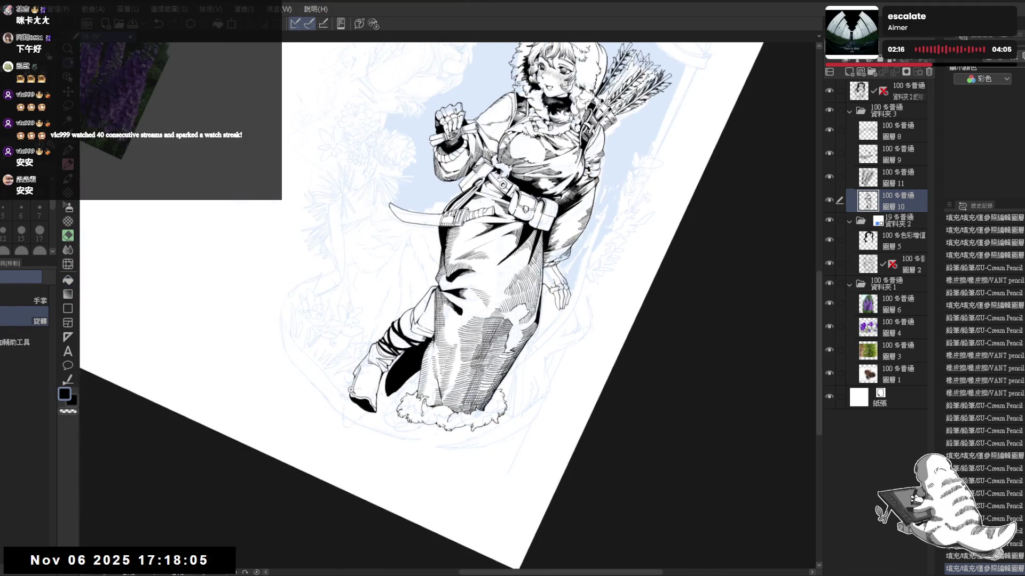
pyautogui.hotkey('ctrl', '+')
pyautogui.moveTo(359, 409); pyautogui.dragTo(511, 345)
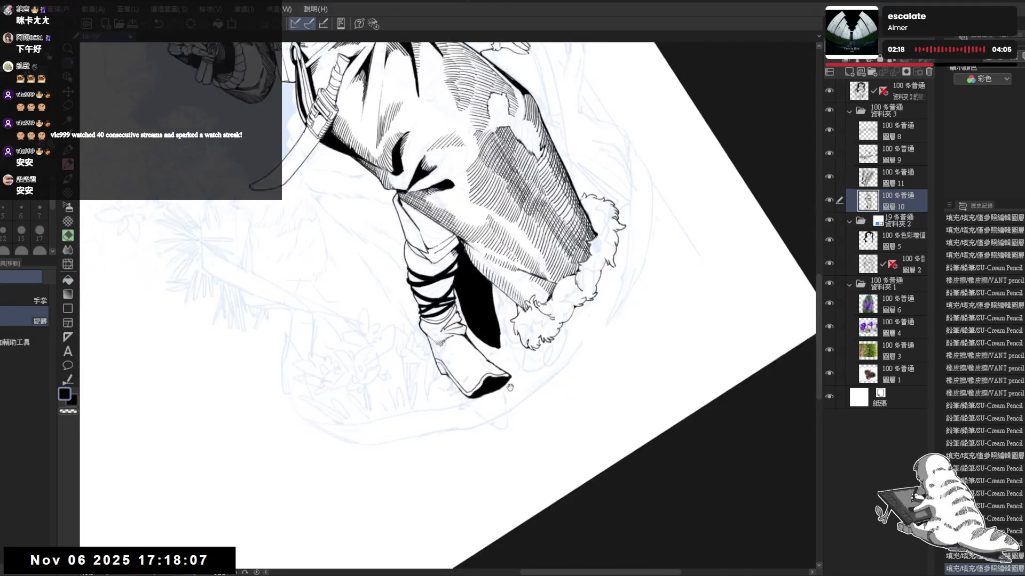
# - Try erasing and redrawing the boot-tip line, undoing each attempt
pyautogui.press('e')
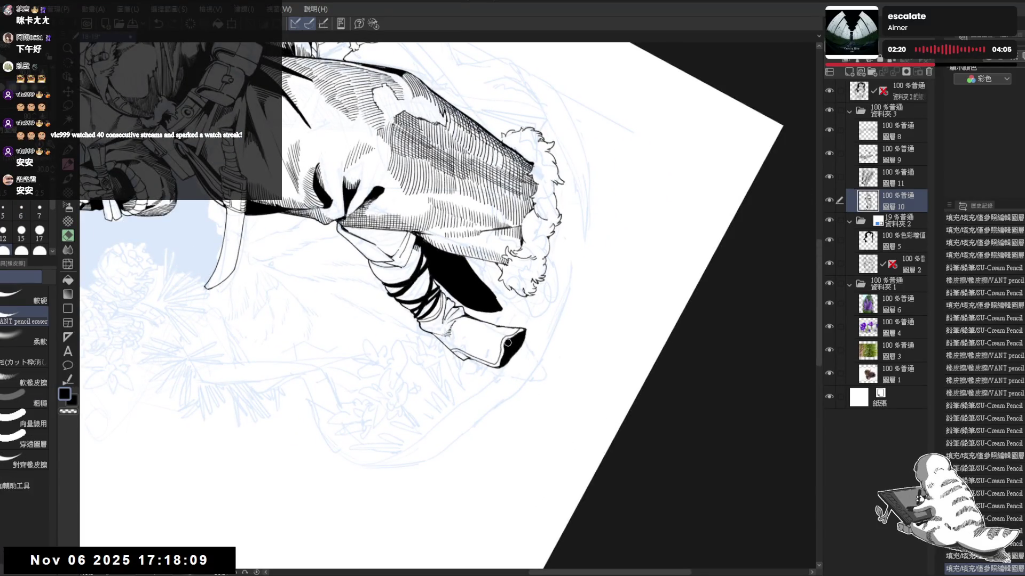
pyautogui.moveTo(509, 339)
pyautogui.mouseDown()
pyautogui.moveTo(504, 347)
pyautogui.moveTo(513, 344)
pyautogui.mouseUp()
pyautogui.hotkey('ctrl', 'z')
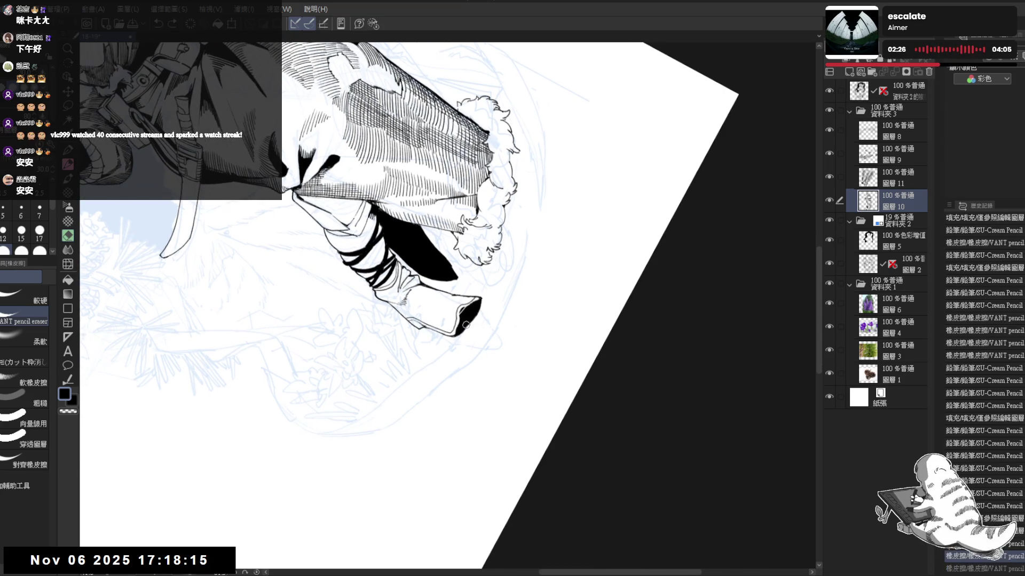
pyautogui.moveTo(464, 310)
pyautogui.mouseDown()
pyautogui.moveTo(476, 309)
pyautogui.moveTo(466, 317)
pyautogui.mouseUp()
pyautogui.press('p')
pyautogui.hotkey('ctrl', 'z')
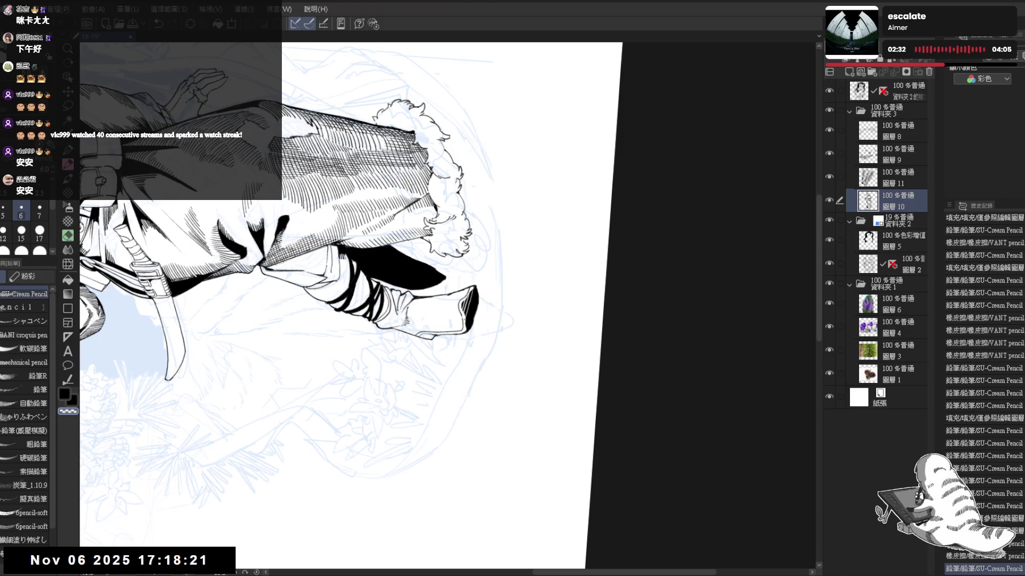
pyautogui.moveTo(470, 307); pyautogui.dragTo(468, 320)
pyautogui.hotkey('ctrl', 'z')
pyautogui.hotkey('ctrl', 'z')
# - Rotate the canvas so the legs lie horizontal and erase a stray mark at the boot tip
pyautogui.press('^')
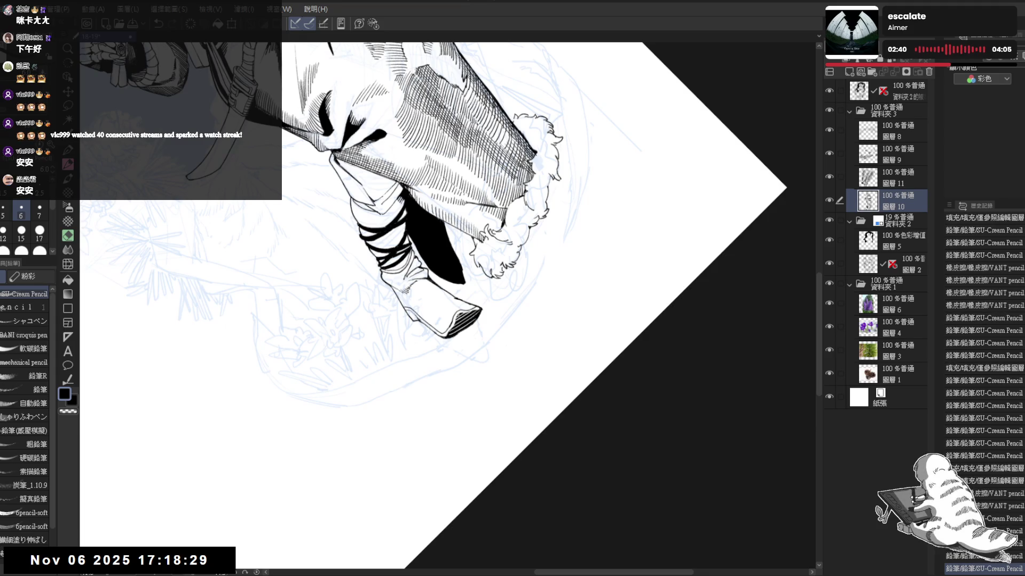
pyautogui.press('r')
pyautogui.moveTo(450, 385)
pyautogui.mouseDown()
pyautogui.moveTo(416, 342)
pyautogui.moveTo(438, 299)
pyautogui.mouseUp()
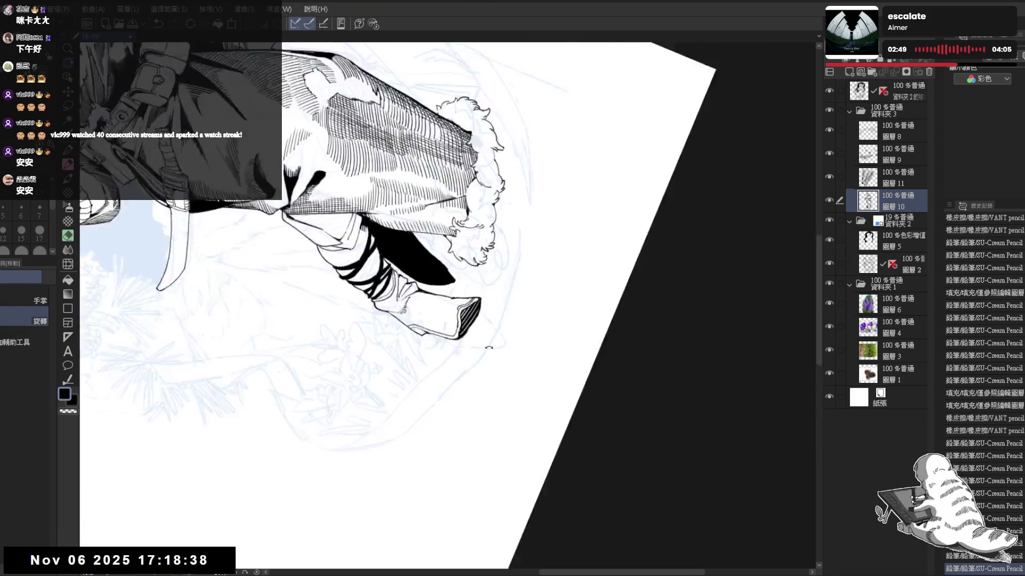
pyautogui.moveTo(438, 299); pyautogui.dragTo(458, 307)
pyautogui.press('e')
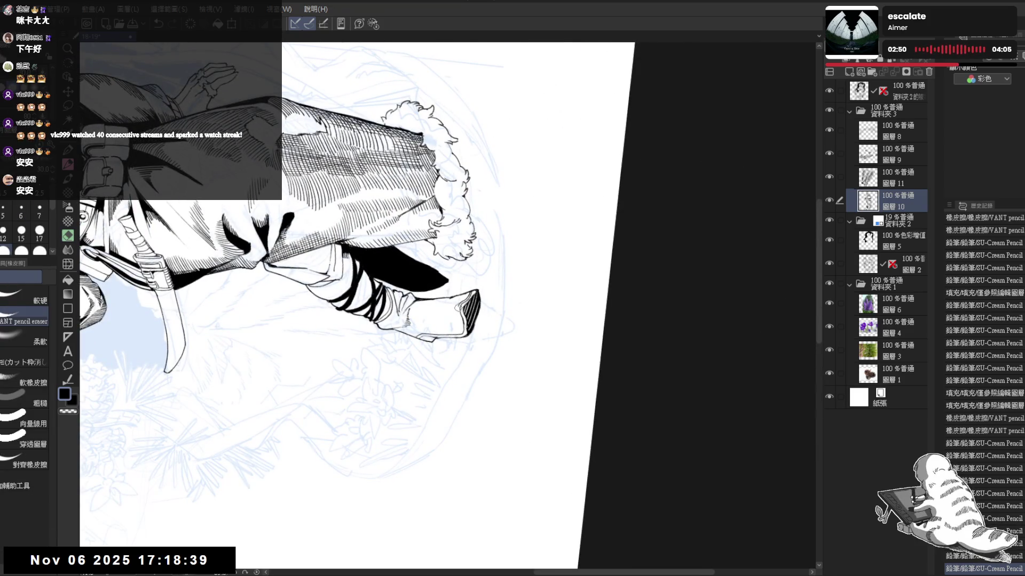
pyautogui.click(458, 307)
# - Add a pencil stroke at the boot, then fill a small enclosed area of the figure
pyautogui.press('p')
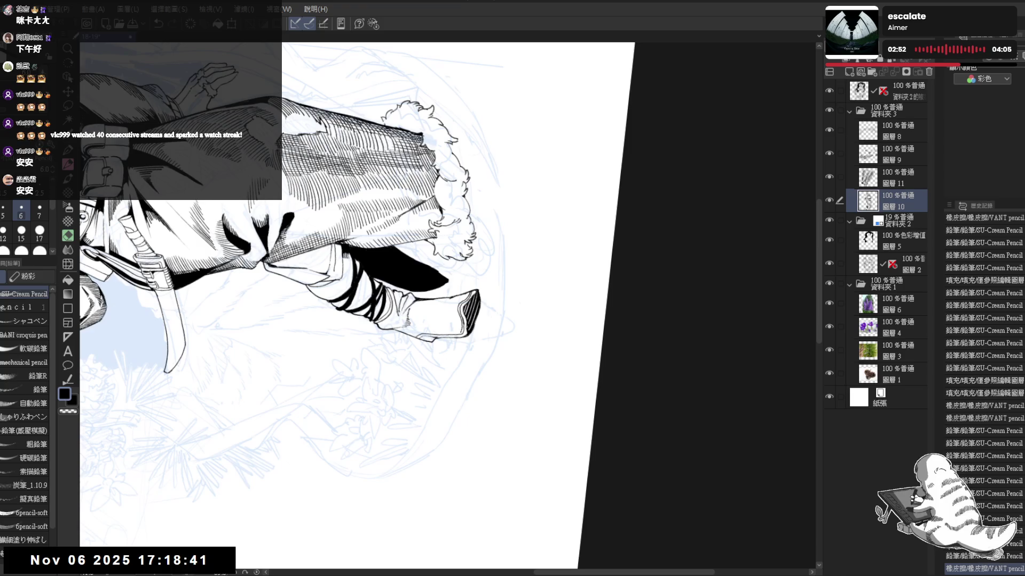
pyautogui.click(448, 320)
pyautogui.moveTo(449, 320); pyautogui.dragTo(434, 310)
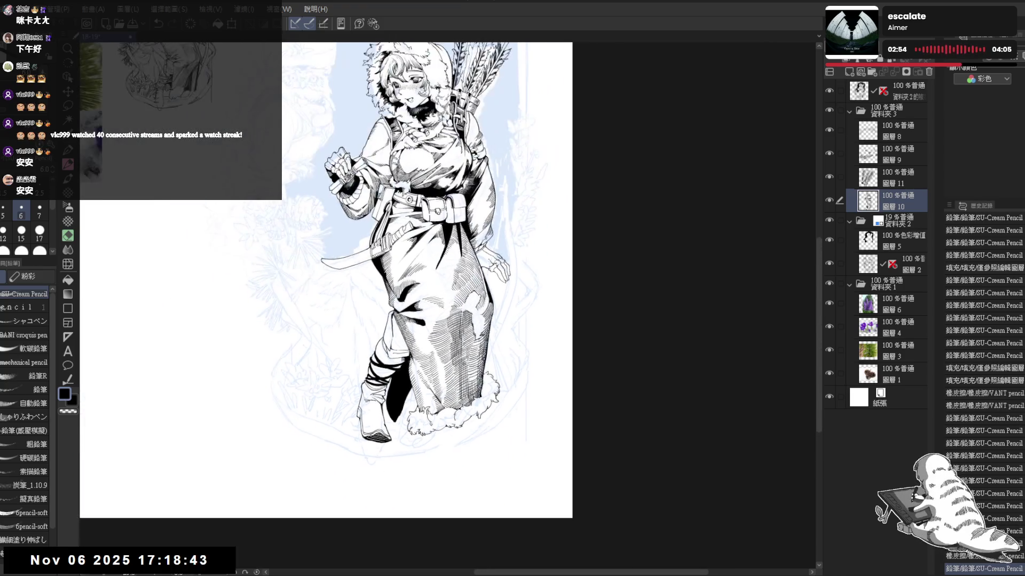
pyautogui.scroll(1, 348, 396)
pyautogui.scroll(1, 349, 396)
pyautogui.scroll(1, 359, 398)
pyautogui.scroll(1, 336, 392)
pyautogui.scroll(1, 336, 391)
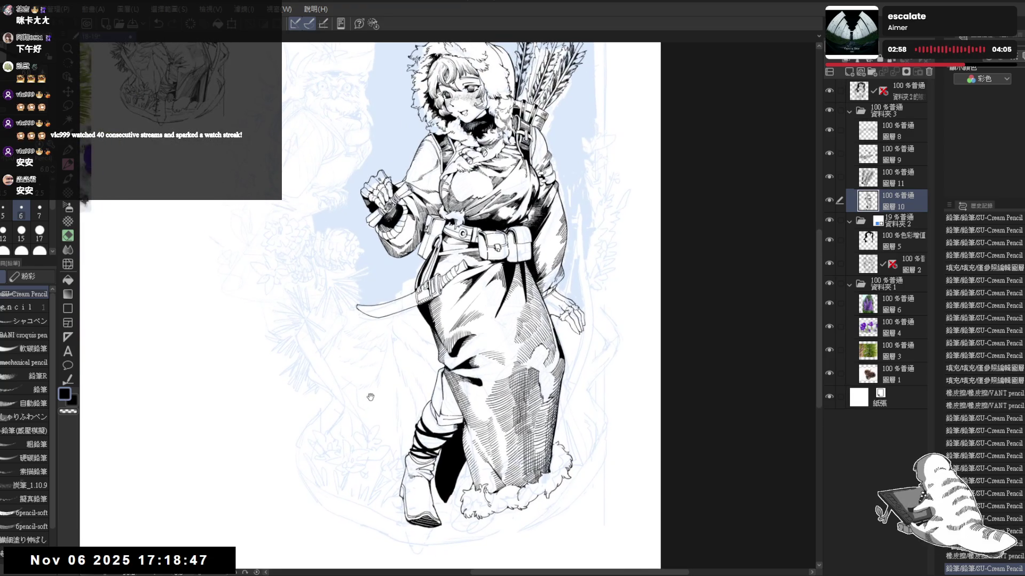
pyautogui.scroll(1, 368, 398)
pyautogui.scroll(1, 357, 395)
pyautogui.scroll(1, 368, 355)
pyautogui.scroll(1, 379, 360)
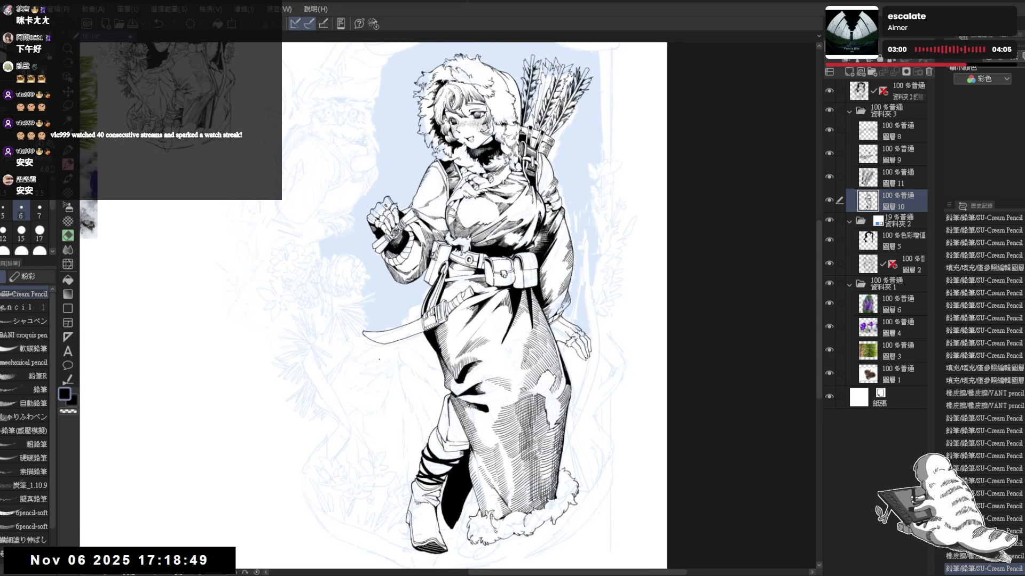
pyautogui.scroll(1, 376, 363)
pyautogui.scroll(1, 349, 376)
pyautogui.scroll(1, 391, 436)
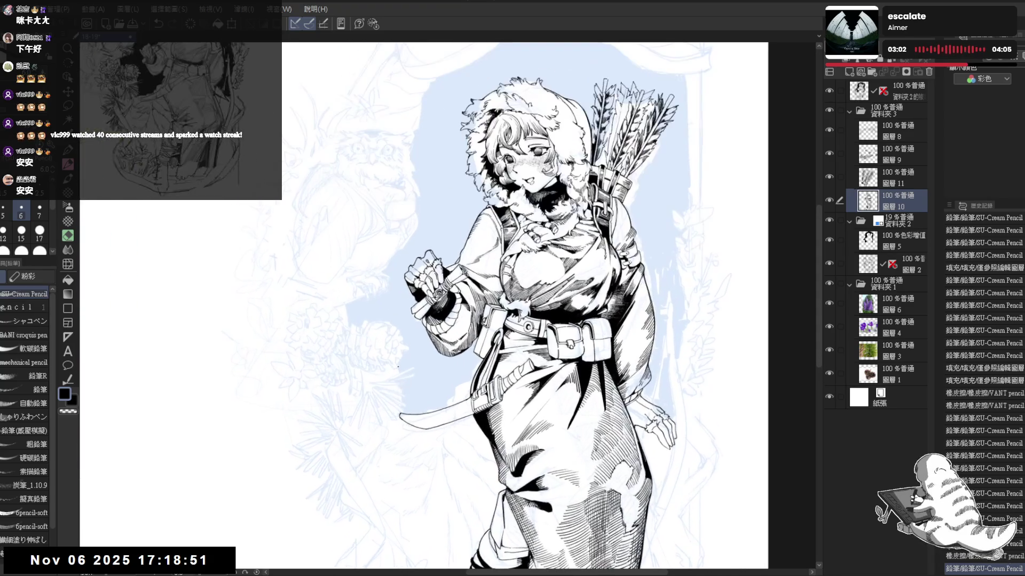
pyautogui.moveTo(502, 313)
pyautogui.mouseDown()
pyautogui.moveTo(451, 311)
pyautogui.moveTo(454, 331)
pyautogui.mouseUp()
pyautogui.press('g')
pyautogui.click(535, 342)
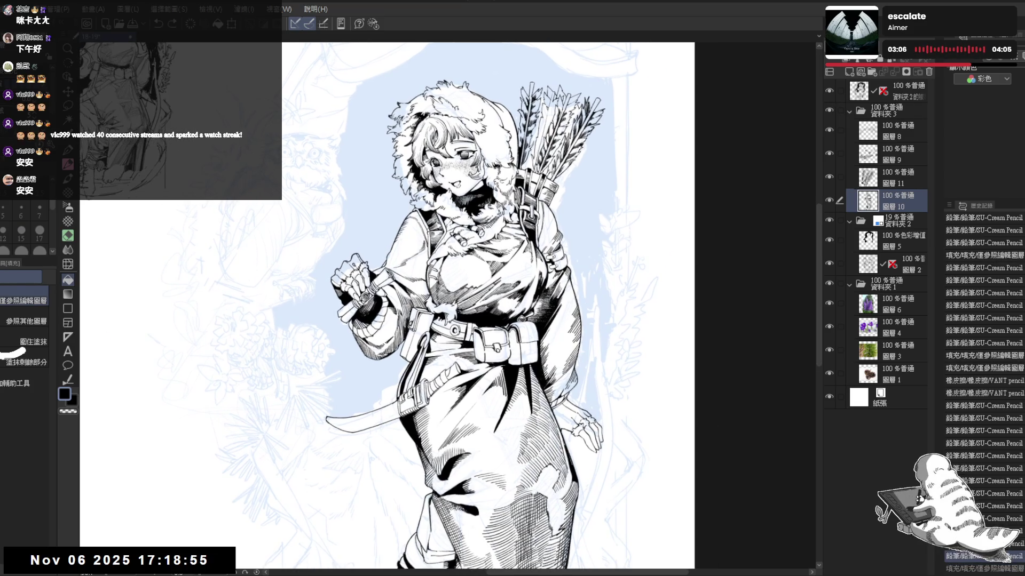
# - Select an enclosed coat area with Auto Select, shade within it, and deselect
pyautogui.press('w')
pyautogui.click(518, 356)
pyautogui.moveTo(546, 349); pyautogui.dragTo(503, 336)
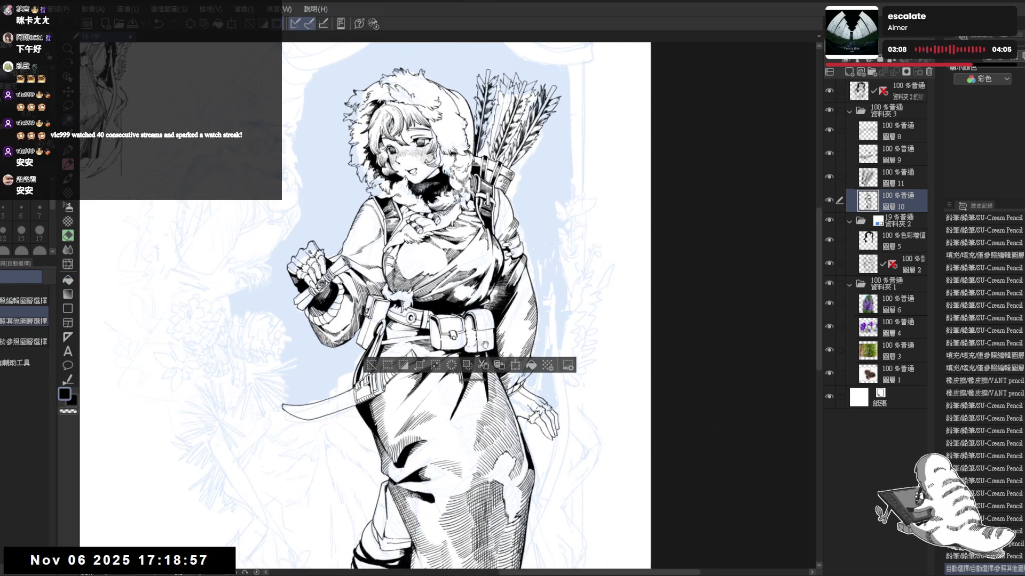
pyautogui.hotkey('ctrl', 'd')
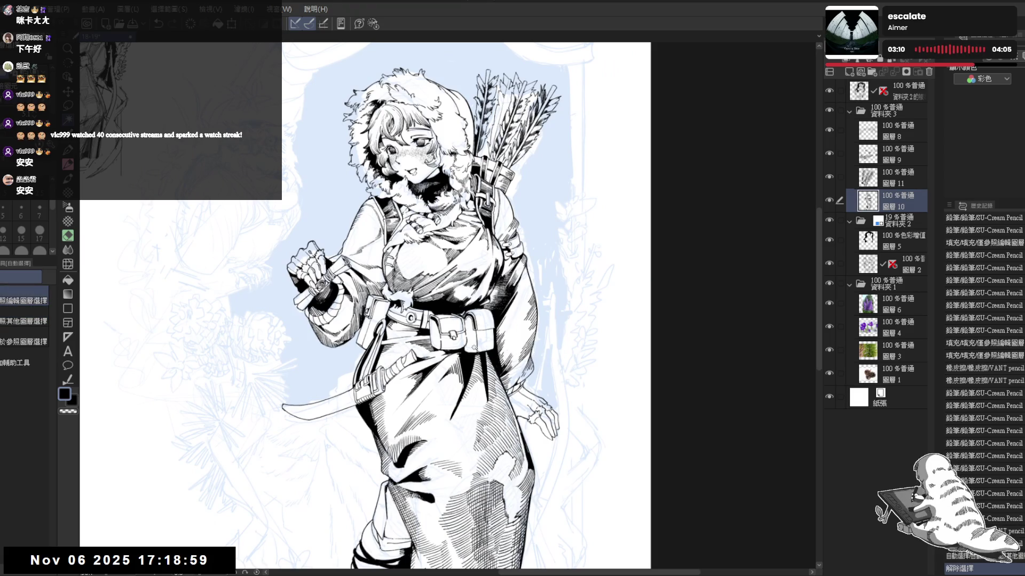
pyautogui.click(474, 348)
pyautogui.press('p')
pyautogui.moveTo(470, 320)
pyautogui.mouseDown()
pyautogui.moveTo(479, 349)
pyautogui.moveTo(447, 333)
pyautogui.mouseUp()
pyautogui.hotkey('ctrl', 'd')
# - Mask the belt pouch with Auto Select and Lasso, then shade and undo strokes along its left edge
pyautogui.press('w')
pyautogui.click(457, 325)
pyautogui.press('p')
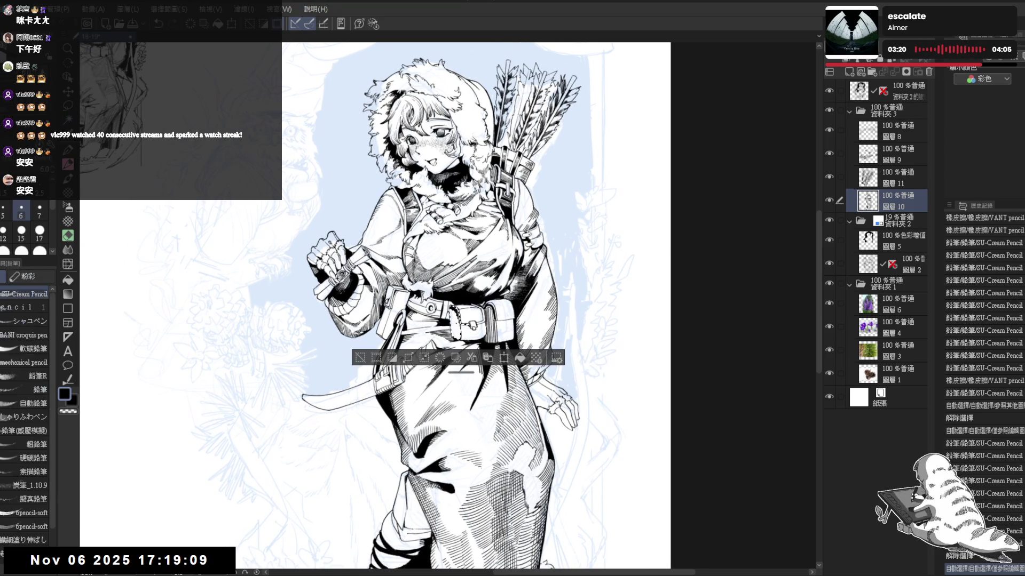
pyautogui.scroll(2, 445, 294)
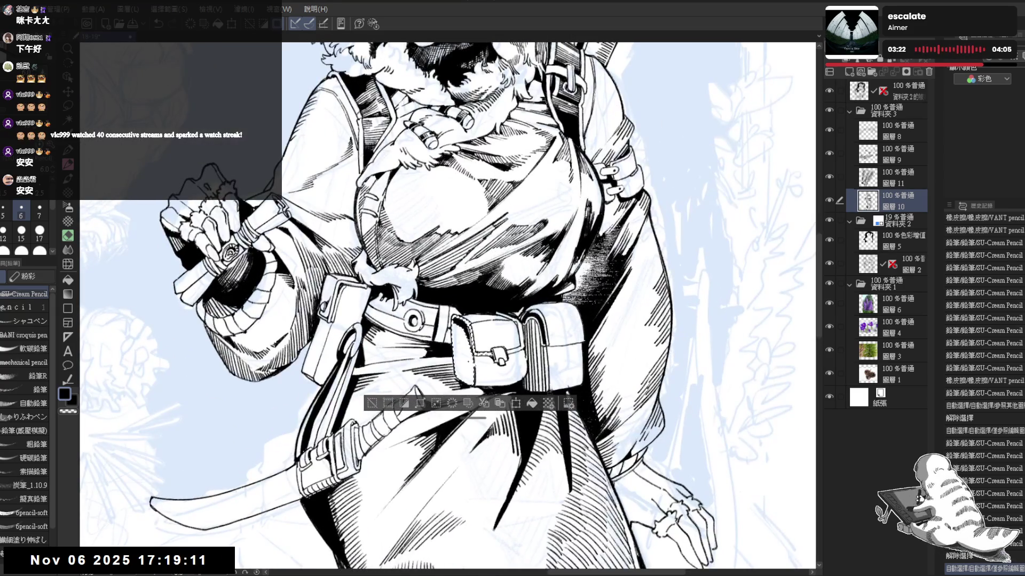
pyautogui.press('m')
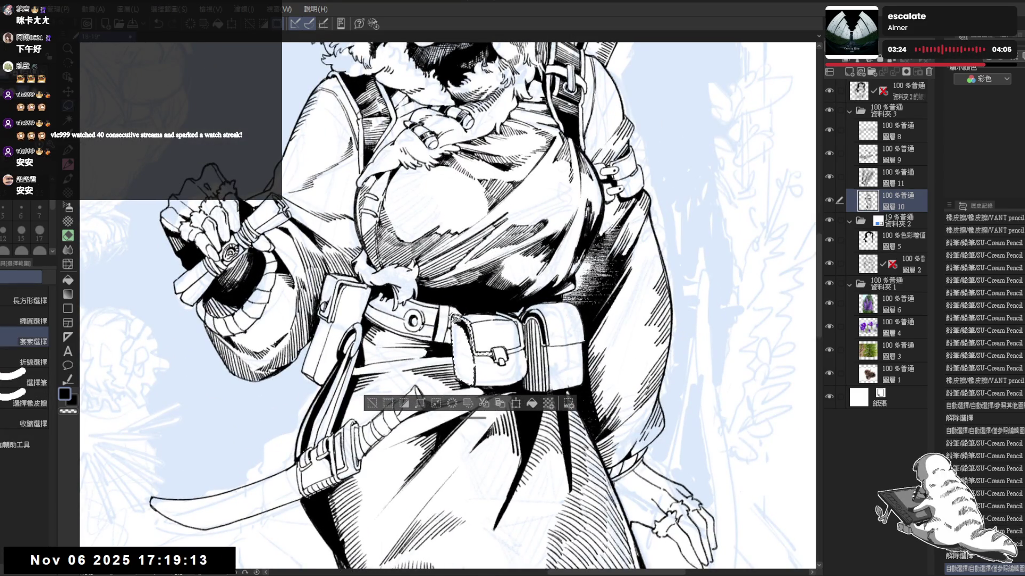
pyautogui.moveTo(467, 326); pyautogui.dragTo(475, 365)
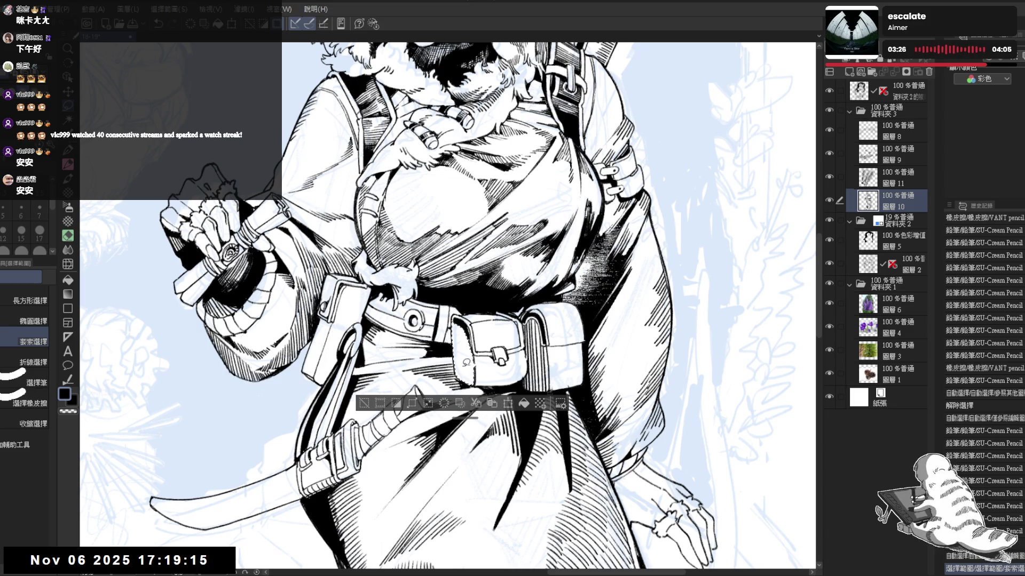
pyautogui.press('p')
pyautogui.moveTo(454, 323); pyautogui.dragTo(460, 383)
pyautogui.hotkey('ctrl', 'z')
pyautogui.moveTo(466, 322)
pyautogui.mouseDown()
pyautogui.moveTo(469, 386)
pyautogui.moveTo(467, 365)
pyautogui.moveTo(469, 374)
pyautogui.mouseUp()
pyautogui.hotkey('ctrl', 'z')
pyautogui.hotkey('ctrl', 'd')
# - Zoom out and add new layer 圖層 7 inside folder 資料夾3
pyautogui.hotkey('ctrl', '0')
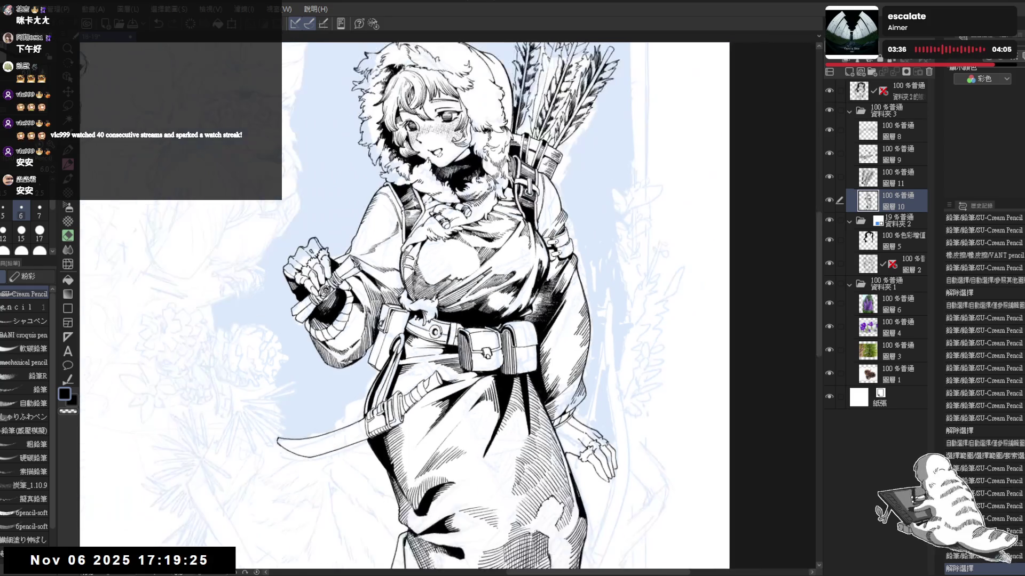
pyautogui.moveTo(479, 319); pyautogui.dragTo(462, 304)
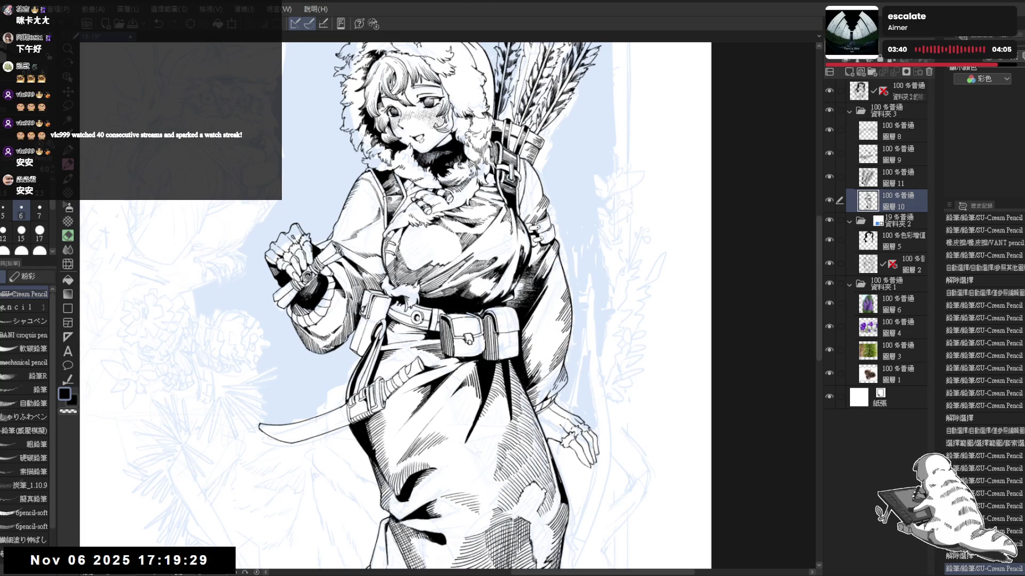
pyautogui.moveTo(431, 338); pyautogui.dragTo(503, 387)
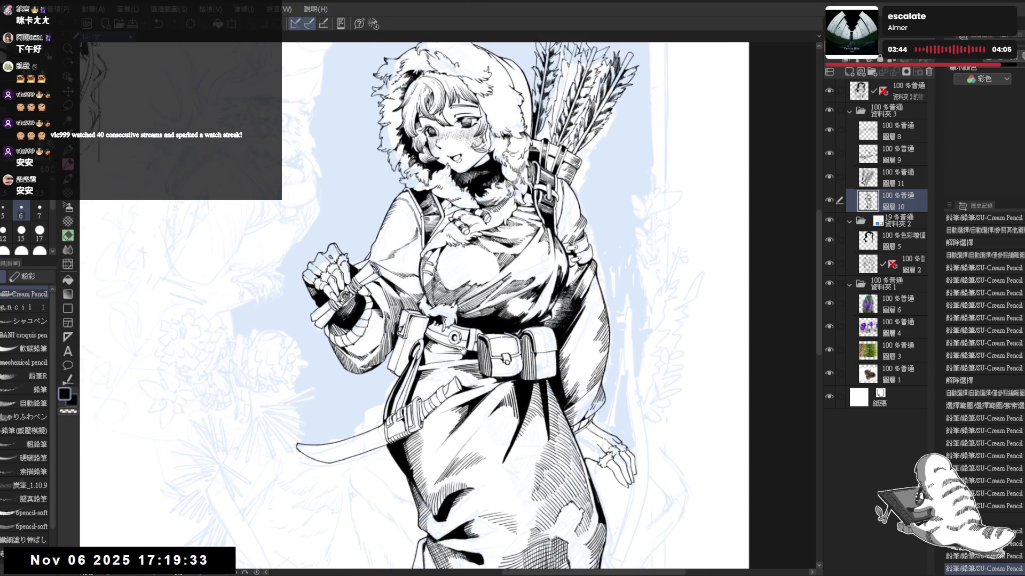
pyautogui.click(863, 113)
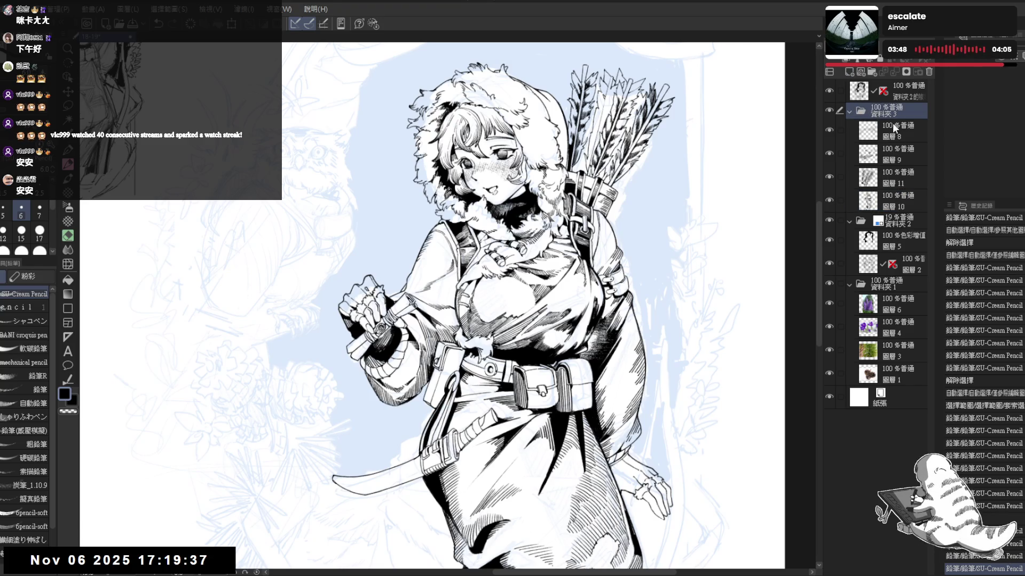
pyautogui.click(850, 71)
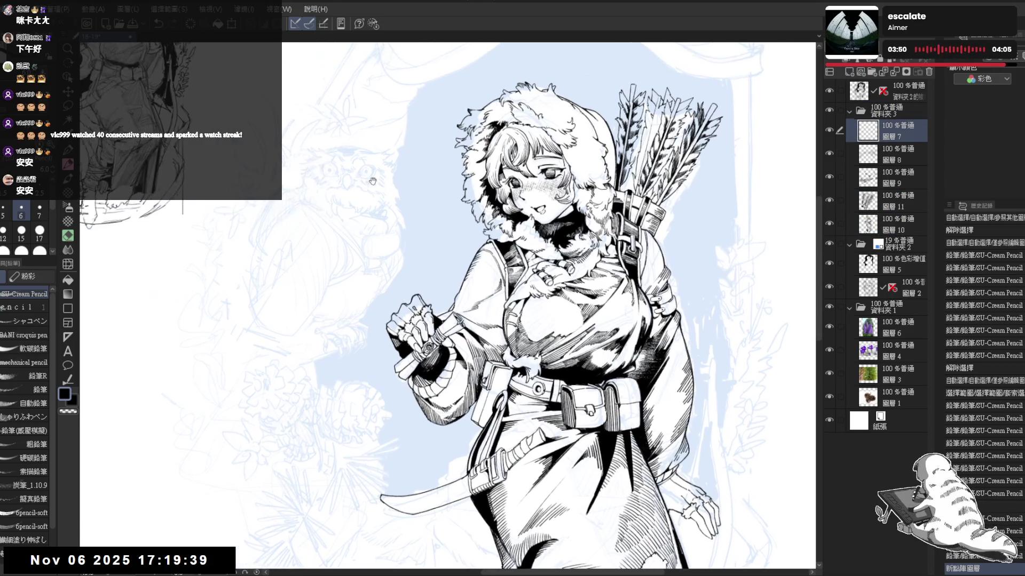
# - Ink the bold outline around the owl's right eye with a one-step-larger pencil
pyautogui.scroll(1, 386, 160)
pyautogui.scroll(1, 424, 172)
pyautogui.scroll(1, 417, 177)
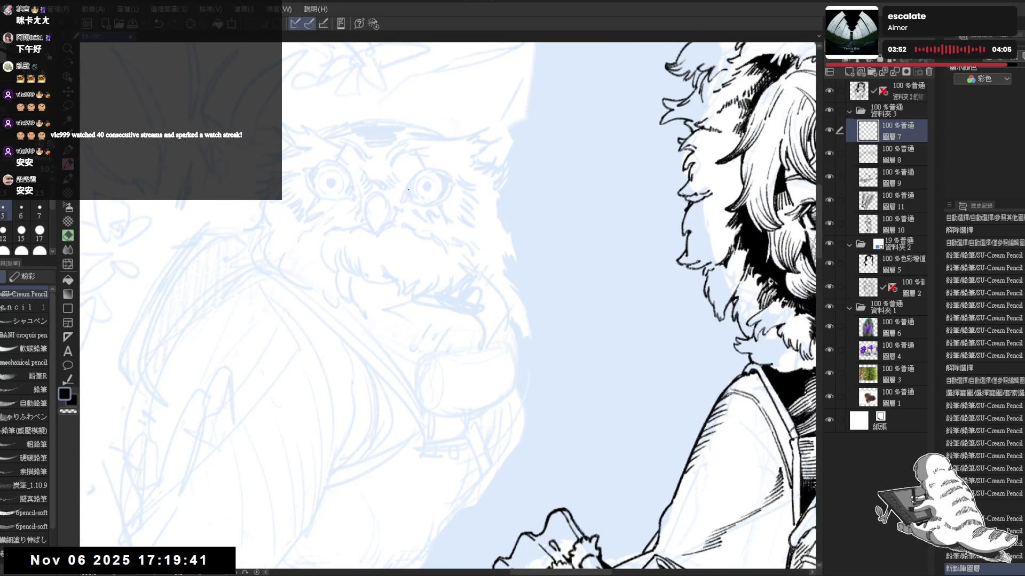
pyautogui.moveTo(406, 190); pyautogui.dragTo(402, 199)
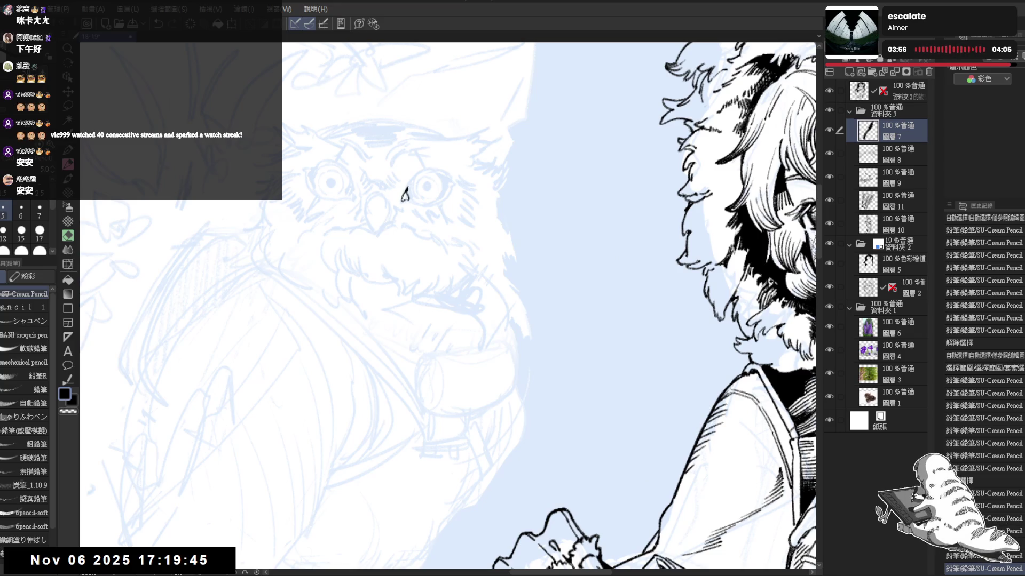
pyautogui.moveTo(404, 196)
pyautogui.mouseDown()
pyautogui.moveTo(373, 208)
pyautogui.moveTo(410, 189)
pyautogui.moveTo(414, 204)
pyautogui.moveTo(399, 223)
pyautogui.mouseUp()
pyautogui.press(']')
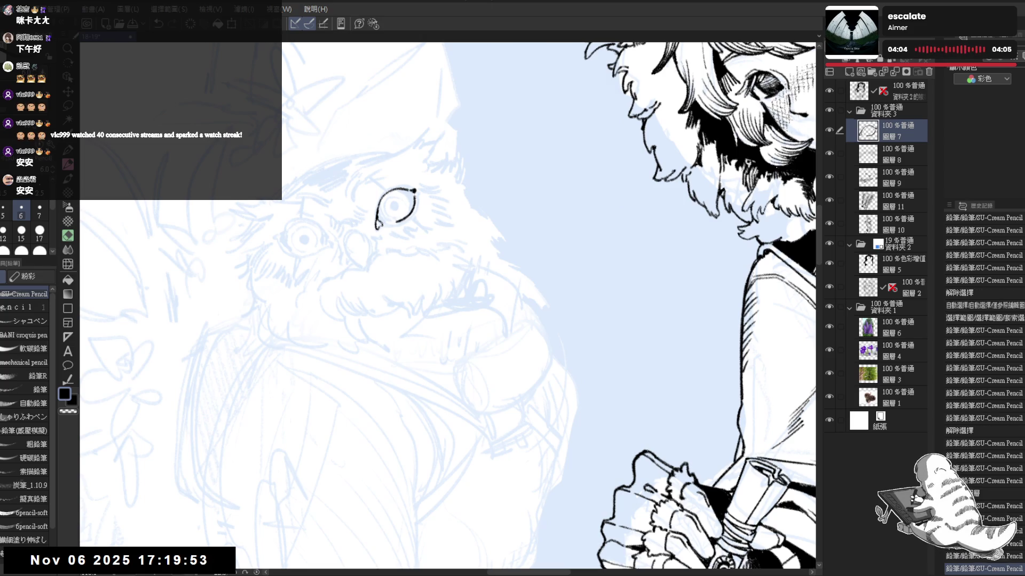
pyautogui.click(401, 210)
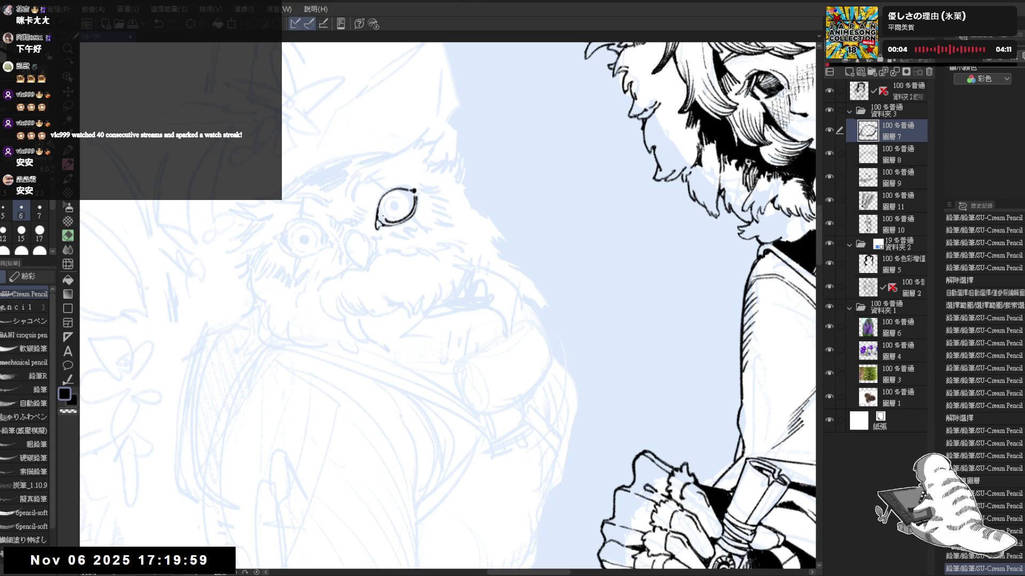
pyautogui.click(398, 209)
pyautogui.click(405, 214)
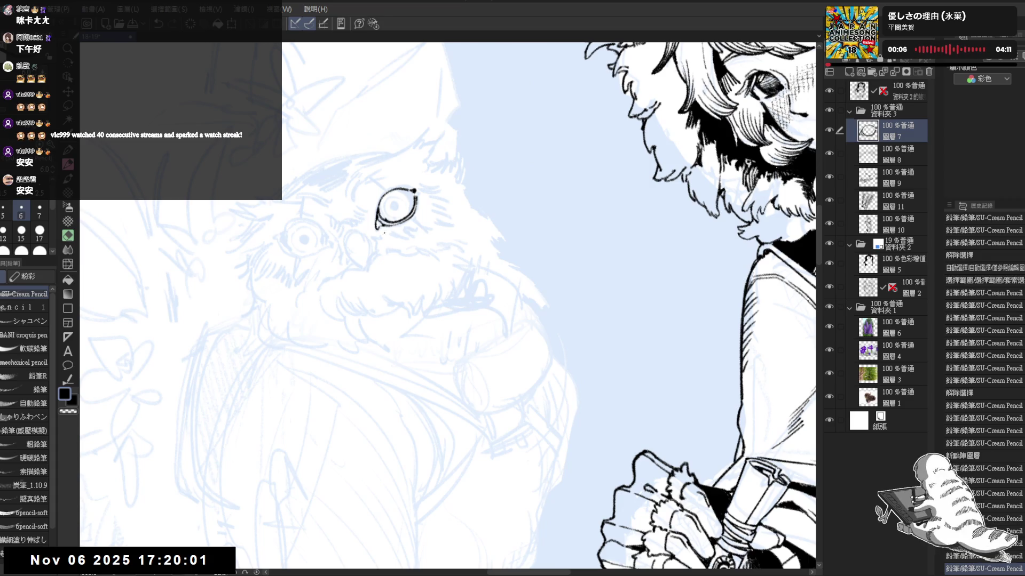
# - Erase stray ink around the right eye and fill its inside with black
pyautogui.scroll(2, 426, 201)
pyautogui.press('e')
pyautogui.moveTo(426, 202); pyautogui.dragTo(427, 204)
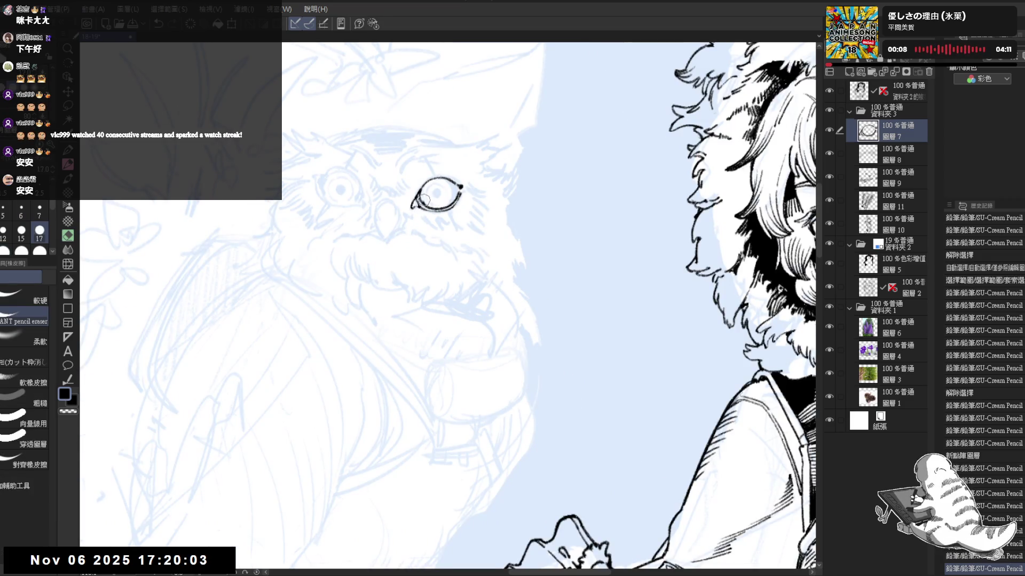
pyautogui.press('p')
pyautogui.press('g')
pyautogui.click(424, 199)
pyautogui.press('p')
# - Undo a stray stroke beside the eye, refill the eye area, and reposition the view
pyautogui.moveTo(442, 195)
pyautogui.mouseDown()
pyautogui.moveTo(451, 202)
pyautogui.moveTo(424, 201)
pyautogui.mouseUp()
pyautogui.scroll(2, 448, 304)
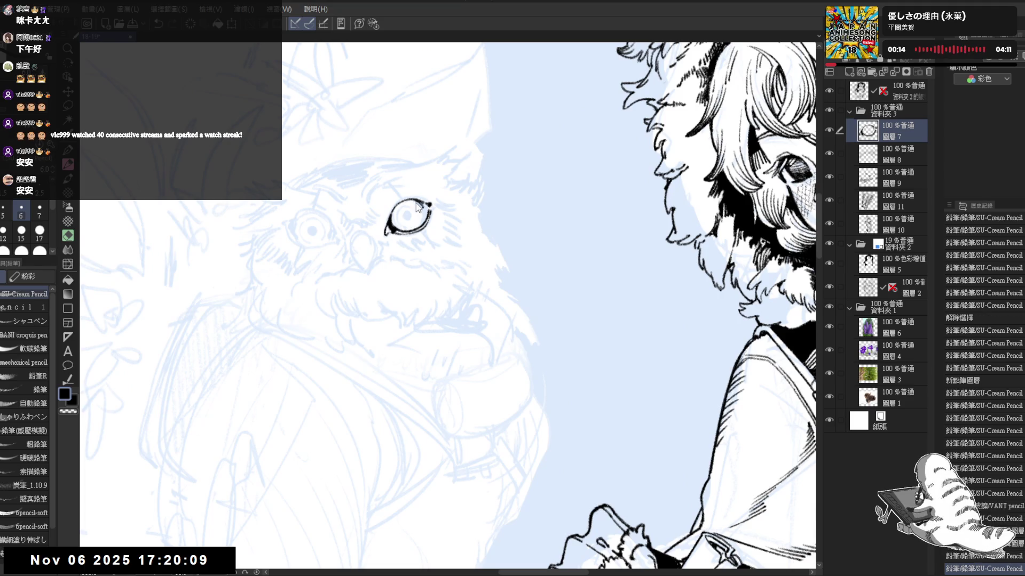
pyautogui.hotkey('ctrl', 'z')
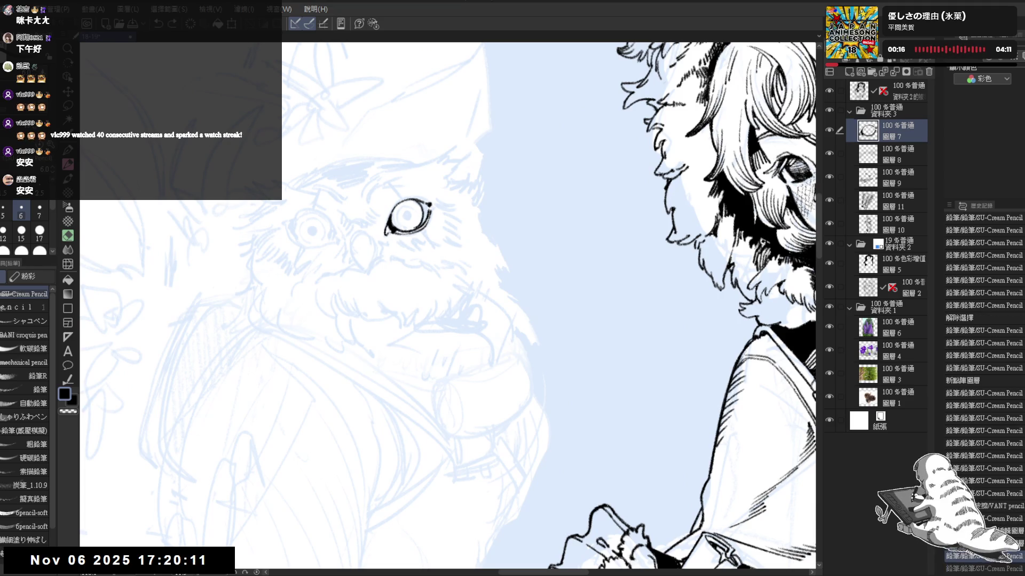
pyautogui.click(426, 176)
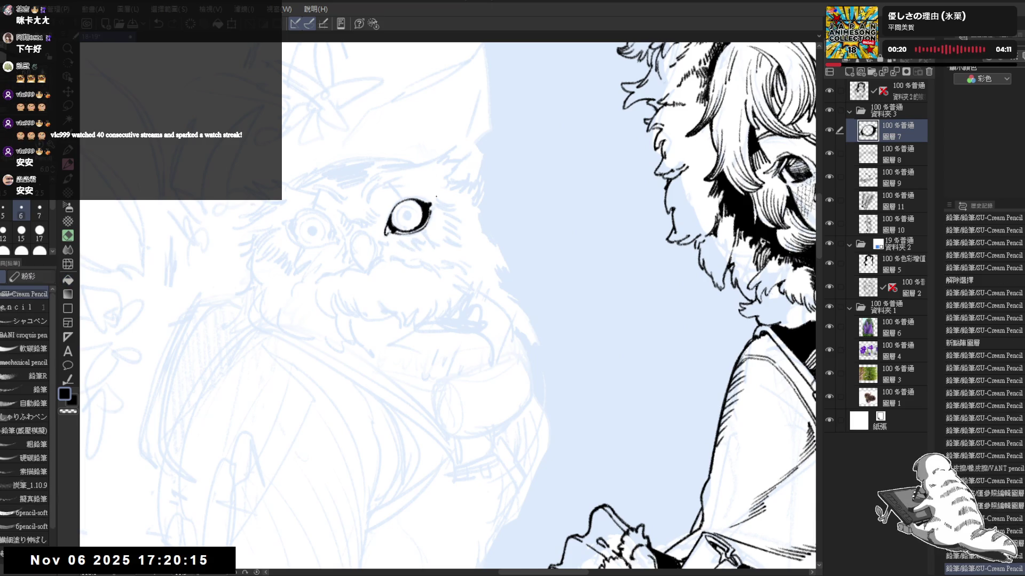
pyautogui.scroll(1, 439, 261)
pyautogui.moveTo(438, 261); pyautogui.dragTo(383, 329)
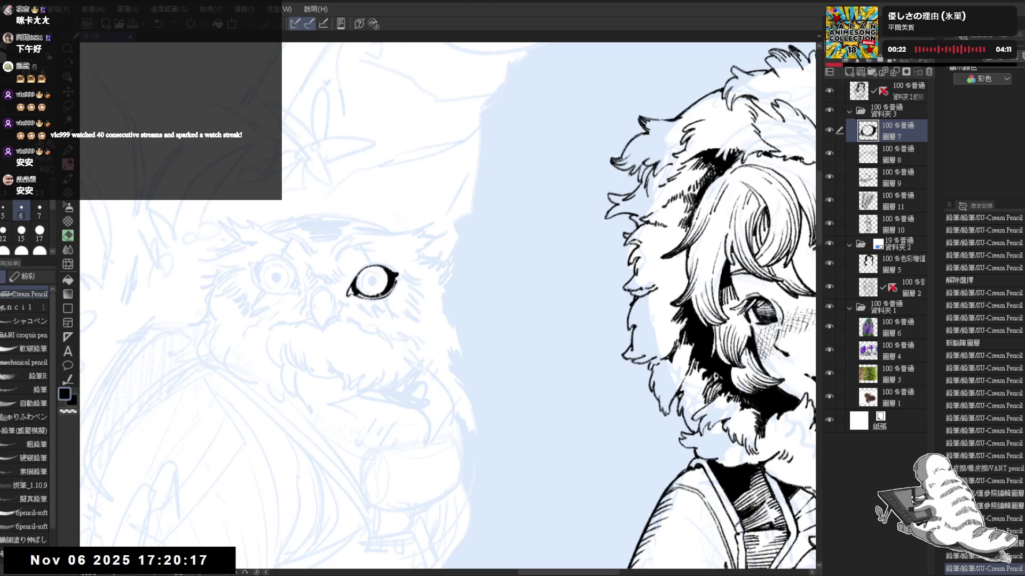
pyautogui.moveTo(257, 259)
pyautogui.mouseDown()
pyautogui.moveTo(294, 251)
pyautogui.moveTo(289, 260)
pyautogui.mouseUp()
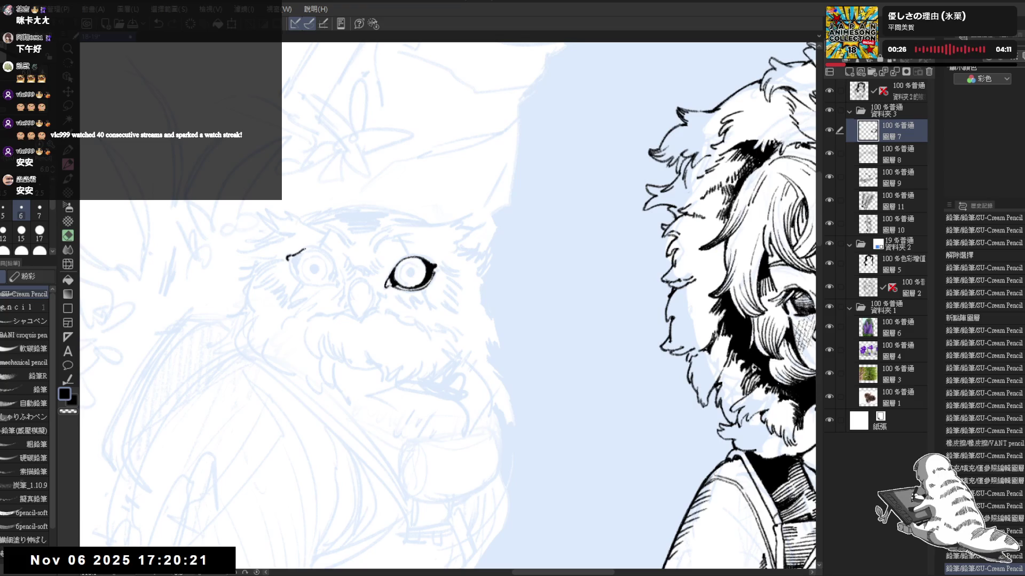
# - Ink the left eye's upper line and outer edge, then mirror the canvas to check it
pyautogui.hotkey('ctrl', 'z')
pyautogui.moveTo(320, 248); pyautogui.dragTo(335, 277)
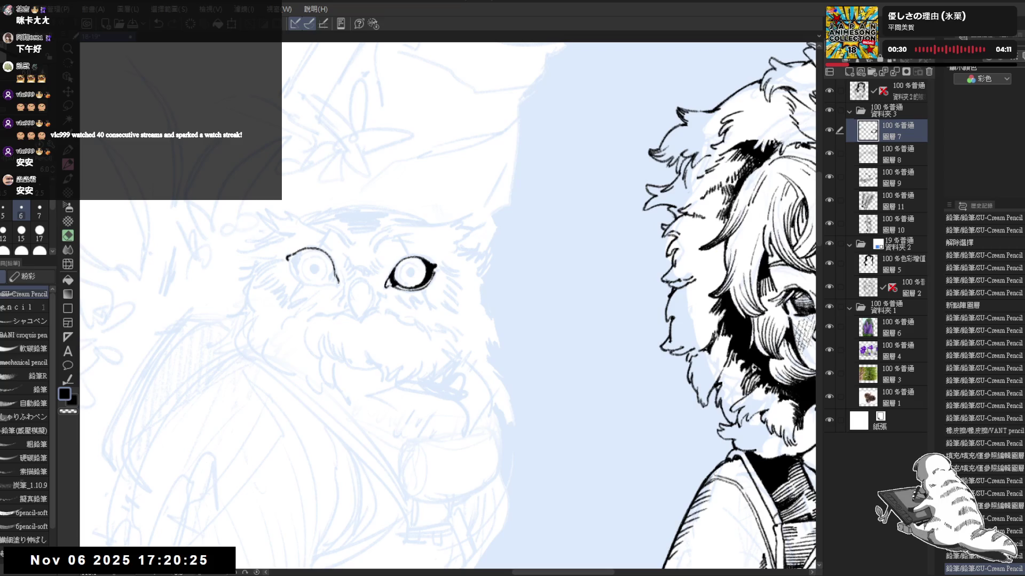
pyautogui.moveTo(289, 261)
pyautogui.mouseDown()
pyautogui.moveTo(297, 281)
pyautogui.moveTo(325, 286)
pyautogui.mouseUp()
pyautogui.hotkey('ctrl', 'z')
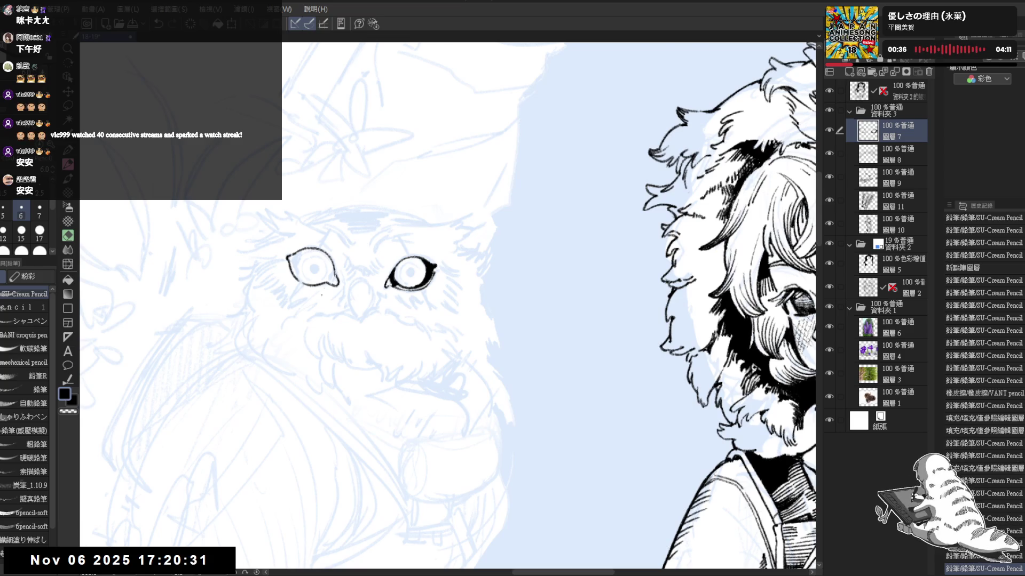
pyautogui.hotkey('ctrl', 'h')
pyautogui.hotkey('ctrl', 'h')
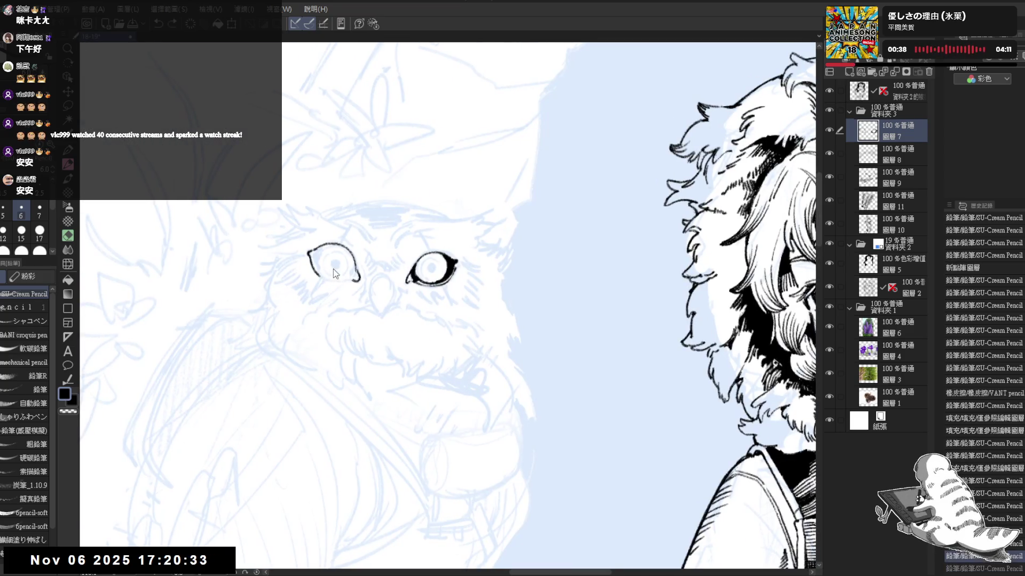
# - Erase the lower-left of the left eye outline and re-ink its edge with small strokes
pyautogui.press('e')
pyautogui.moveTo(307, 256); pyautogui.dragTo(336, 279)
pyautogui.press('p')
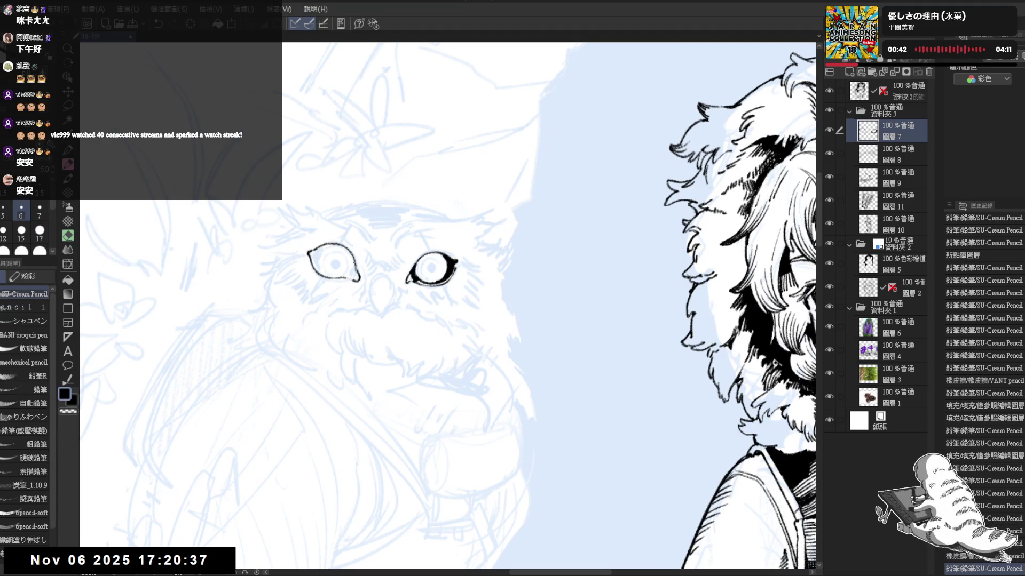
pyautogui.hotkey('ctrl', 'z')
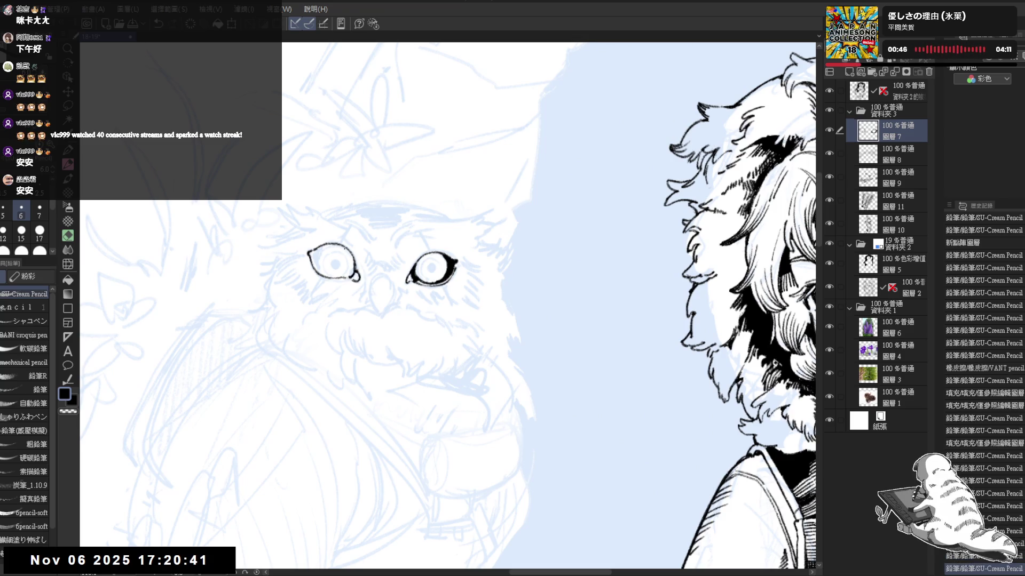
pyautogui.hotkey('ctrl', 'z')
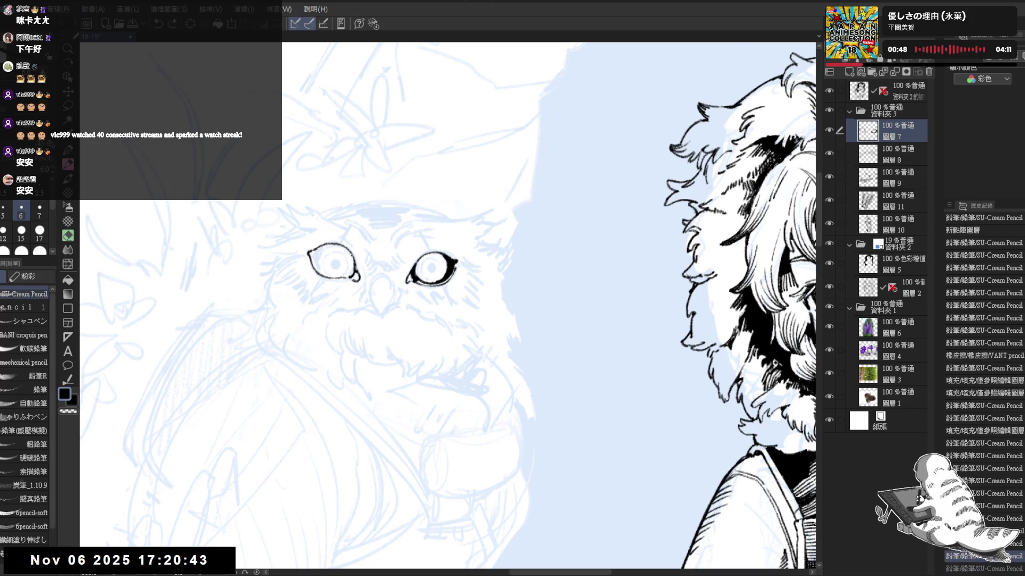
pyautogui.press('e')
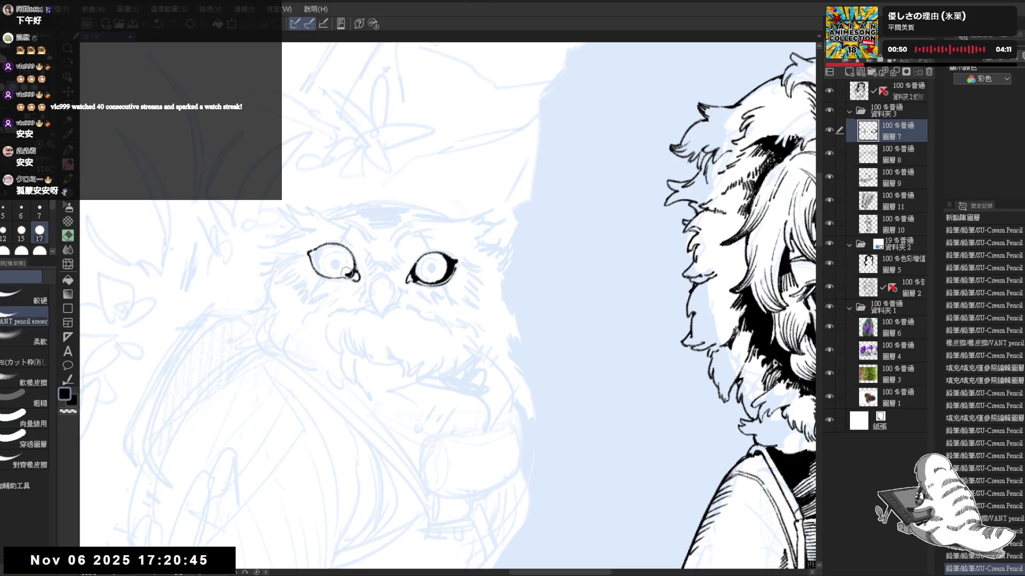
pyautogui.press('p')
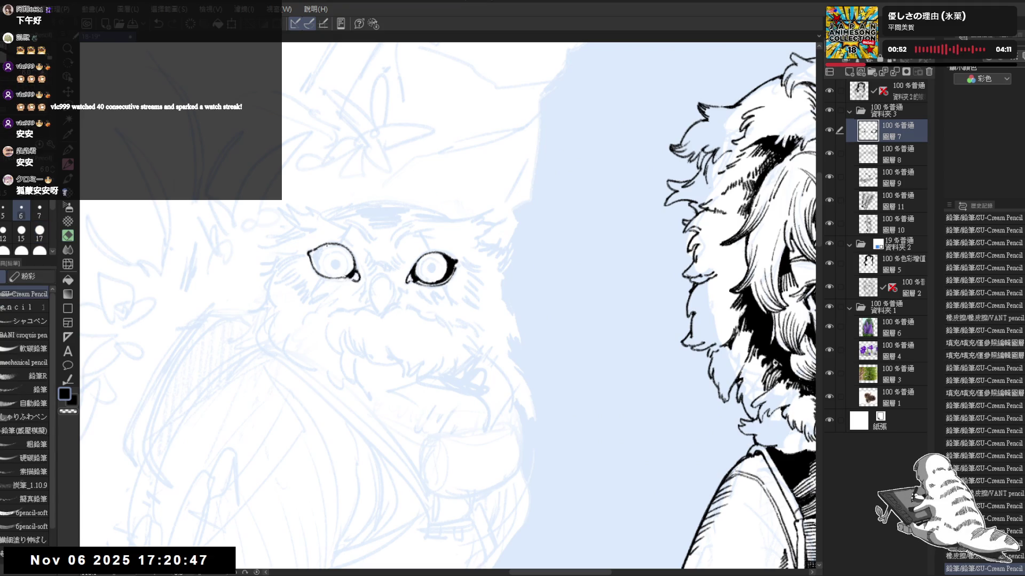
pyautogui.moveTo(323, 246); pyautogui.dragTo(317, 269)
pyautogui.hotkey('ctrl', 'z')
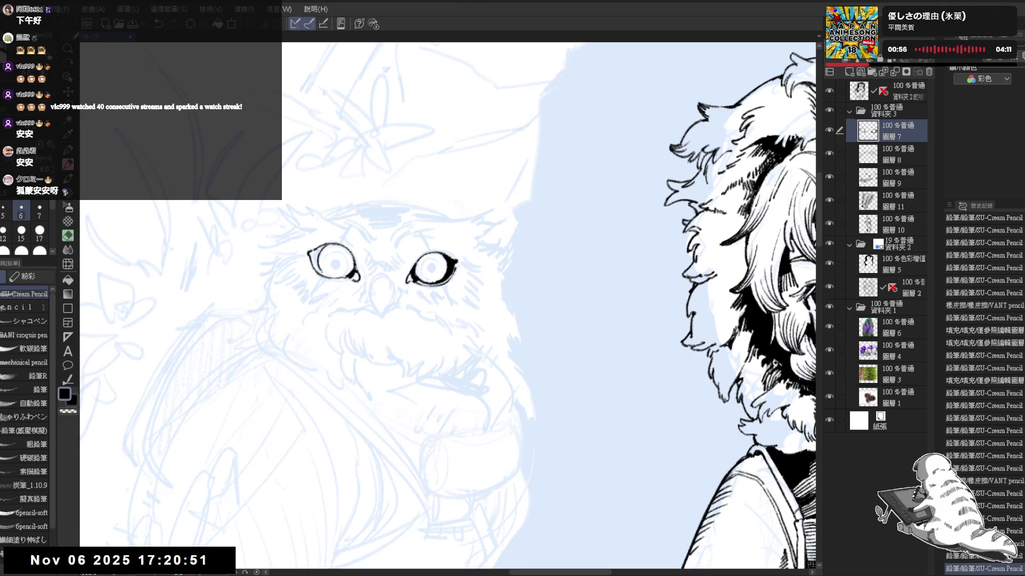
pyautogui.moveTo(320, 251); pyautogui.dragTo(314, 260)
# - Clean the left eye's outline with transparent colour and thicken its upper-left corner in black
pyautogui.press('-')
pyautogui.moveTo(352, 213); pyautogui.dragTo(369, 221)
pyautogui.press('c')
pyautogui.moveTo(334, 192); pyautogui.dragTo(340, 199)
pyautogui.click(4, 209)
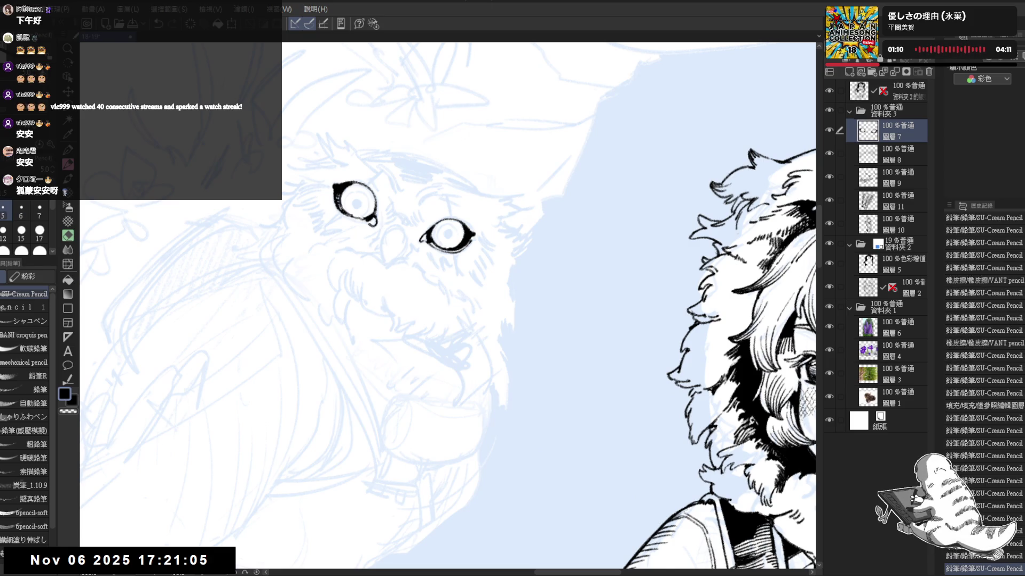
# - Level the view, zoom out to check the whole illustration, then zoom back onto the owl's eyes
pyautogui.press('-')
pyautogui.hotkey('ctrl', '-')
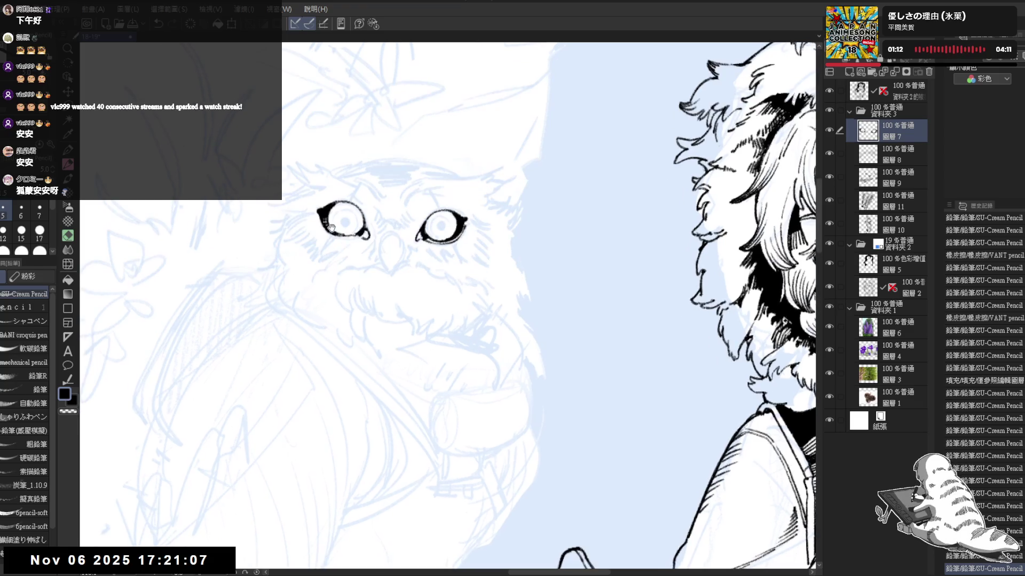
pyautogui.hotkey('ctrl', '-')
pyautogui.hotkey('ctrl', '-')
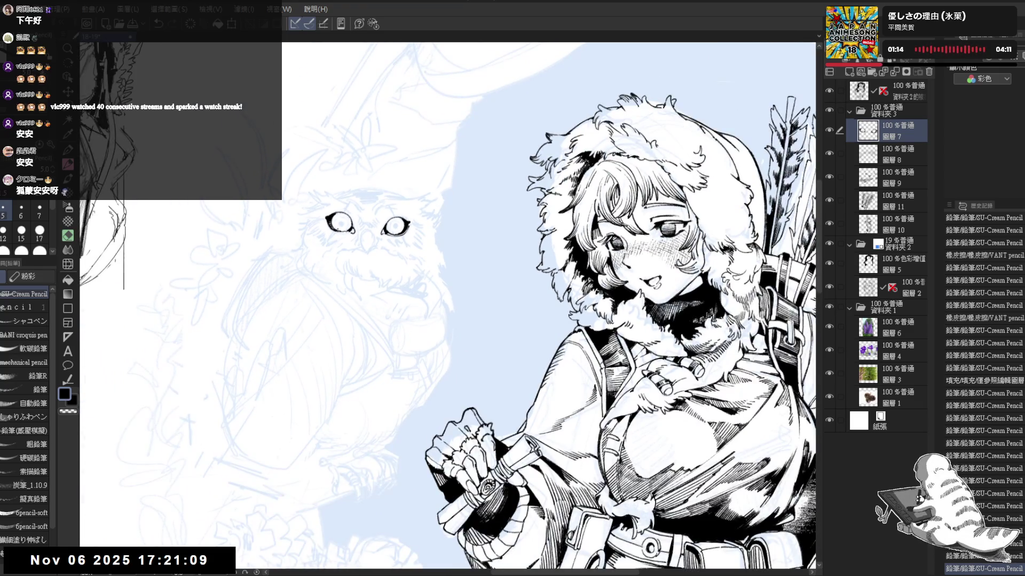
pyautogui.hotkey('ctrl', '+')
pyautogui.hotkey('ctrl', '+')
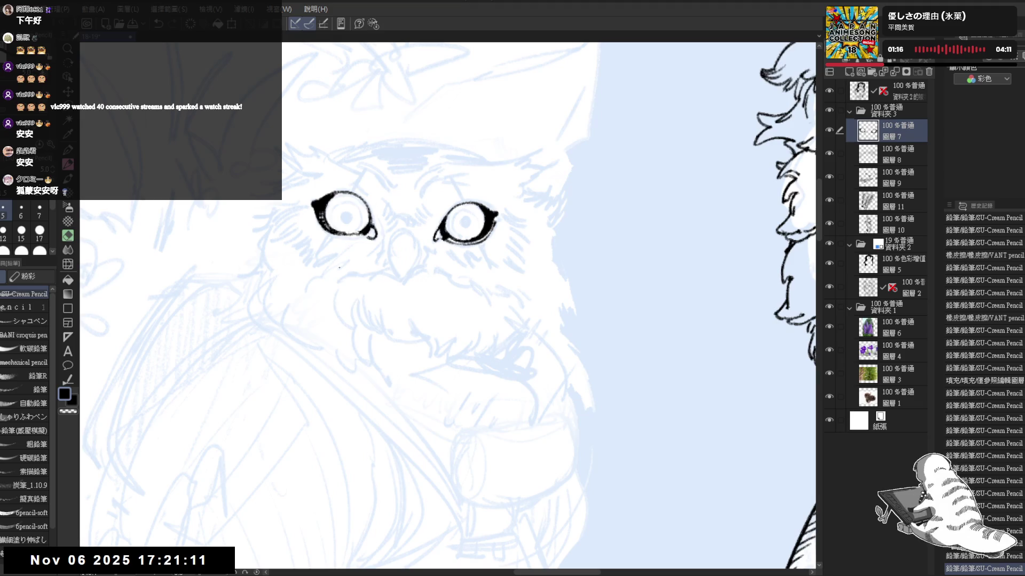
pyautogui.moveTo(339, 267); pyautogui.dragTo(347, 272)
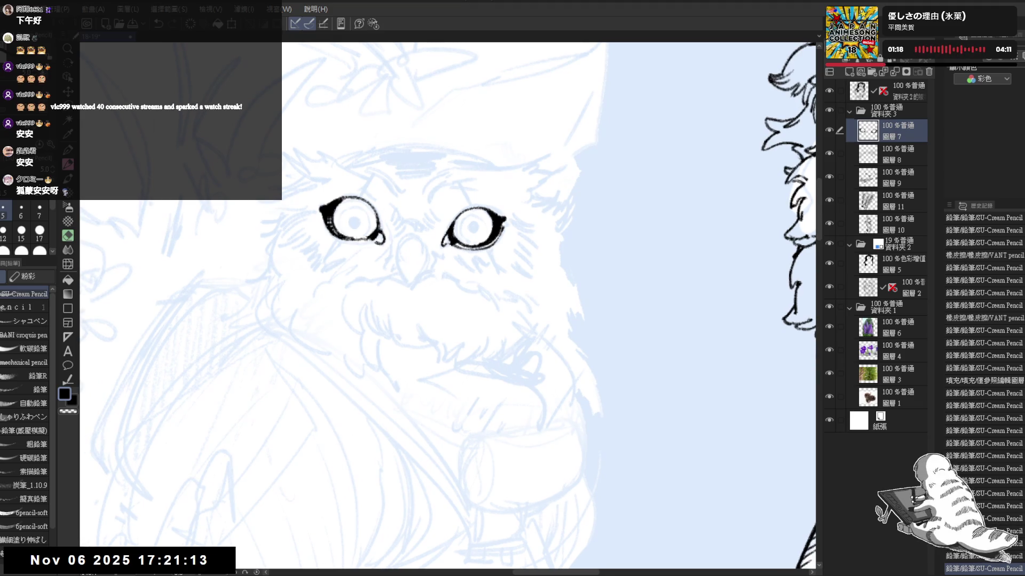
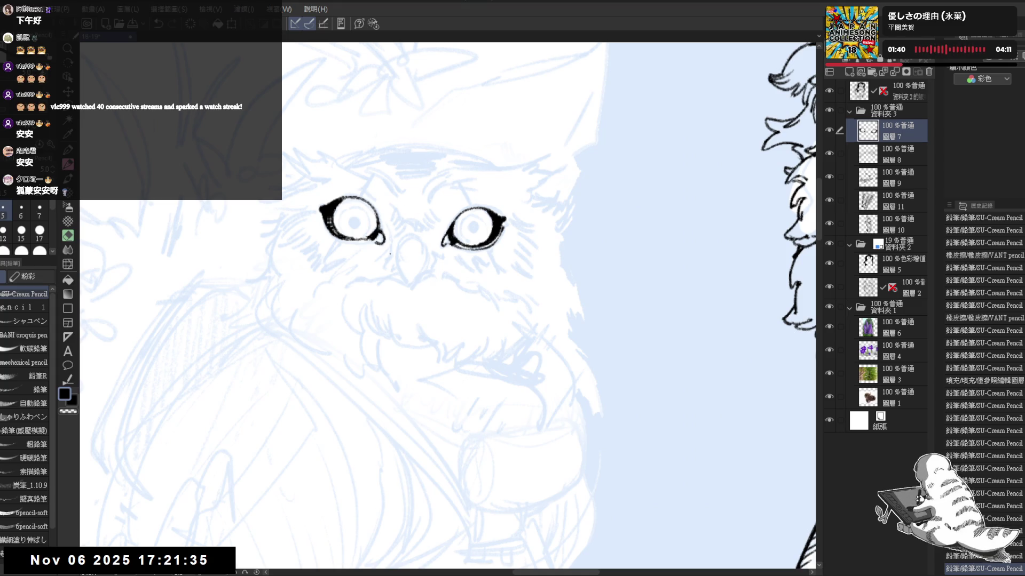
# - Lasso the owl's inked left eye and rotate it slightly counter-clockwise
pyautogui.press('m')
pyautogui.moveTo(382, 173)
pyautogui.mouseDown()
pyautogui.moveTo(408, 203)
pyautogui.moveTo(433, 187)
pyautogui.mouseUp()
pyautogui.hotkey('ctrl', 't')
pyautogui.moveTo(379, 237); pyautogui.dragTo(383, 239)
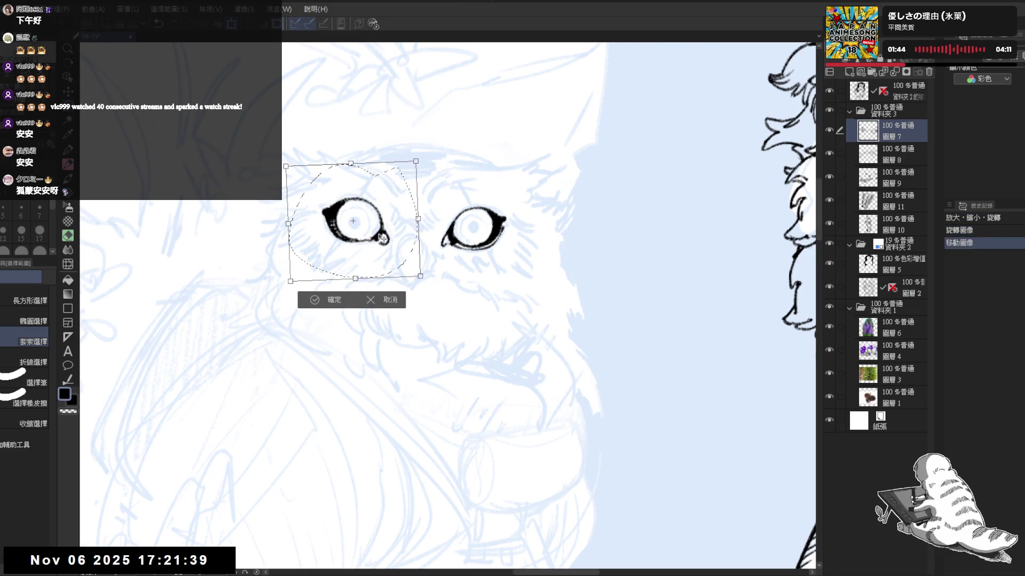
pyautogui.click(343, 300)
pyautogui.hotkey('ctrl', 'd')
pyautogui.hscroll(-3, 365, 291)
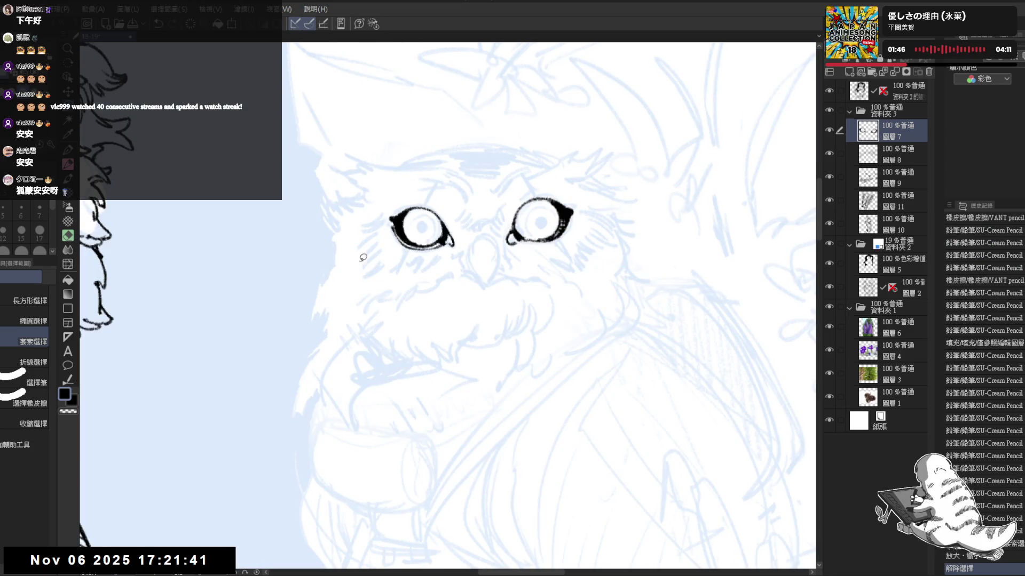
pyautogui.hscroll(3, 363, 258)
# - Reselect and re-transform the left eye, then mirror the view to check symmetry
pyautogui.moveTo(394, 169); pyautogui.dragTo(379, 174)
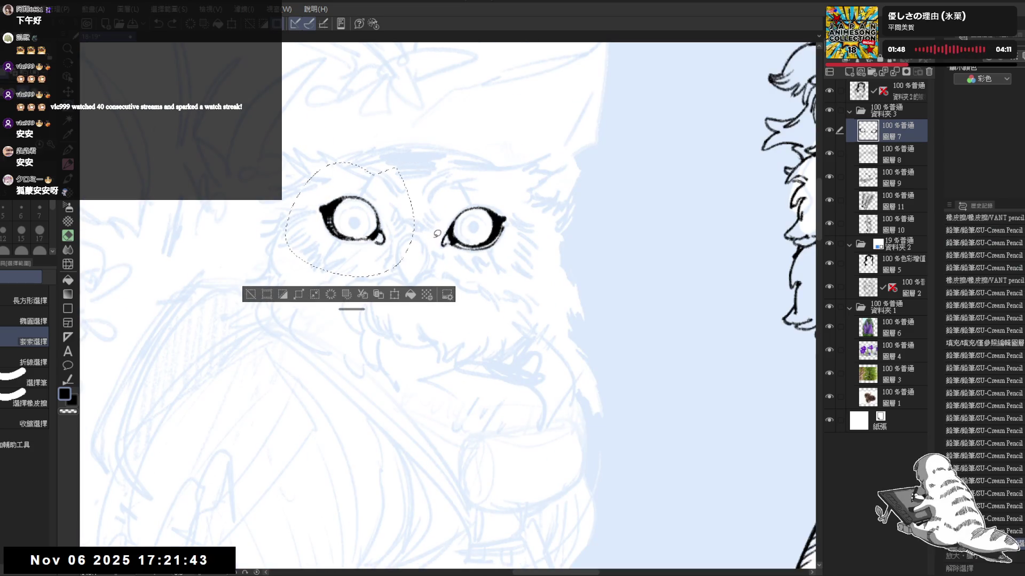
pyautogui.hotkey('ctrl', 't')
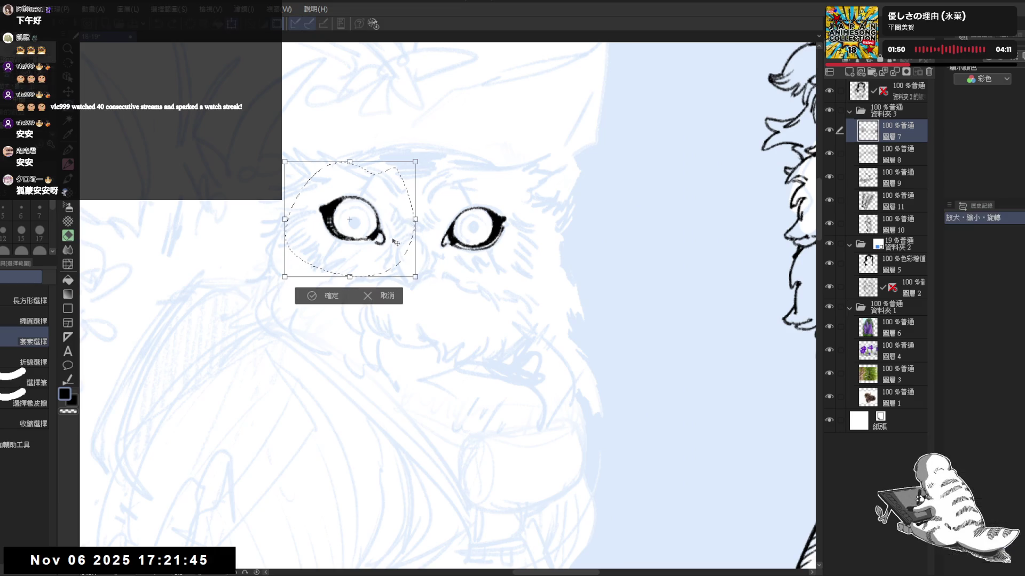
pyautogui.press('Return')
pyautogui.hotkey('ctrl', 'd')
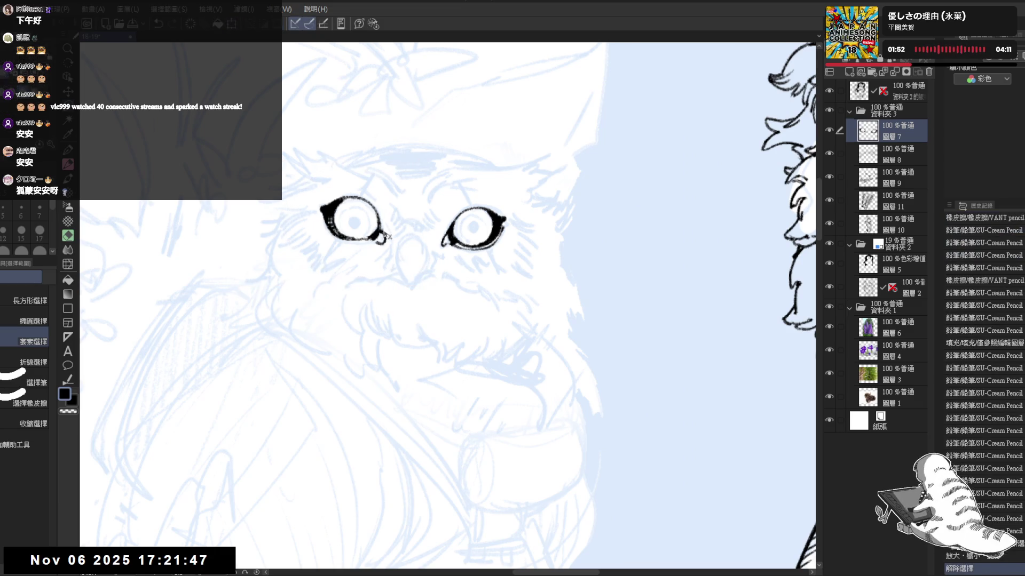
pyautogui.press('h')
pyautogui.press('h')
# - Squash the left eye from the top and left to reshape it
pyautogui.moveTo(384, 195); pyautogui.dragTo(350, 176)
pyautogui.hotkey('ctrl', 't')
pyautogui.moveTo(283, 176); pyautogui.dragTo(285, 176)
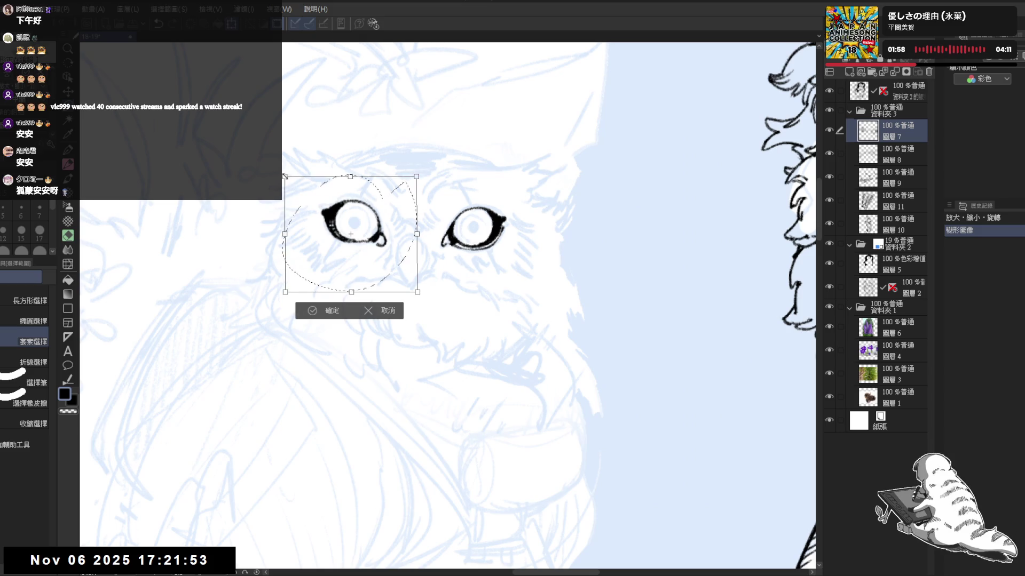
pyautogui.click(332, 310)
pyautogui.hotkey('ctrl', 'd')
# - Pencil small pupils into both eyes, undoing the strokes that miss
pyautogui.press('p')
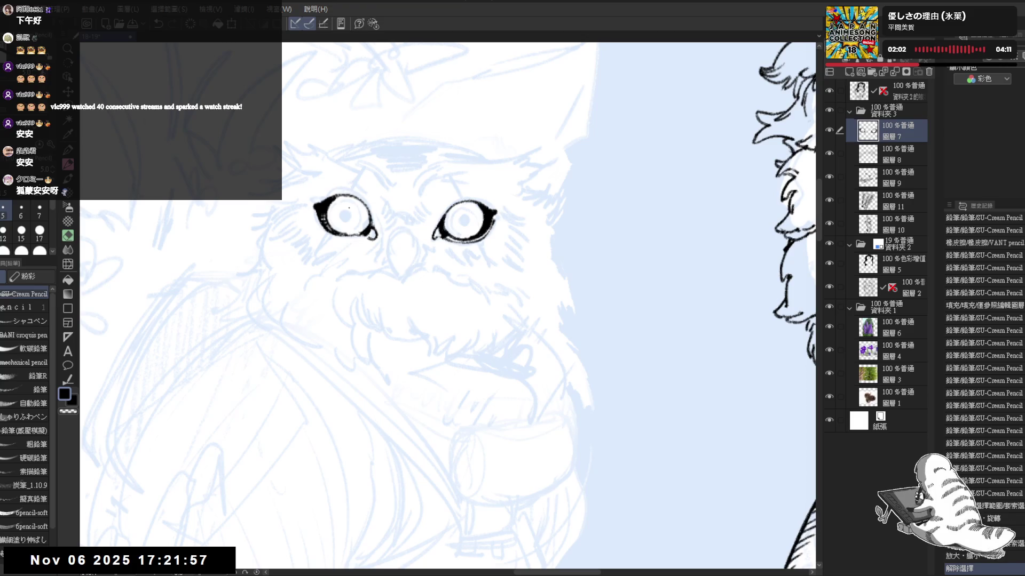
pyautogui.moveTo(348, 210); pyautogui.dragTo(353, 214)
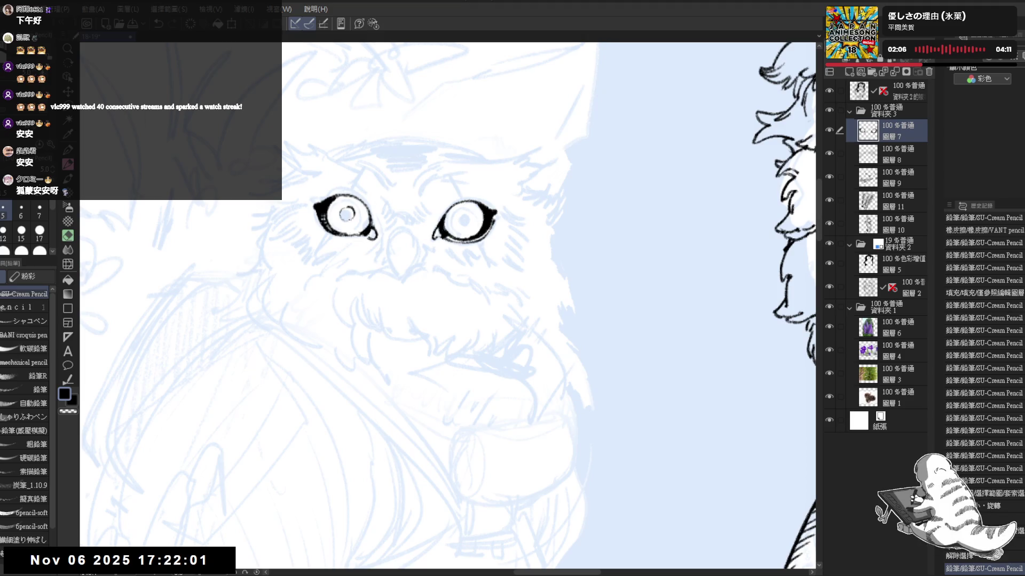
pyautogui.hotkey('ctrl', 'z')
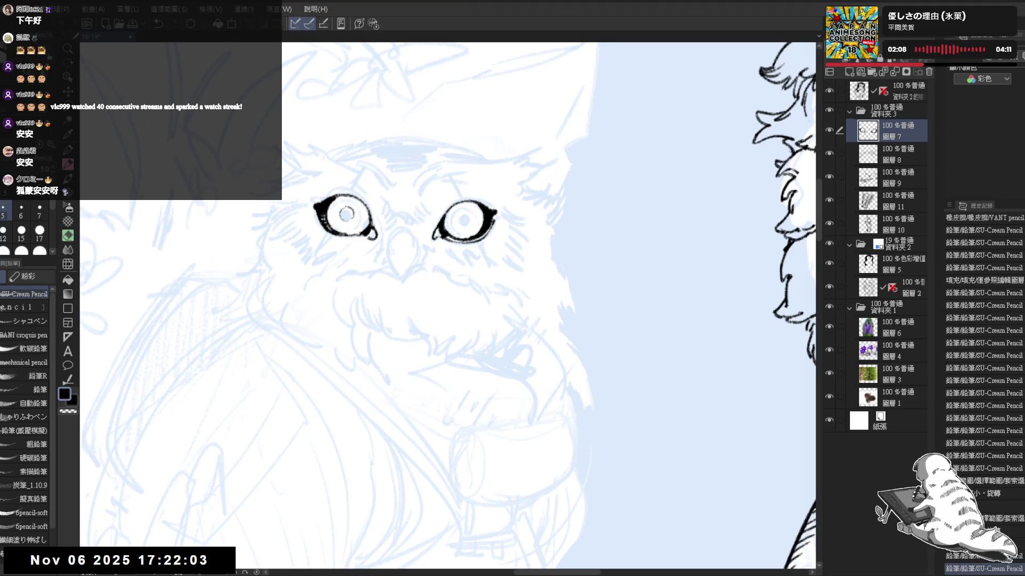
pyautogui.click(457, 215)
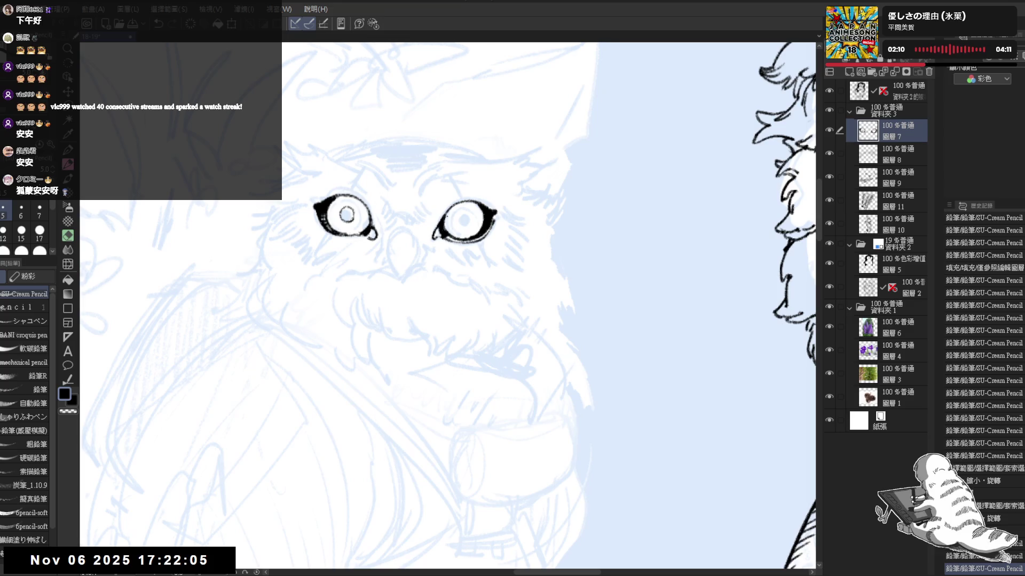
pyautogui.moveTo(459, 212); pyautogui.dragTo(458, 222)
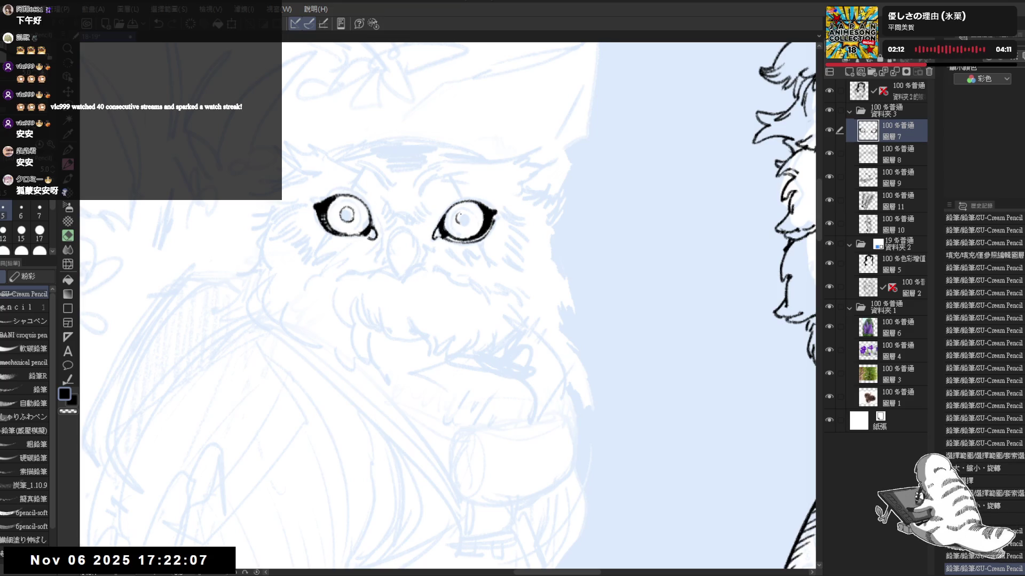
pyautogui.hotkey('ctrl', 'z')
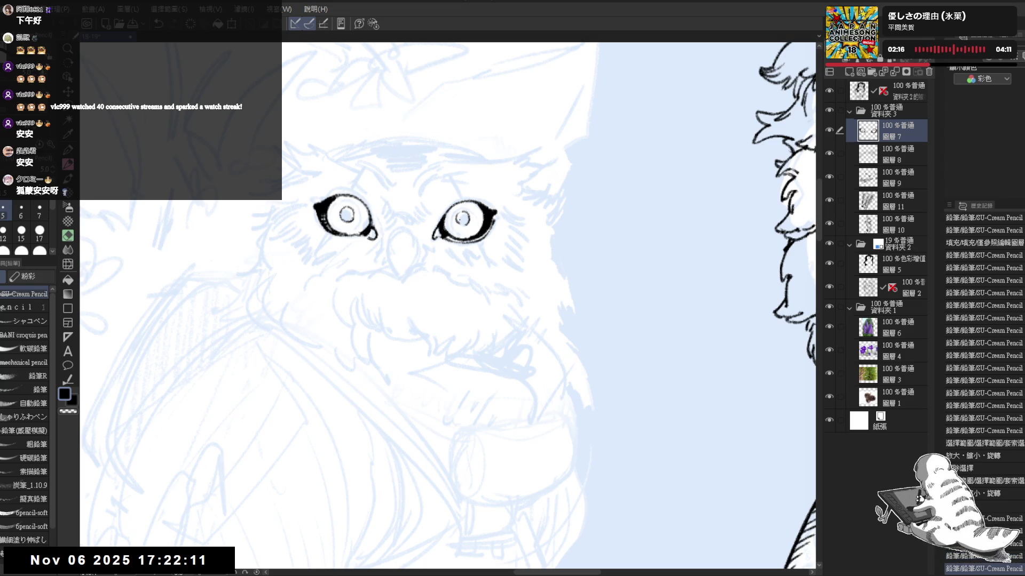
# - Erase a stray mark in the right pupil and enlarge the pencil to size 6
pyautogui.press('e')
pyautogui.moveTo(458, 215); pyautogui.dragTo(463, 223)
pyautogui.press('p')
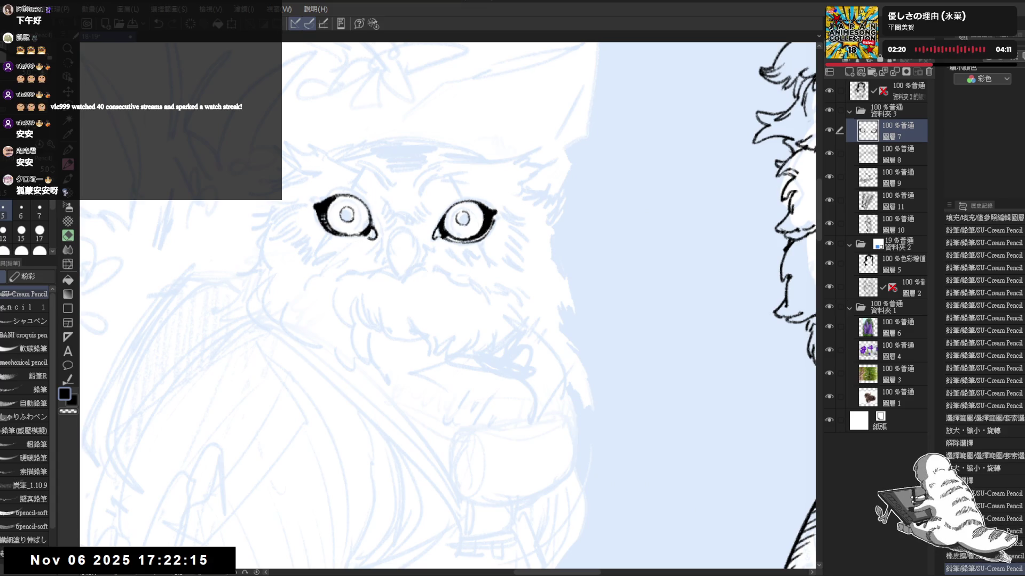
pyautogui.moveTo(339, 202); pyautogui.dragTo(342, 207)
pyautogui.hotkey('ctrl', 'z')
pyautogui.press(']')
# - Shift the view and step back and forth through the recent eye strokes
pyautogui.scroll(-2, 344, 242)
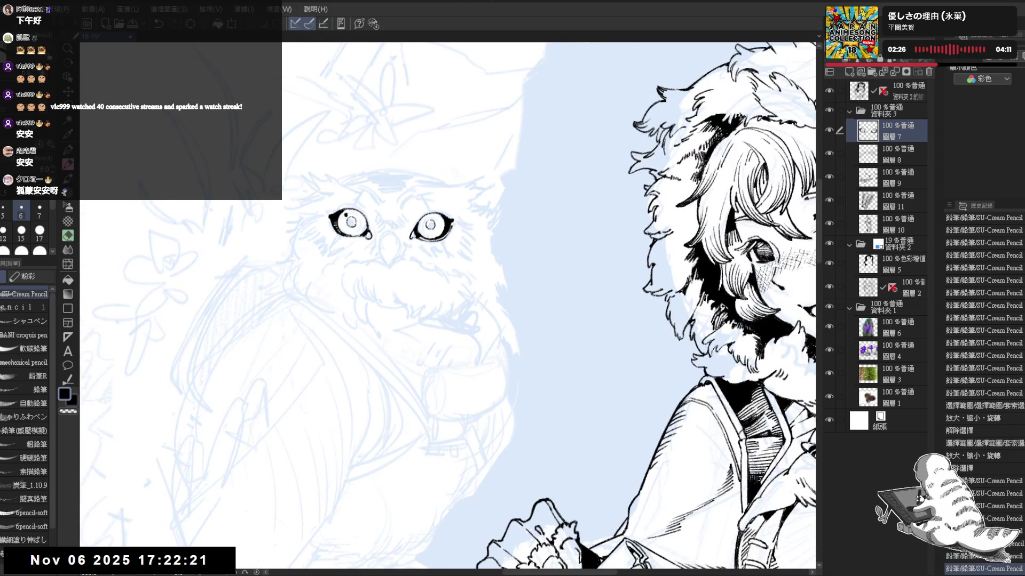
pyautogui.moveTo(426, 211); pyautogui.dragTo(413, 204)
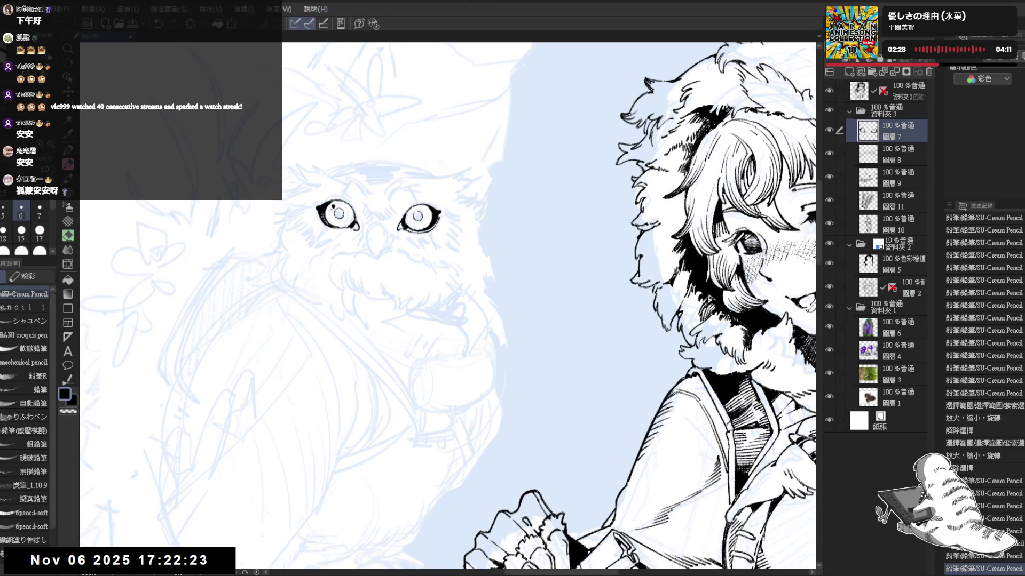
pyautogui.hotkey('ctrl', 'z')
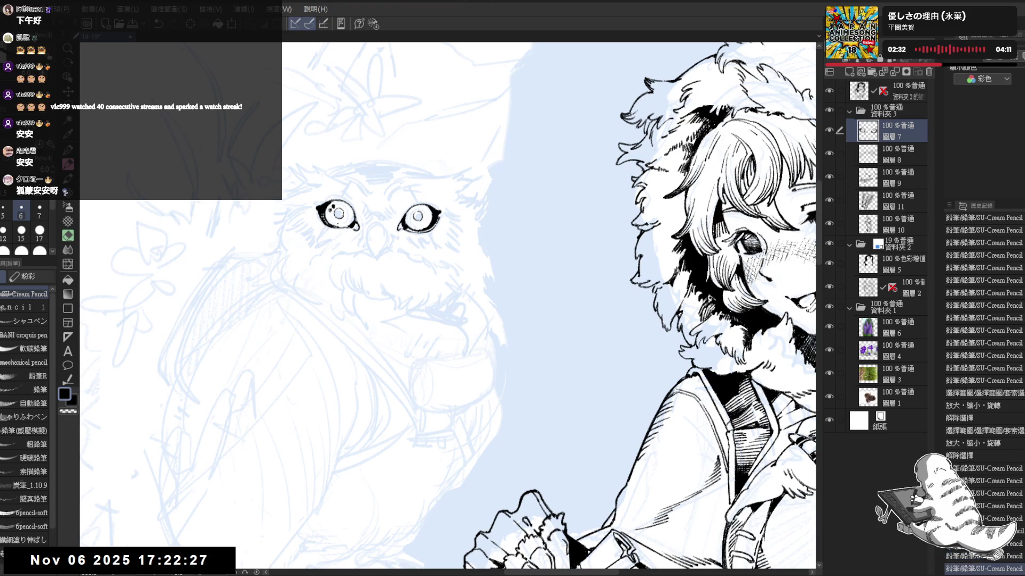
pyautogui.hotkey('ctrl', 'z')
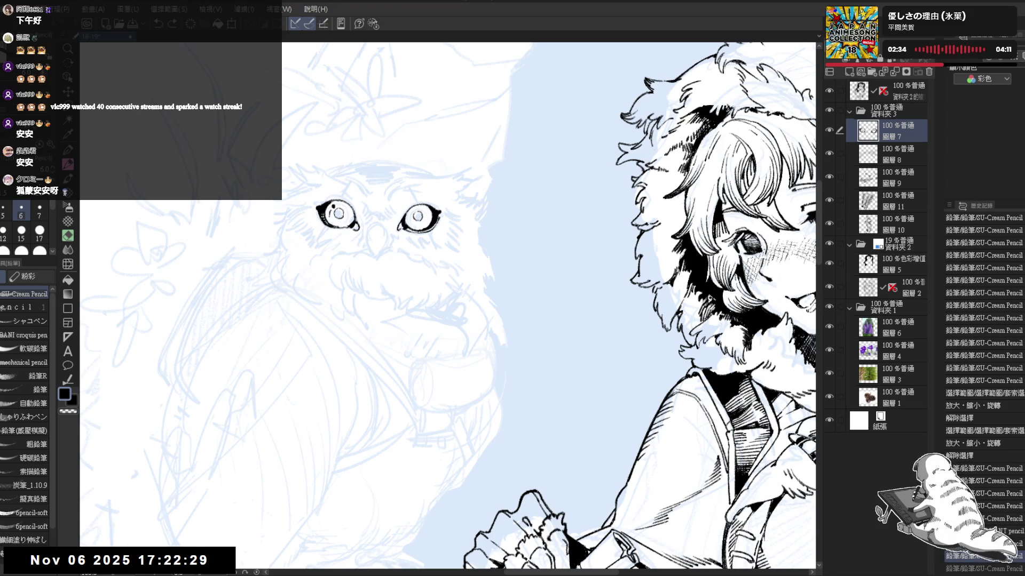
pyautogui.hotkey('ctrl', 'y')
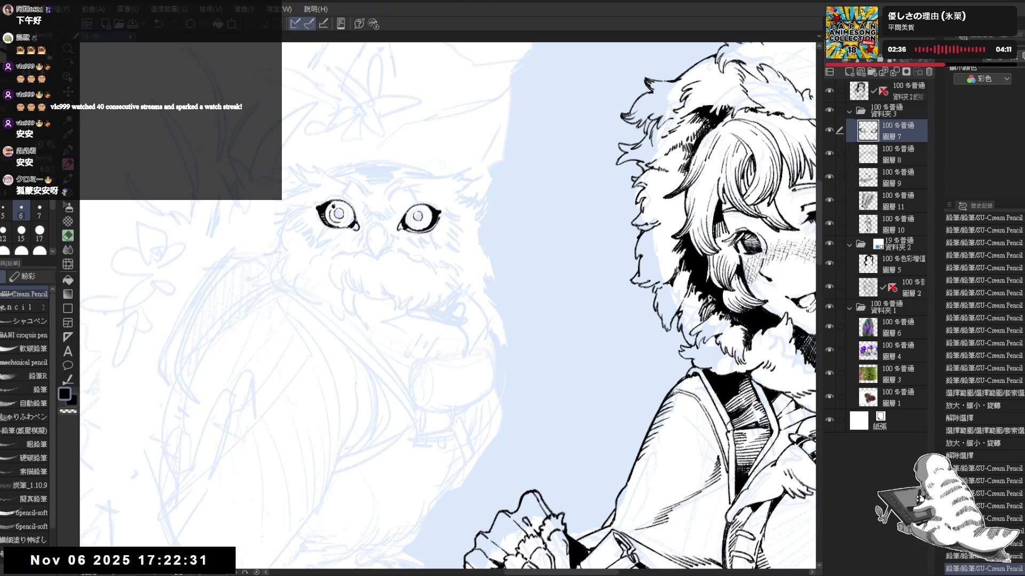
pyautogui.press('e')
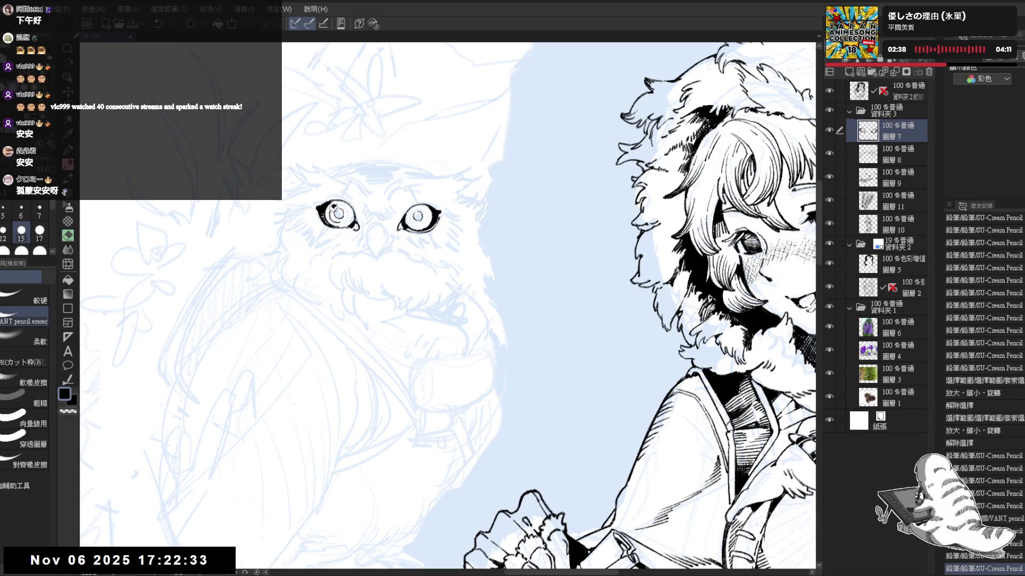
pyautogui.press('p')
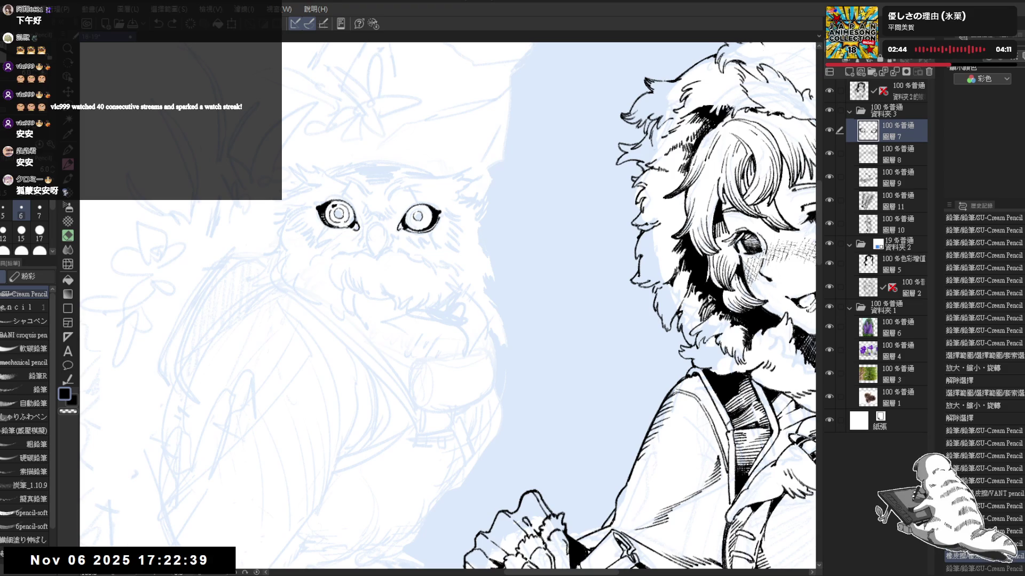
pyautogui.hotkey('ctrl', 'y')
pyautogui.hotkey('ctrl', 'y')
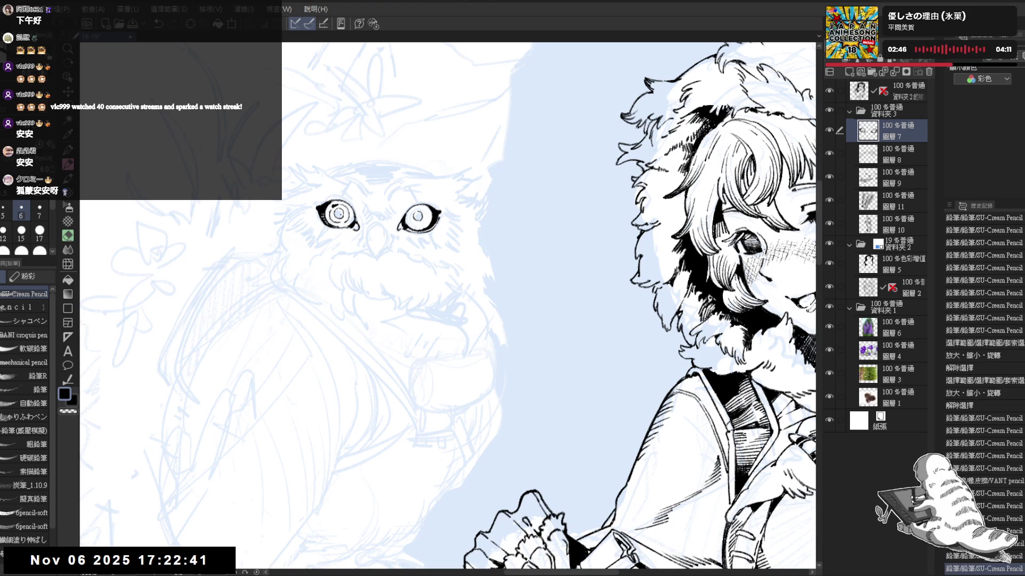
# - Fill the left eye's pupil black and dot touches around it
pyautogui.press('g')
pyautogui.click(337, 214)
pyautogui.press('p')
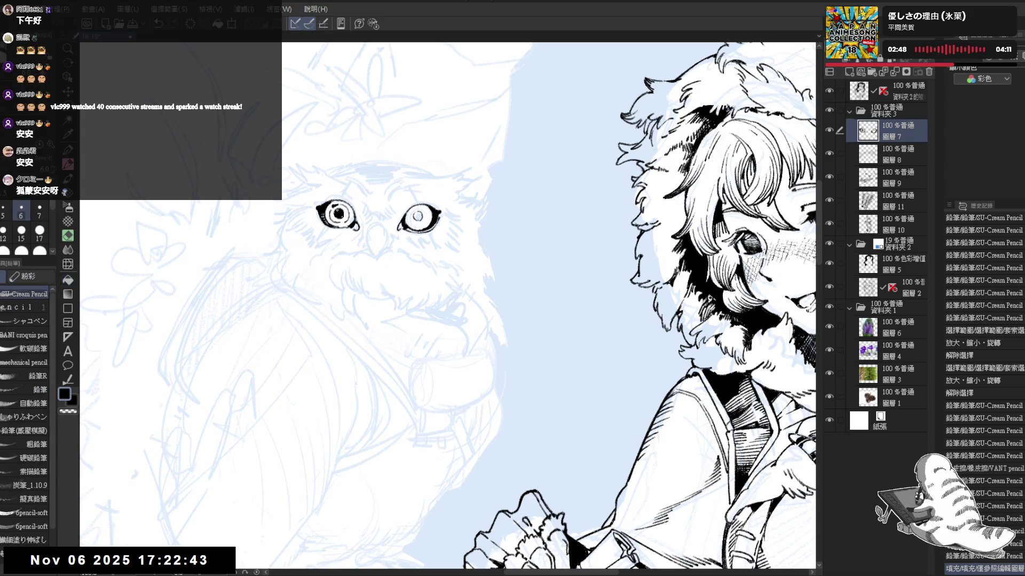
pyautogui.click(344, 205)
pyautogui.click(343, 215)
pyautogui.click(342, 215)
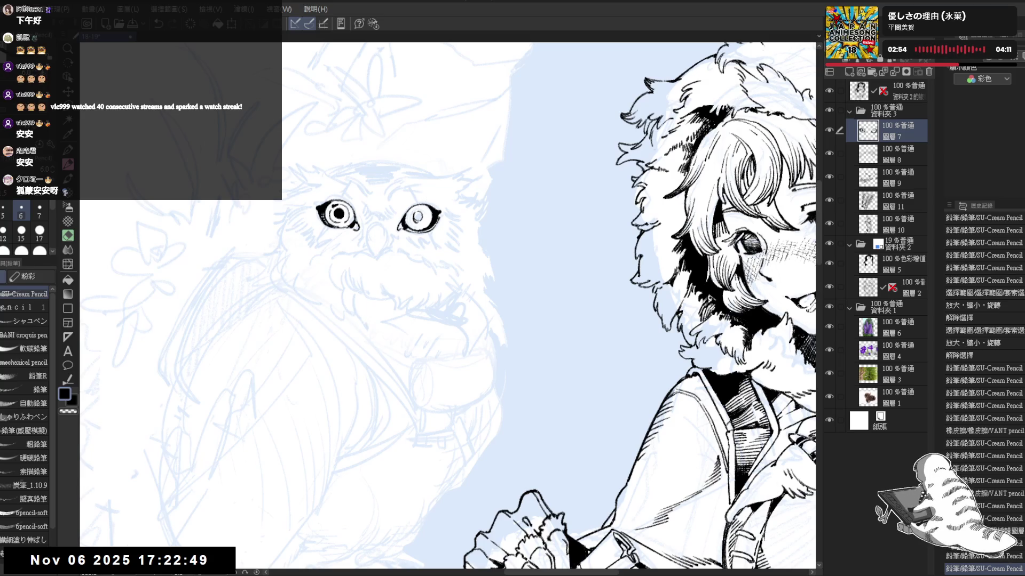
pyautogui.hotkey('ctrl', 'z')
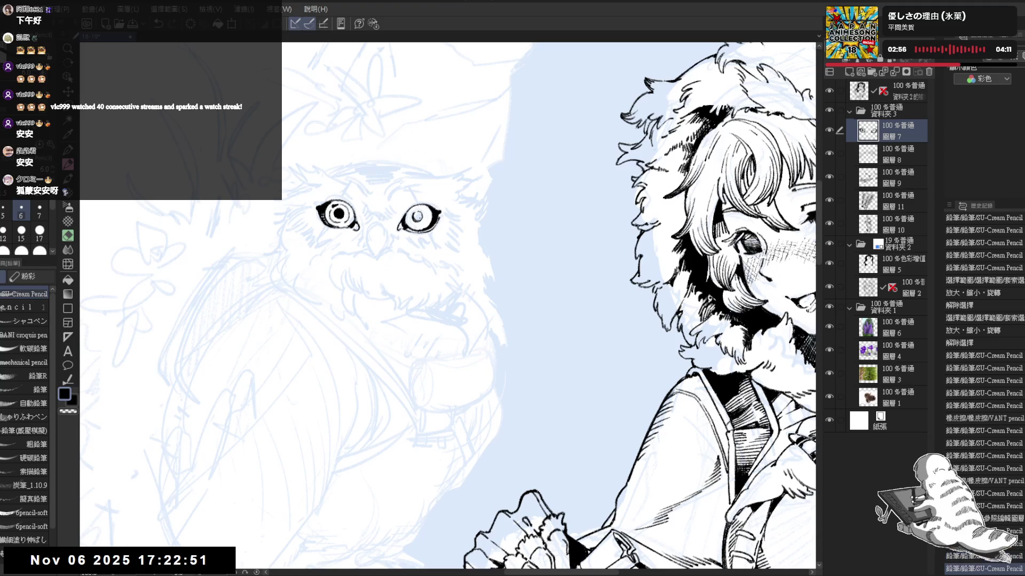
pyautogui.hotkey('ctrl', 'y')
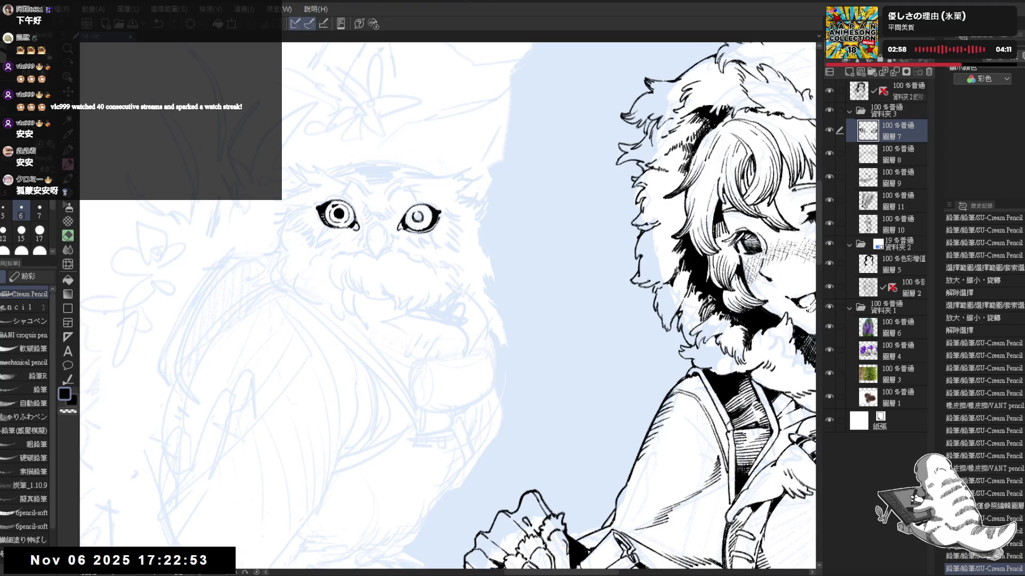
# - Fill the right eye's pupil black, undoing an accidental whole-eye fill
pyautogui.press('e')
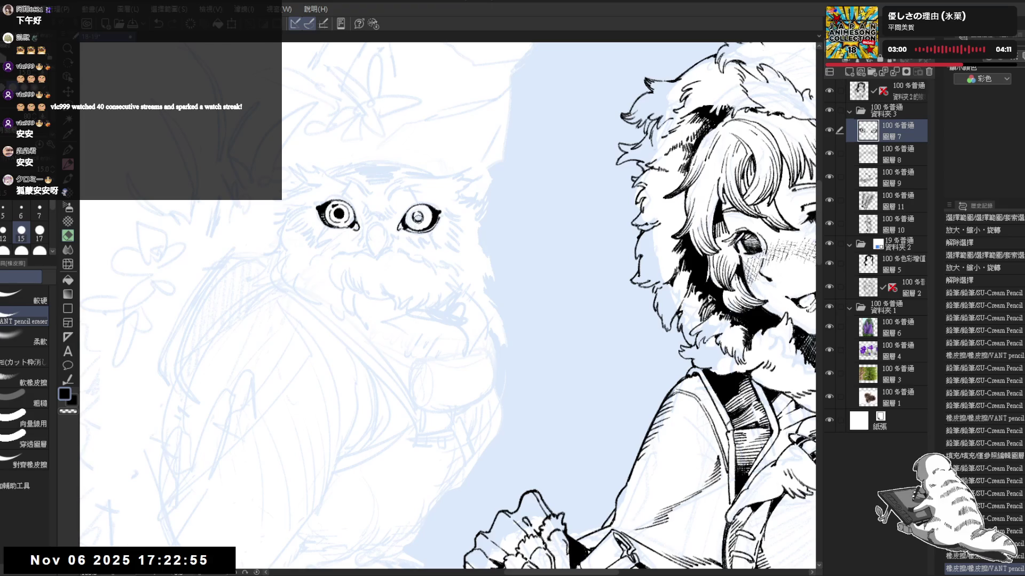
pyautogui.press('p')
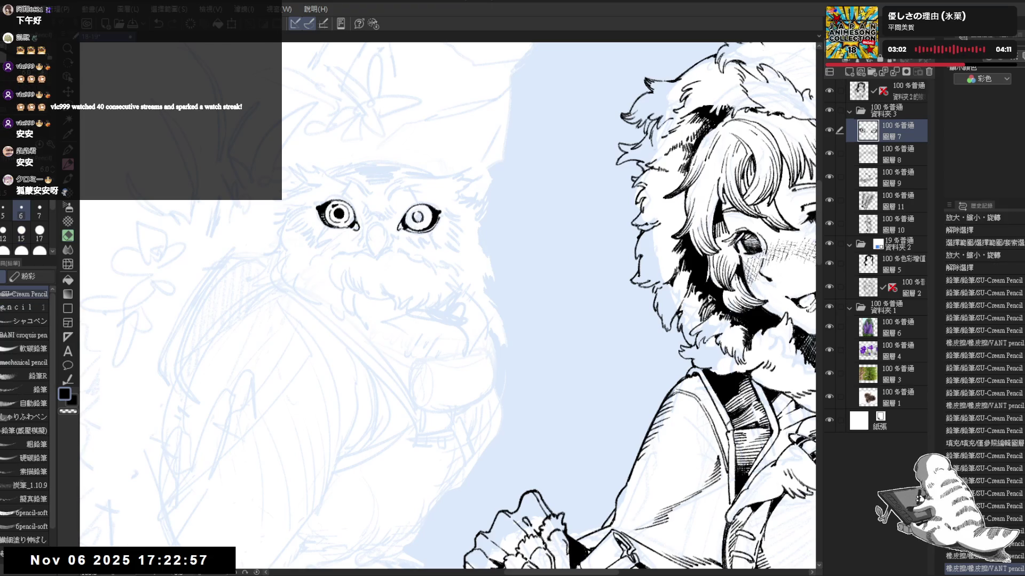
pyautogui.press('g')
pyautogui.click(411, 220)
pyautogui.hotkey('ctrl', 'z')
pyautogui.press('p')
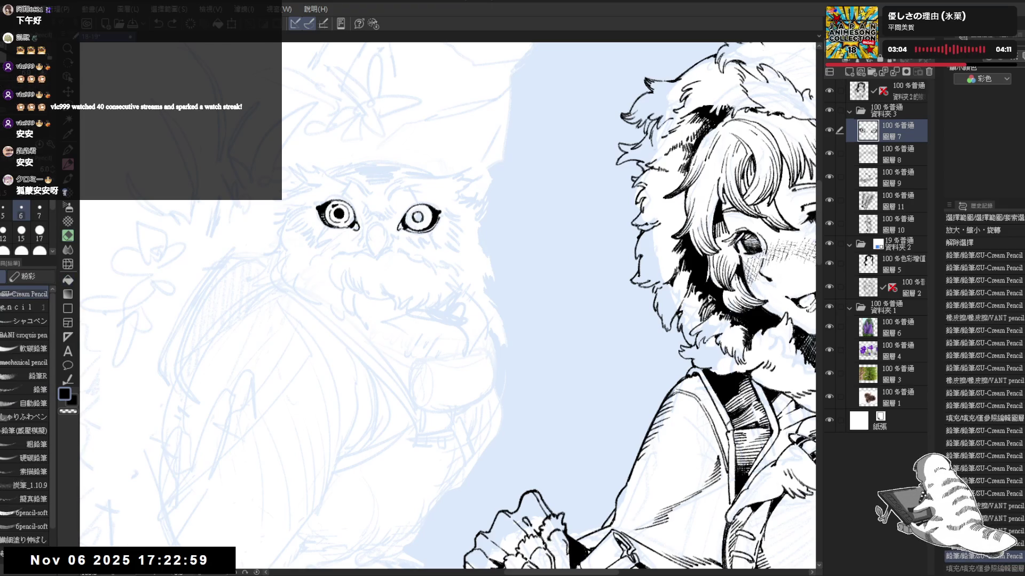
pyautogui.press('g')
pyautogui.click(418, 217)
pyautogui.press('p')
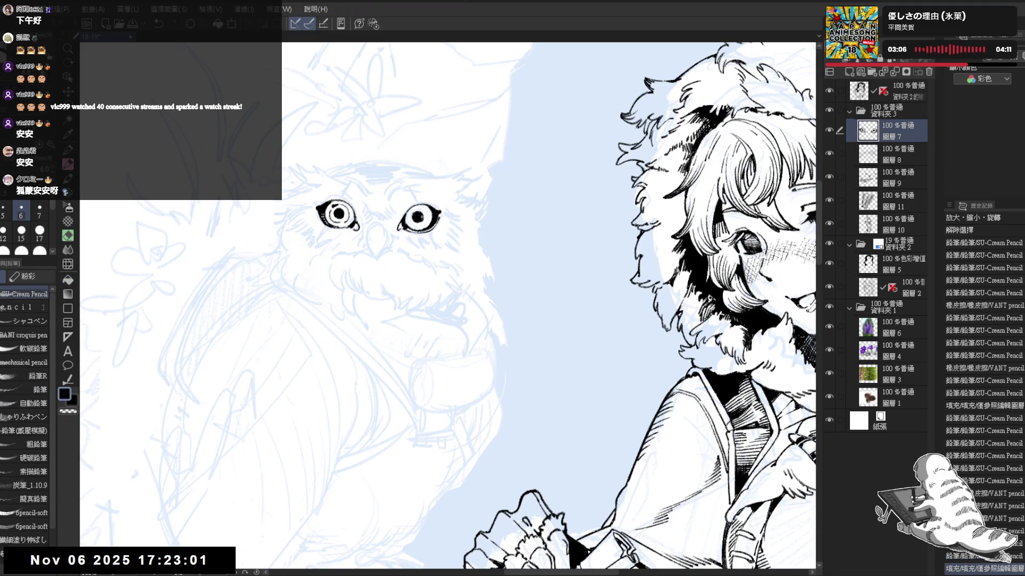
# - Ink small strokes and a dab on the right eye, correcting with undo and redo
pyautogui.moveTo(416, 216); pyautogui.dragTo(420, 217)
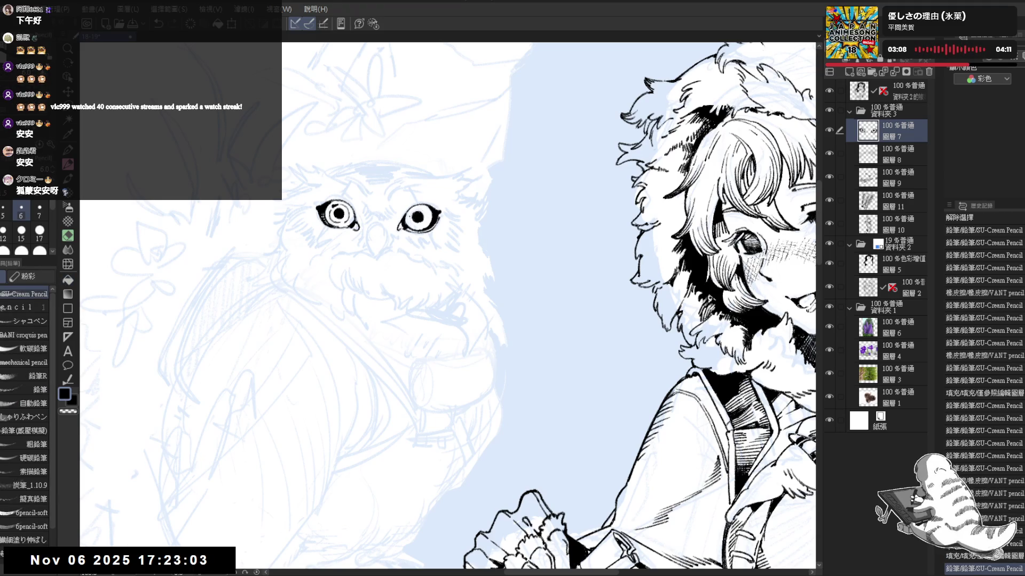
pyautogui.click(416, 226)
pyautogui.hotkey('ctrl', 'z')
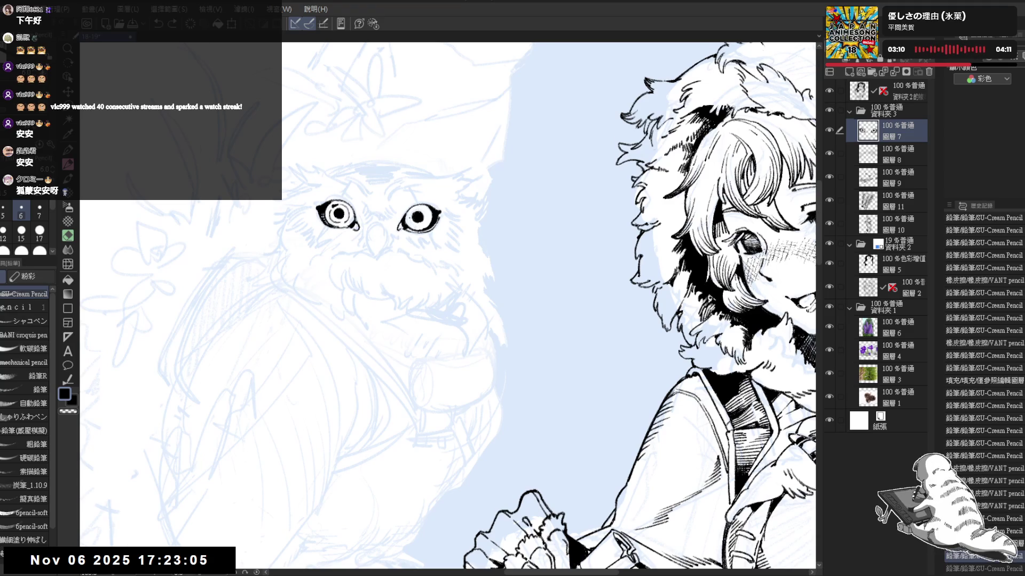
pyautogui.hotkey('ctrl', 'y')
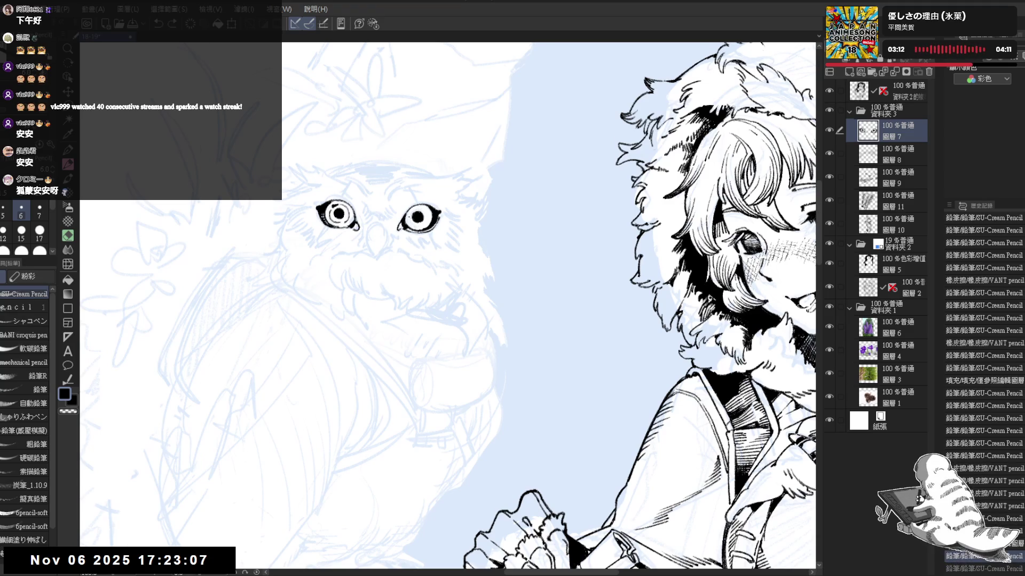
pyautogui.hotkey('ctrl', 'y')
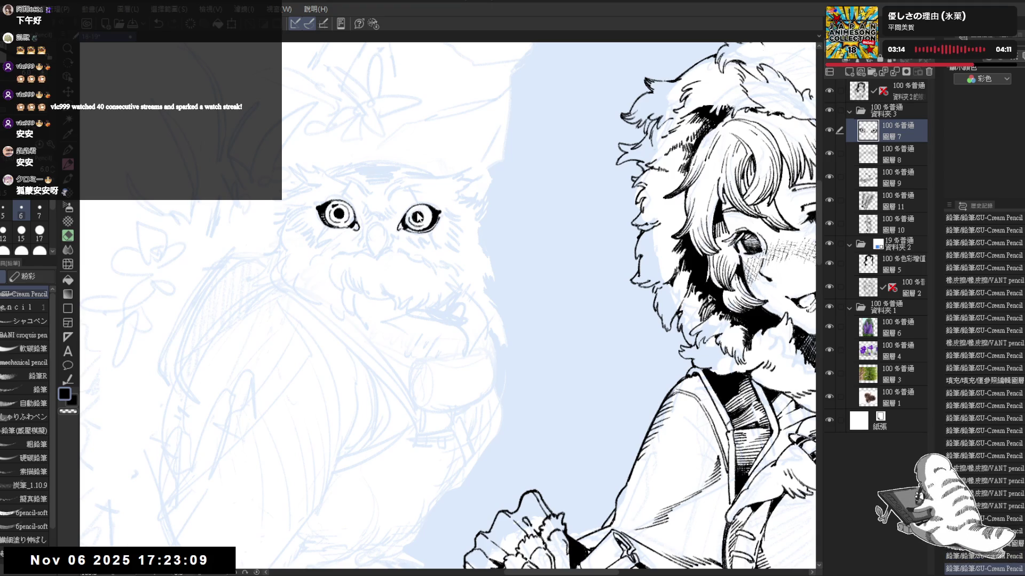
pyautogui.hotkey('ctrl', 'z')
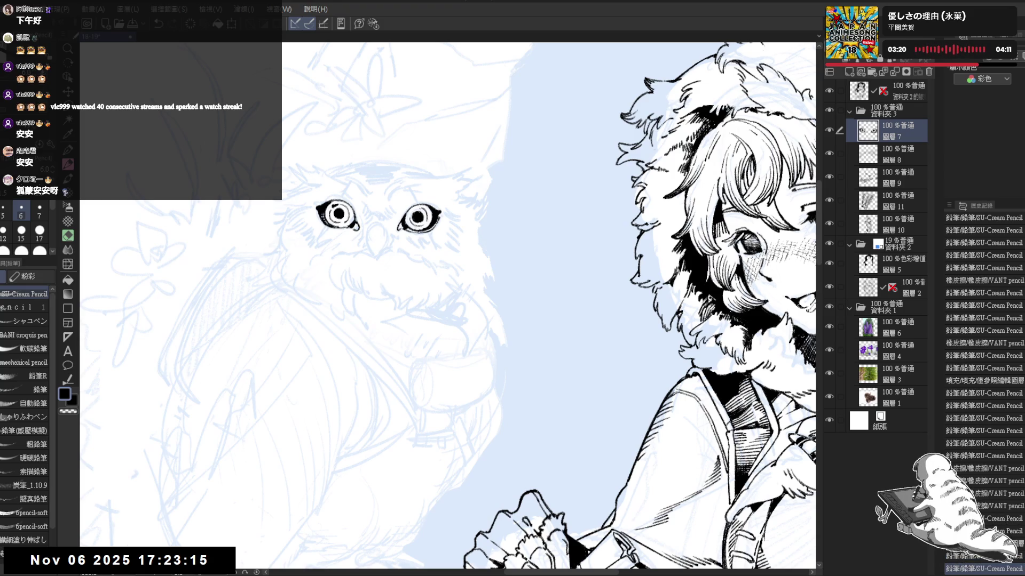
pyautogui.click(427, 218)
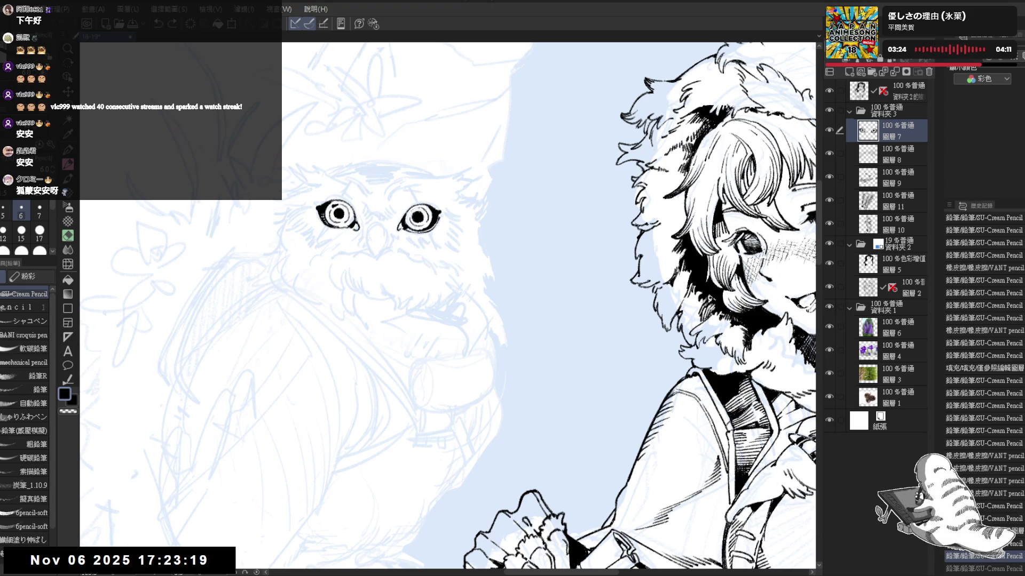
# - Erase stray marks around the right eye's outline
pyautogui.press('e')
pyautogui.click(422, 209)
pyautogui.click(420, 212)
pyautogui.click(420, 213)
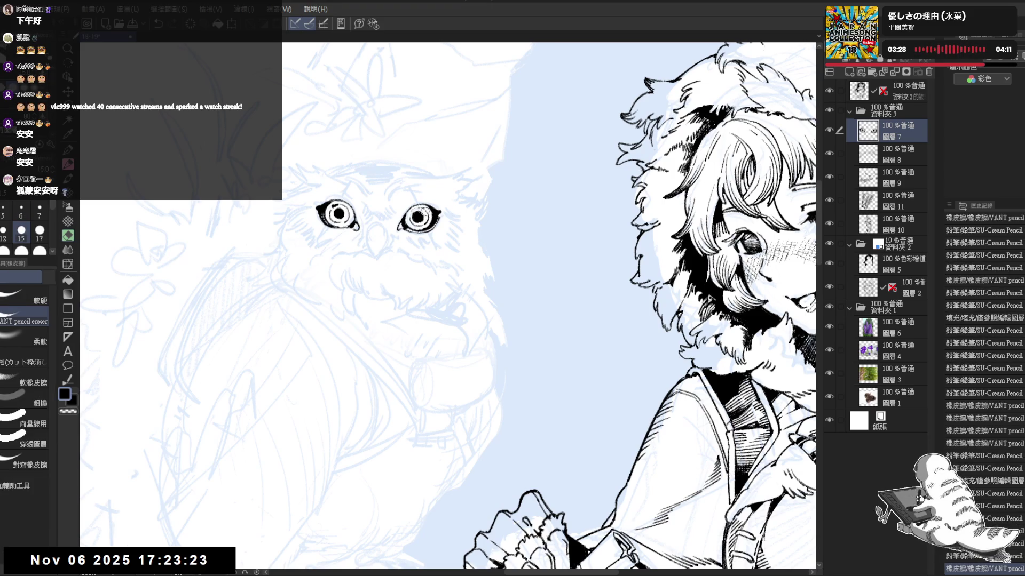
pyautogui.press('p')
pyautogui.moveTo(403, 266); pyautogui.dragTo(401, 245)
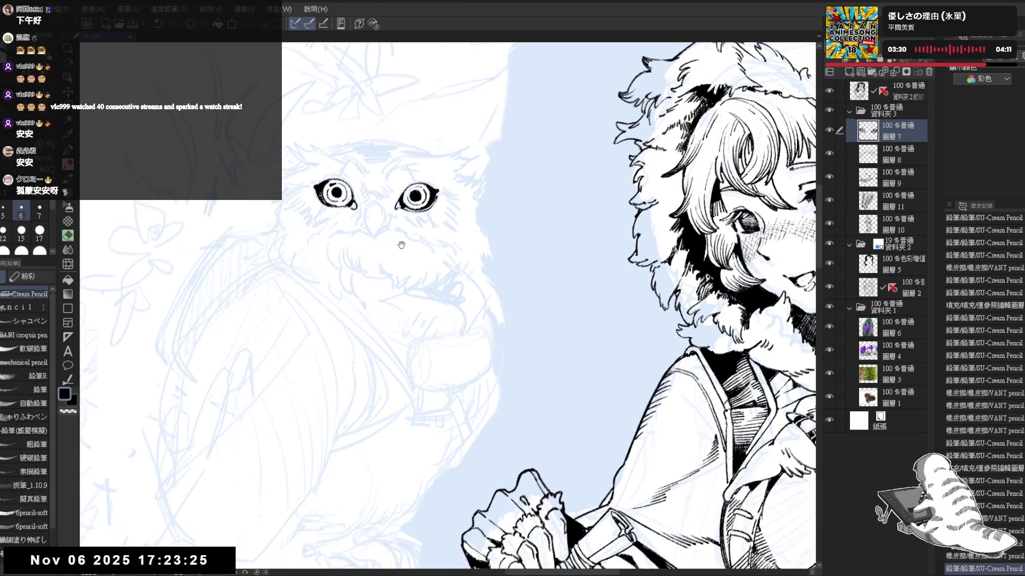
pyautogui.scroll(-2, 401, 245)
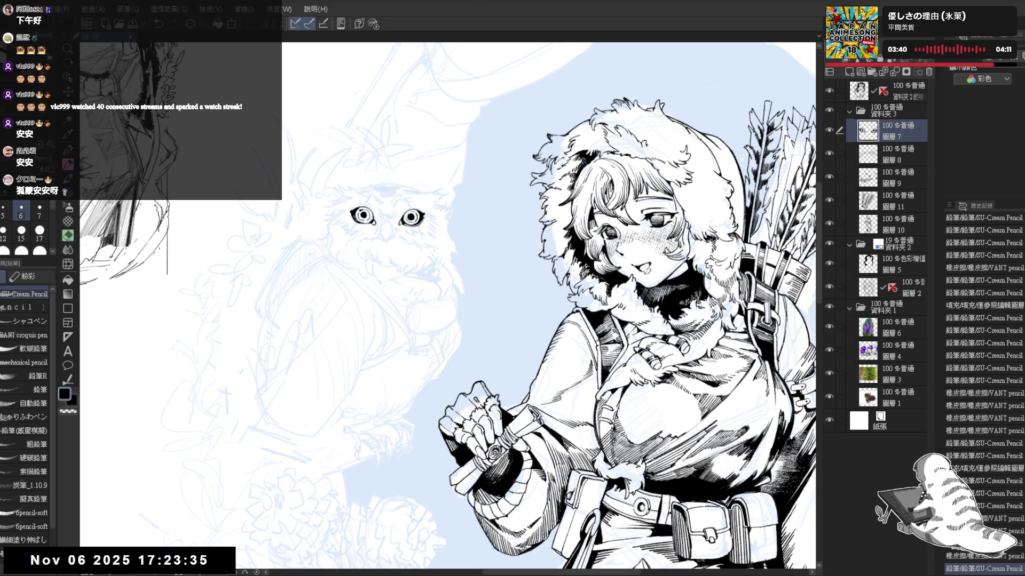
# - Draw a V-shaped beak below the eyes and tidy its lines
pyautogui.scroll(2, 385, 224)
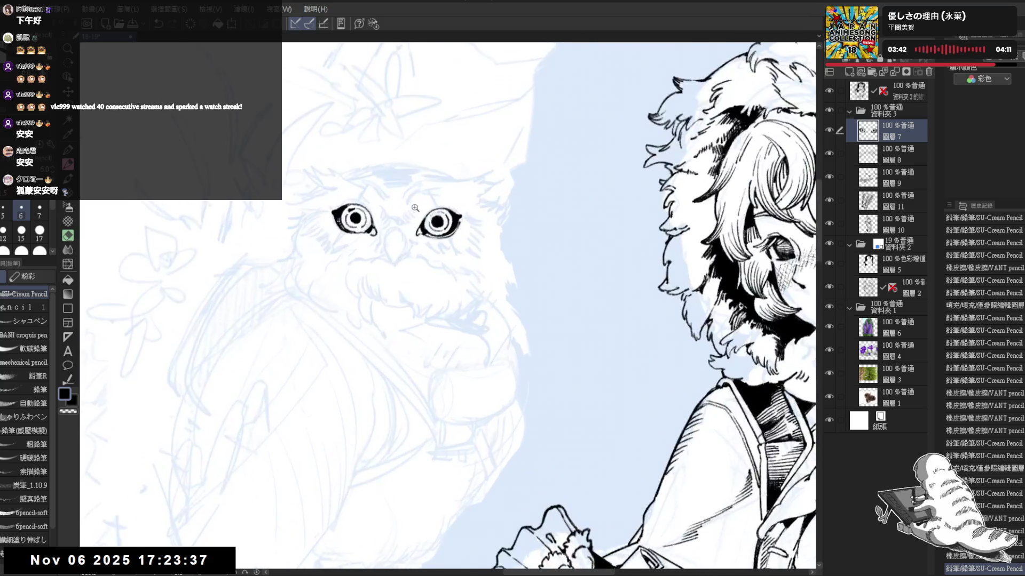
pyautogui.moveTo(395, 226)
pyautogui.mouseDown()
pyautogui.moveTo(407, 240)
pyautogui.moveTo(385, 239)
pyautogui.mouseUp()
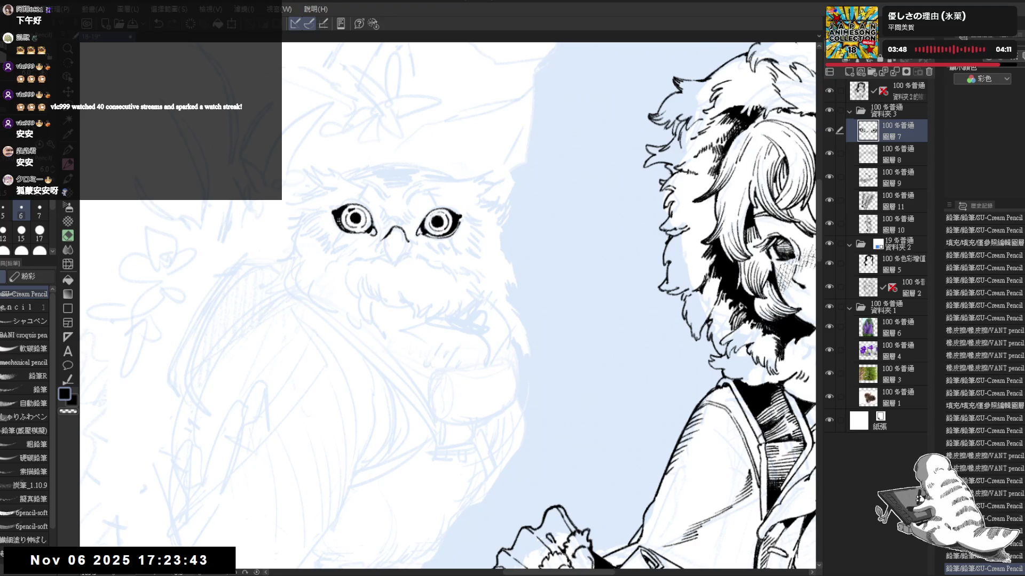
pyautogui.press('e')
pyautogui.moveTo(394, 227); pyautogui.dragTo(397, 240)
pyautogui.press('p')
# - Rotate the canvas and redraw the beak lines darker, cleaning around them
pyautogui.moveTo(367, 274); pyautogui.dragTo(373, 288)
pyautogui.moveTo(378, 243); pyautogui.dragTo(380, 264)
pyautogui.press('e')
pyautogui.press('p')
pyautogui.press('e')
pyautogui.press('p')
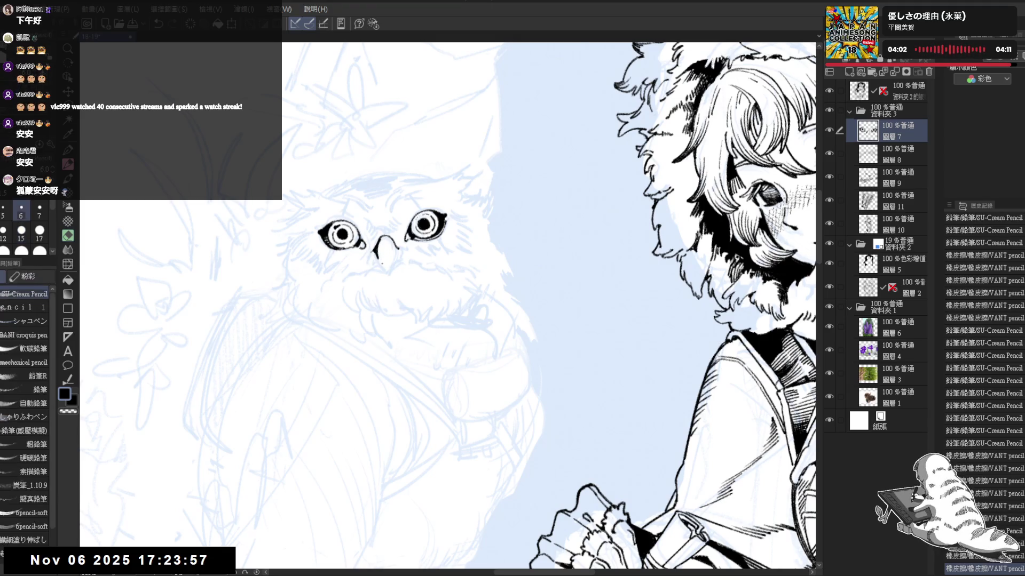
# - Extend the beak down to a point and trim its tip
pyautogui.press('^')
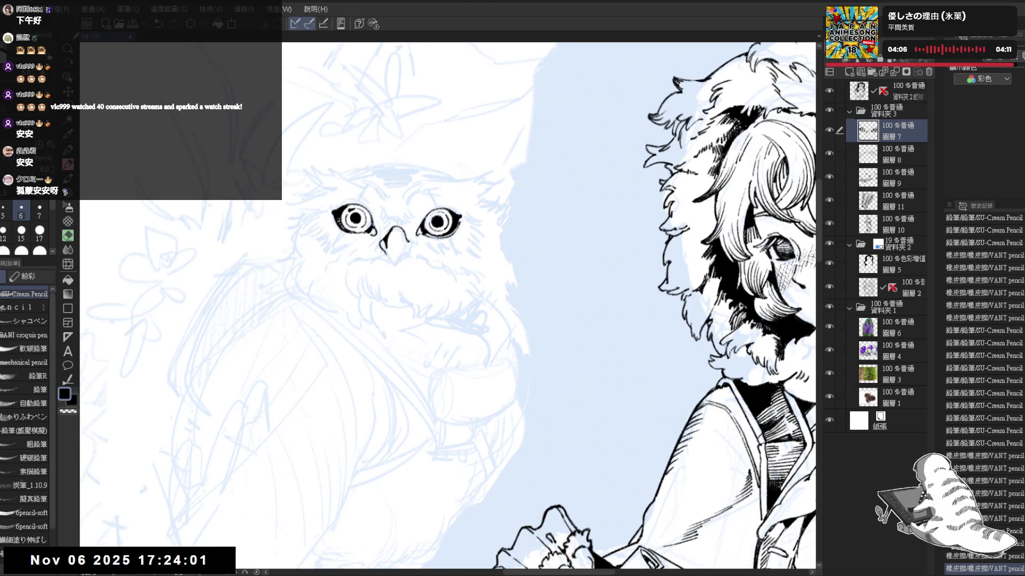
pyautogui.moveTo(387, 255); pyautogui.dragTo(394, 265)
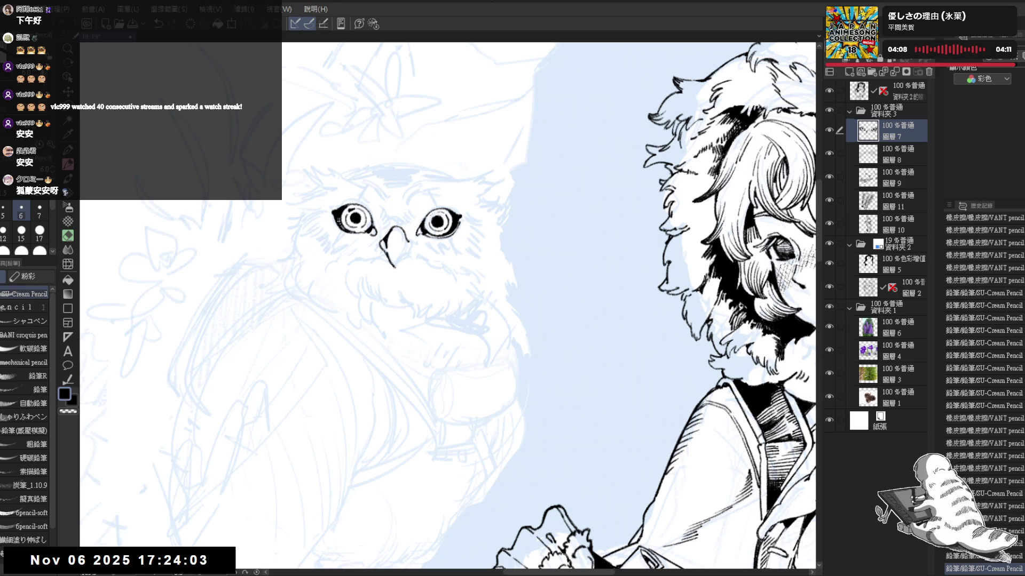
pyautogui.press('e')
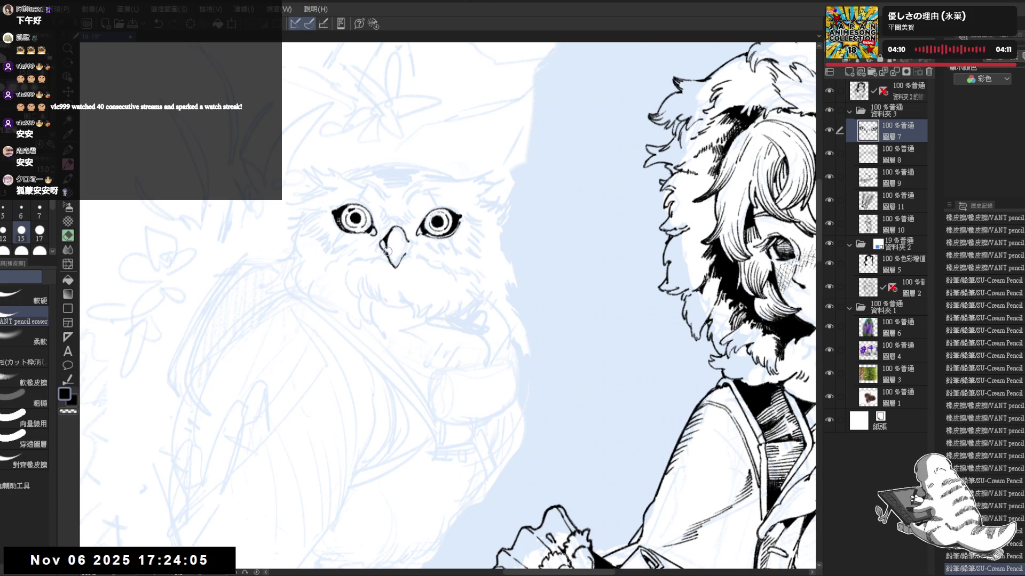
pyautogui.moveTo(395, 259)
pyautogui.mouseDown()
pyautogui.moveTo(392, 268)
pyautogui.moveTo(385, 258)
pyautogui.moveTo(394, 261)
pyautogui.mouseUp()
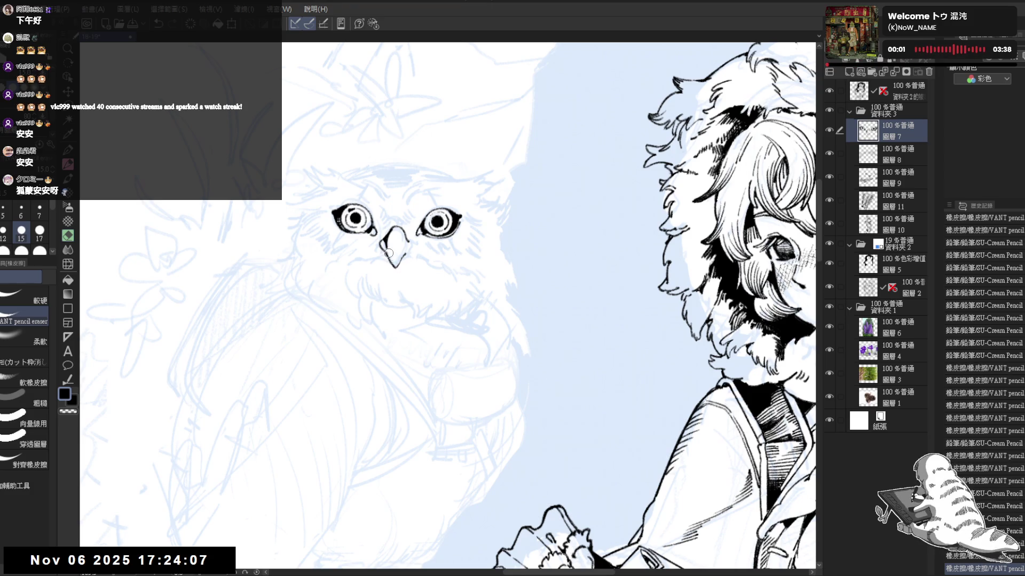
pyautogui.press('p')
pyautogui.click(394, 260)
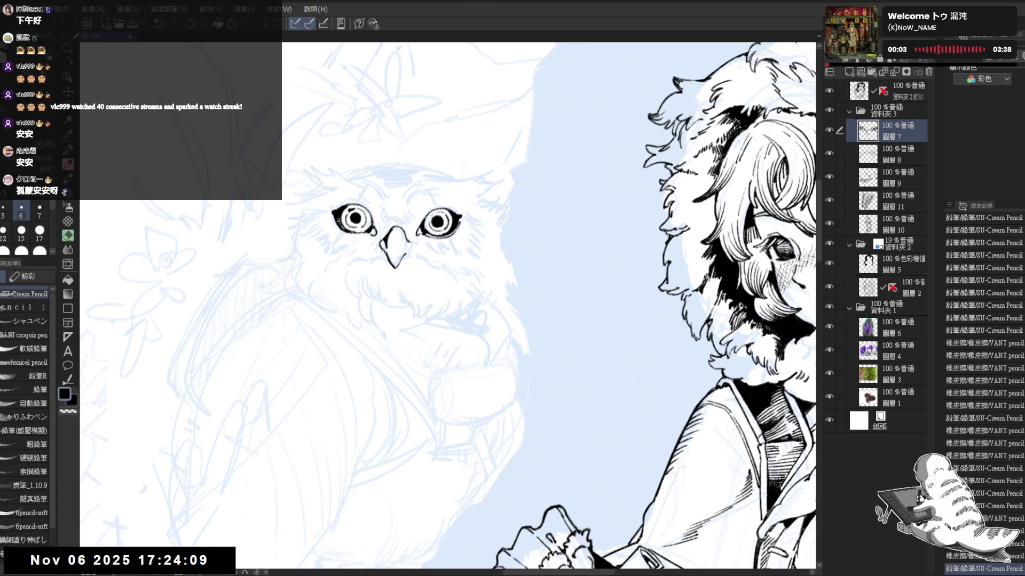
pyautogui.click(408, 244)
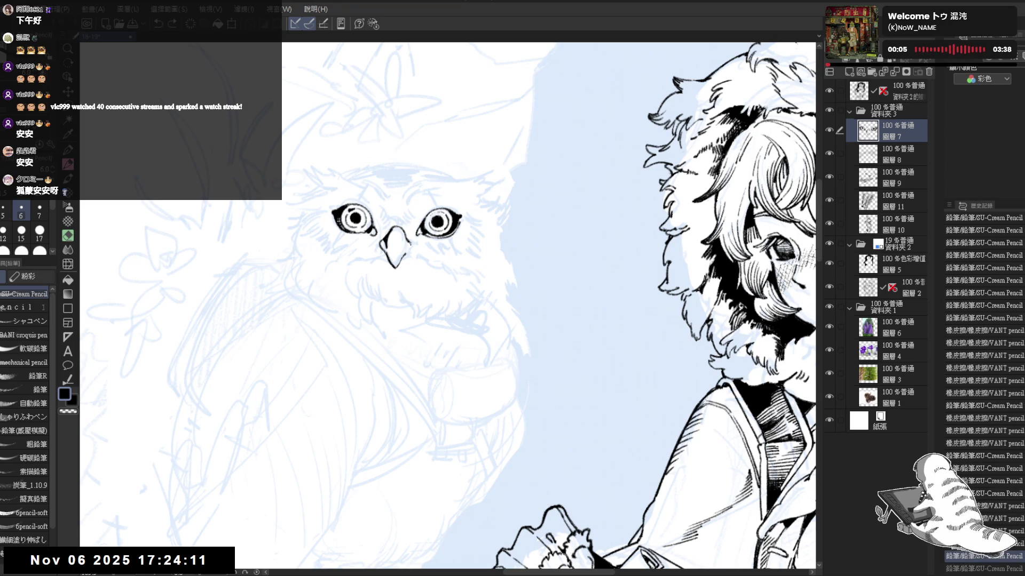
# - Thin the pencil to size 5 and dot small details below the beak
pyautogui.click(403, 241)
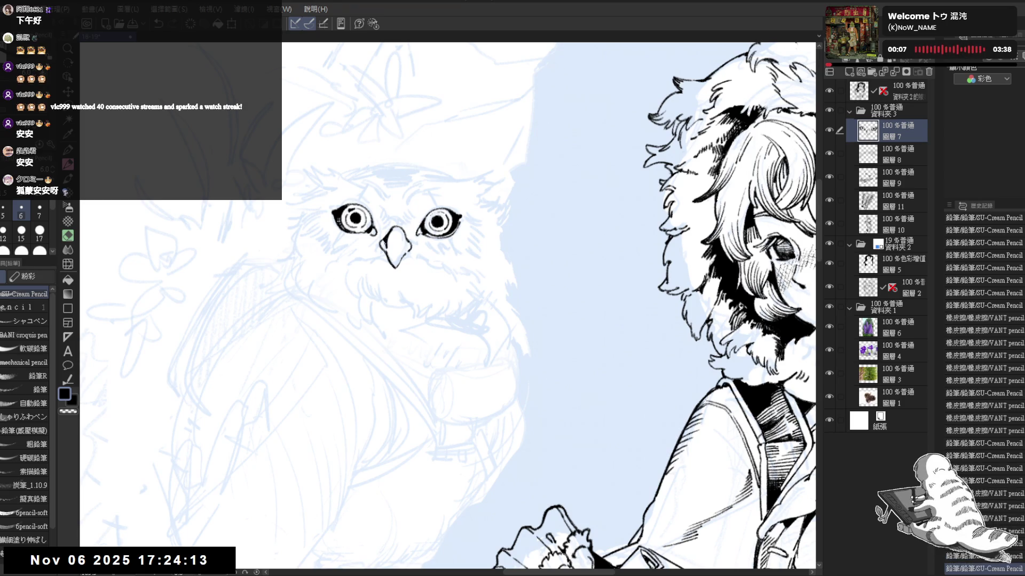
pyautogui.press('[')
pyautogui.click(403, 241)
pyautogui.click(381, 311)
pyautogui.click(380, 310)
pyautogui.click(381, 311)
pyautogui.click(380, 311)
pyautogui.click(380, 311)
# - Level the view and add a small mark beside the eye, undoing a stray stroke
pyautogui.press('-')
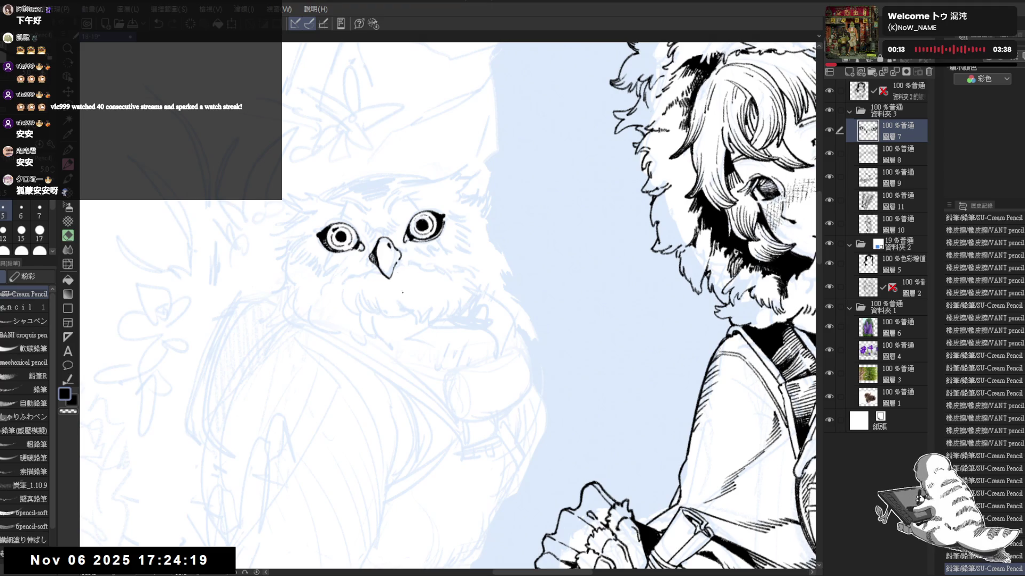
pyautogui.moveTo(374, 373); pyautogui.dragTo(383, 365)
pyautogui.press('-')
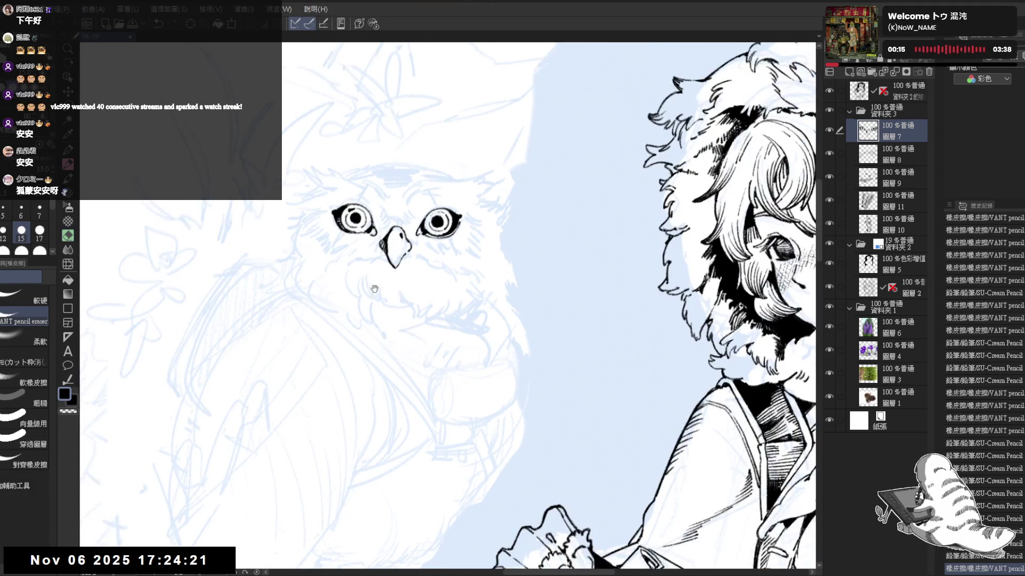
pyautogui.press('-')
pyautogui.moveTo(363, 295); pyautogui.dragTo(430, 216)
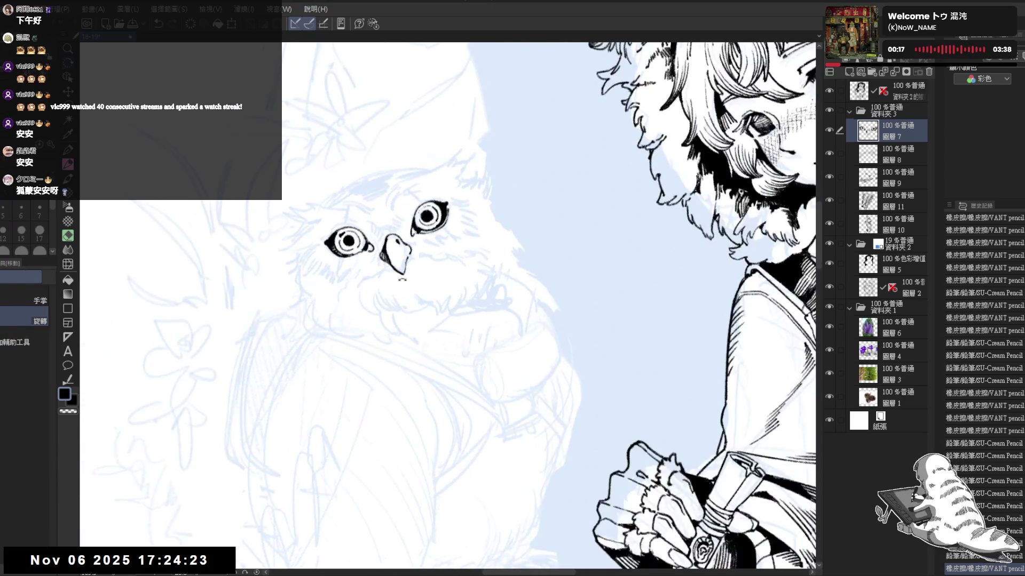
pyautogui.click(409, 219)
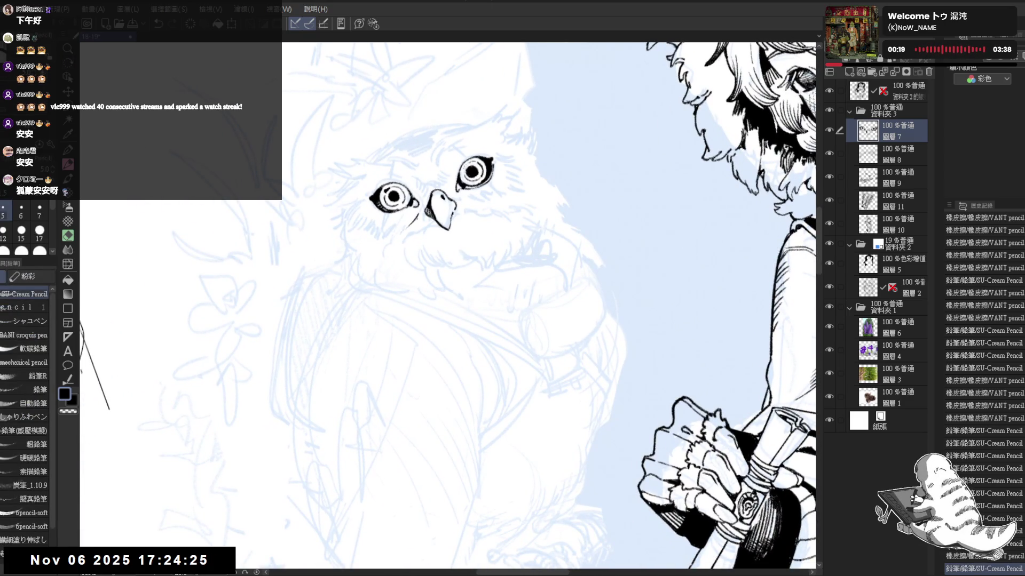
pyautogui.moveTo(397, 224); pyautogui.dragTo(426, 392)
pyautogui.hotkey('ctrl', 'z')
# - Hatch short feather strokes to the left of the owl's left eye
pyautogui.scroll(1, 447, 306)
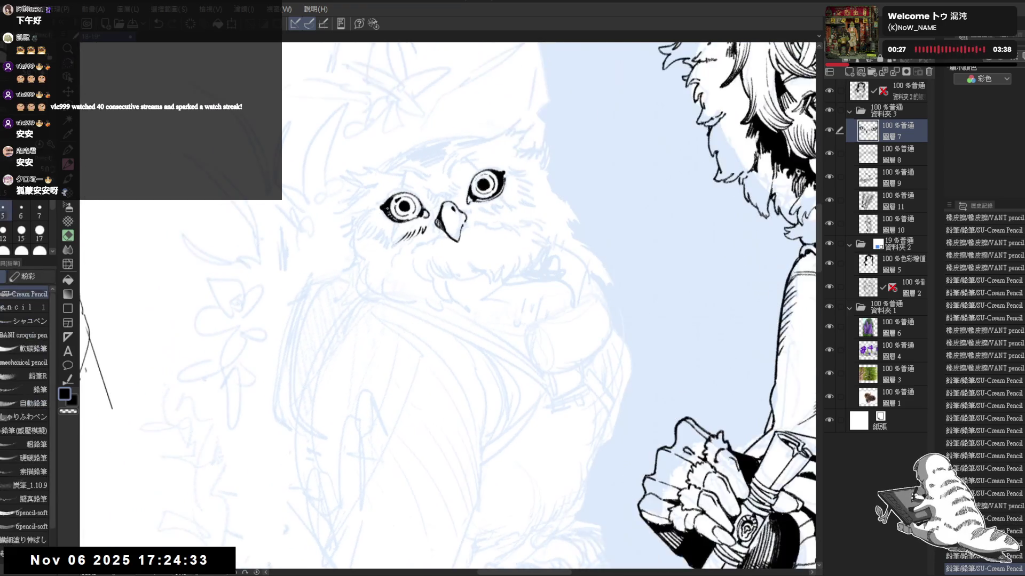
pyautogui.moveTo(376, 228)
pyautogui.mouseDown()
pyautogui.moveTo(368, 235)
pyautogui.moveTo(380, 241)
pyautogui.moveTo(368, 241)
pyautogui.mouseUp()
pyautogui.moveTo(378, 238); pyautogui.dragTo(372, 246)
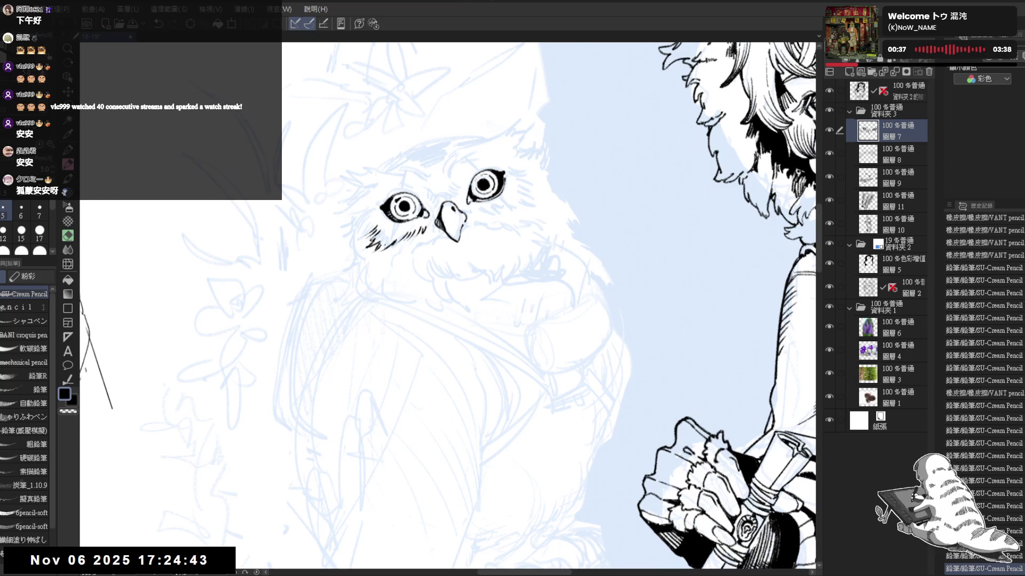
pyautogui.press('^')
pyautogui.press('-')
pyautogui.press('-')
pyautogui.press('-')
# - Ink a hatching stroke under the eye and shorten the feather strokes by the left eye
pyautogui.moveTo(415, 256); pyautogui.dragTo(417, 310)
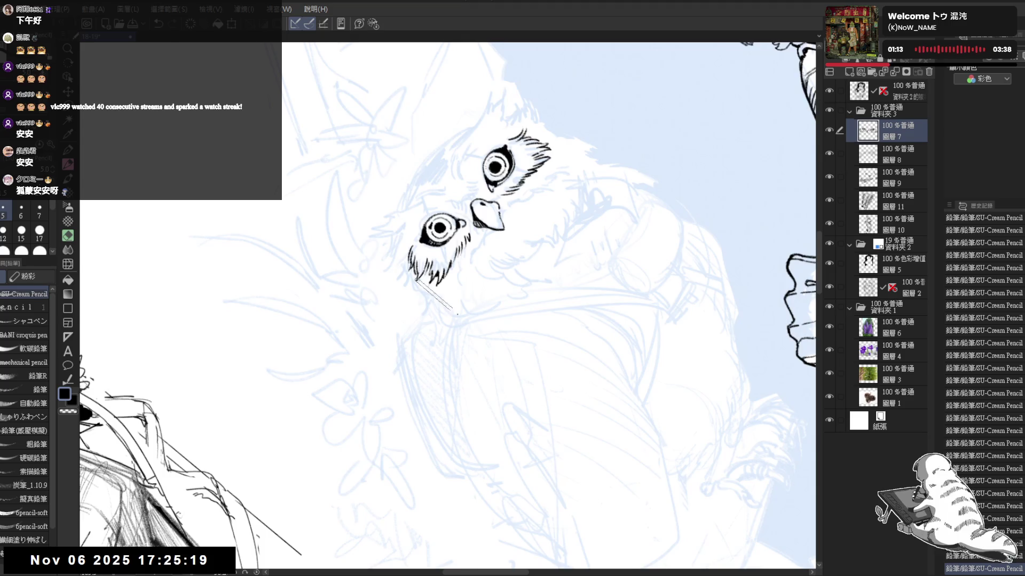
pyautogui.press('r')
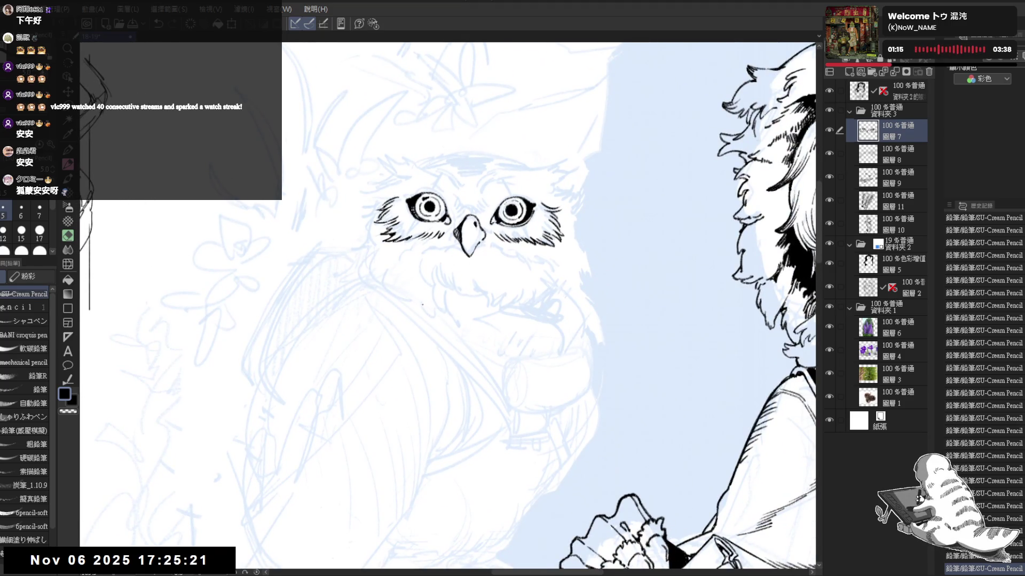
pyautogui.press('e')
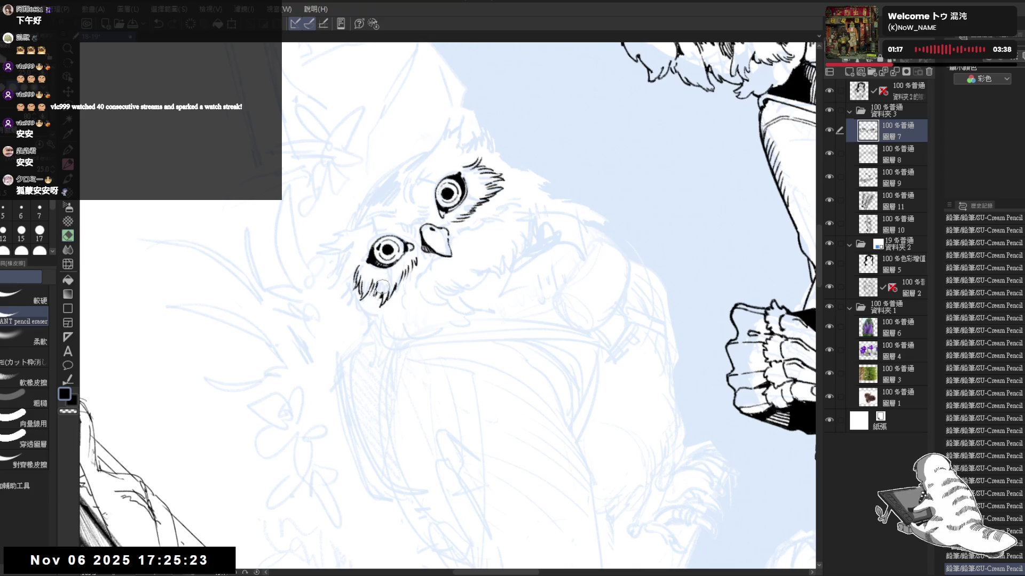
pyautogui.moveTo(383, 289); pyautogui.dragTo(380, 307)
pyautogui.press('p')
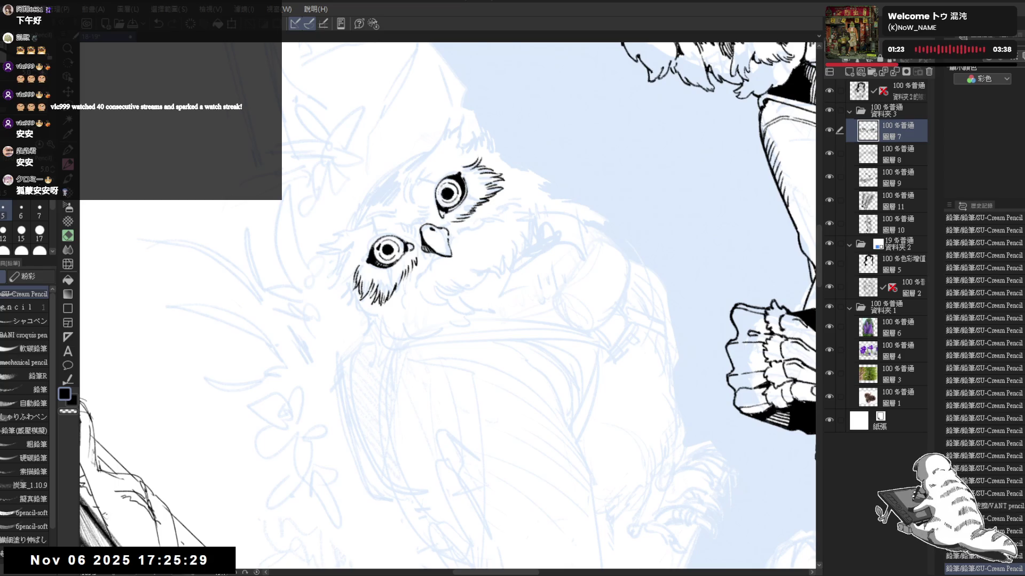
pyautogui.hotkey('ctrl', '@')
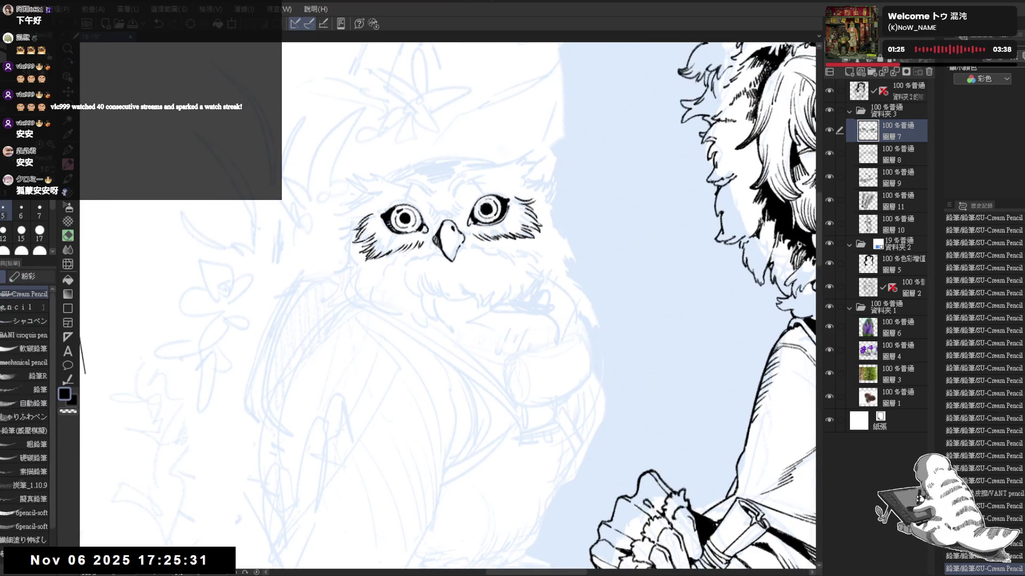
pyautogui.press('-')
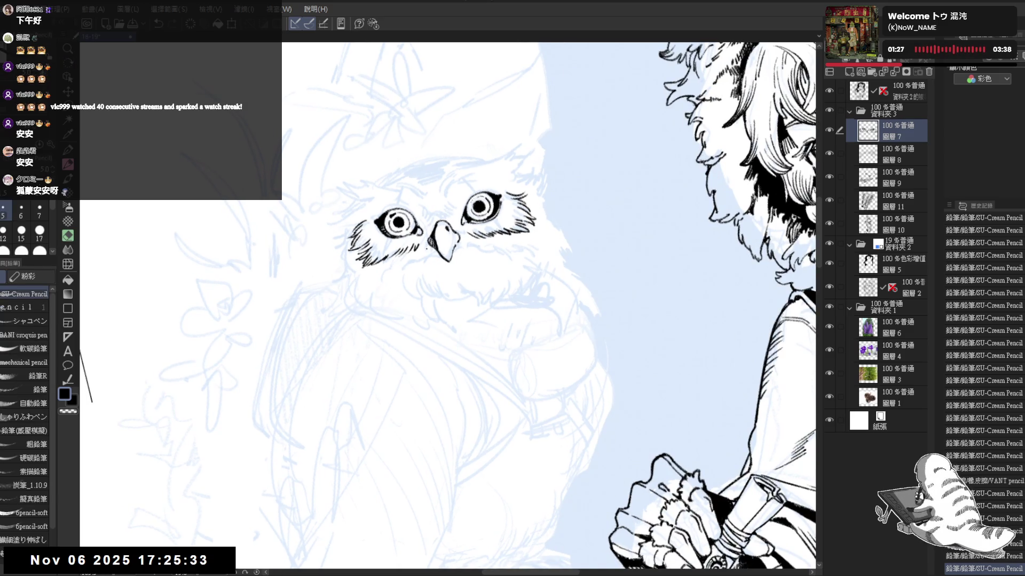
# - Ink fur strokes below the left eye and on the lower cheek, redoing failed ones
pyautogui.moveTo(425, 247); pyautogui.dragTo(401, 261)
pyautogui.hotkey('ctrl', 'z')
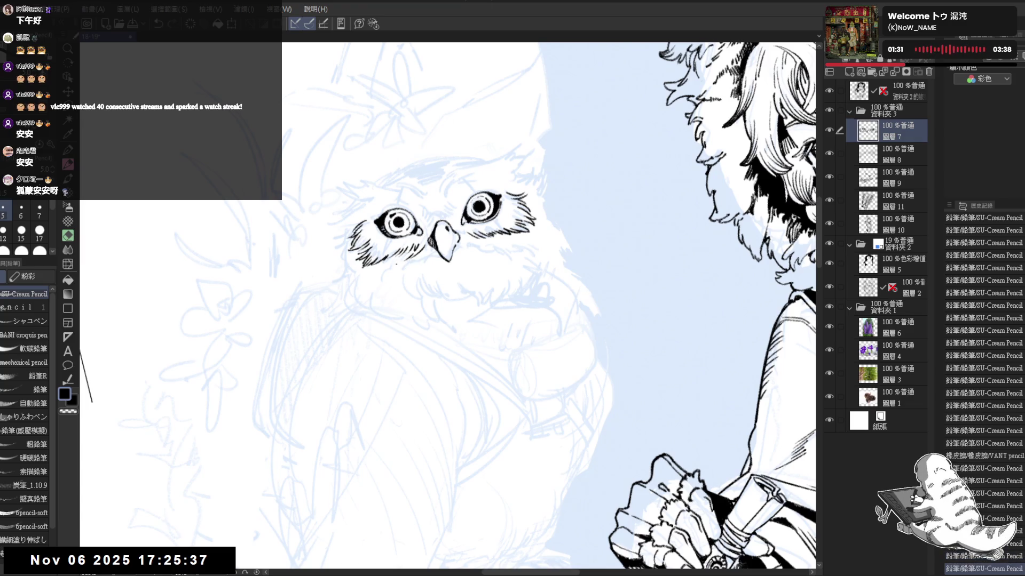
pyautogui.moveTo(399, 262)
pyautogui.mouseDown()
pyautogui.moveTo(382, 282)
pyautogui.moveTo(406, 306)
pyautogui.mouseUp()
pyautogui.hotkey('ctrl', 'z')
pyautogui.hotkey('ctrl', 'z')
pyautogui.moveTo(448, 342)
pyautogui.mouseDown()
pyautogui.moveTo(497, 311)
pyautogui.moveTo(475, 202)
pyautogui.mouseUp()
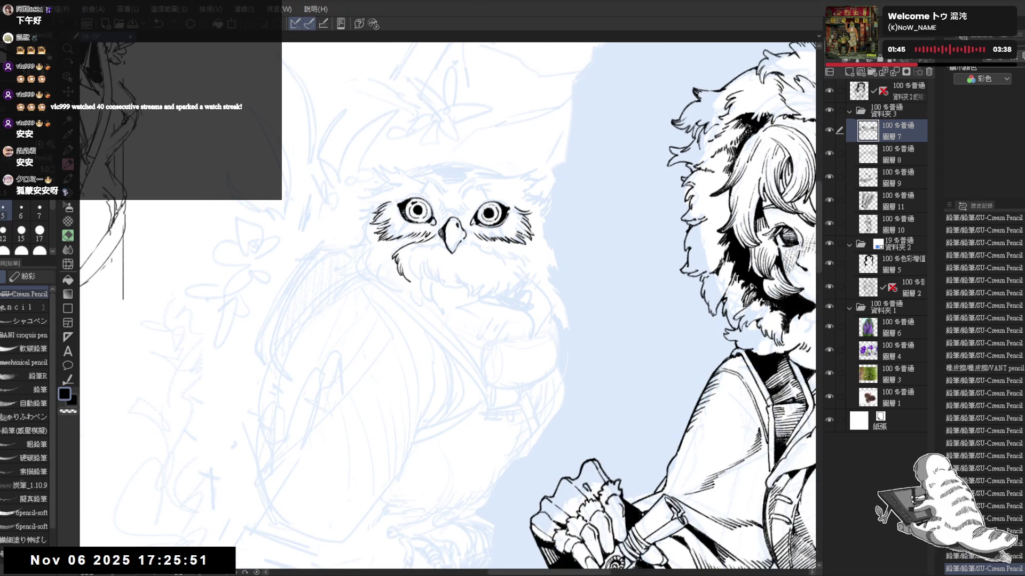
pyautogui.moveTo(452, 272); pyautogui.dragTo(395, 264)
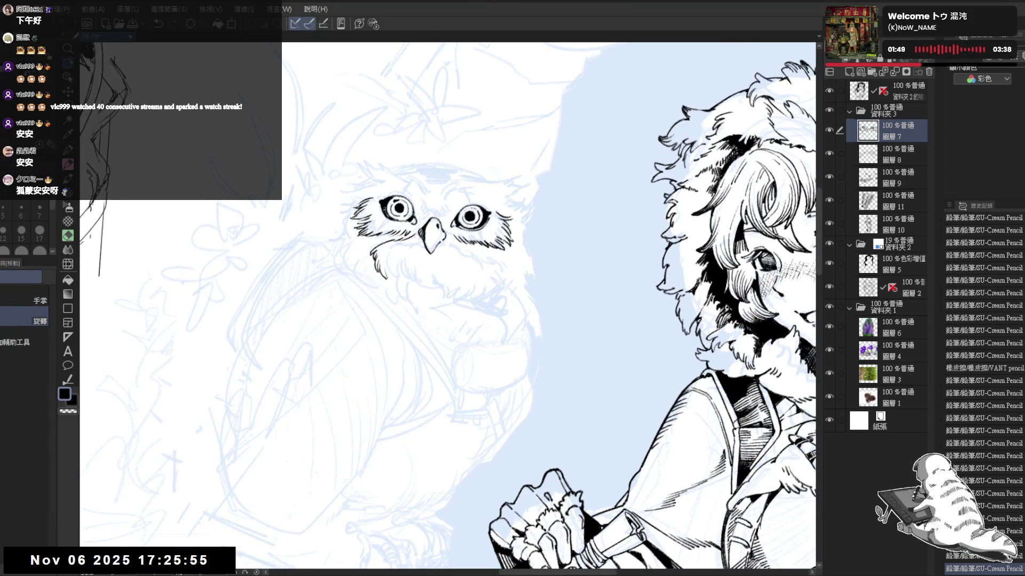
# - Ink short fur strokes under the chin and on the right cheek feathers
pyautogui.moveTo(385, 264)
pyautogui.mouseDown()
pyautogui.moveTo(412, 295)
pyautogui.moveTo(430, 278)
pyautogui.moveTo(415, 300)
pyautogui.moveTo(435, 300)
pyautogui.moveTo(423, 296)
pyautogui.mouseUp()
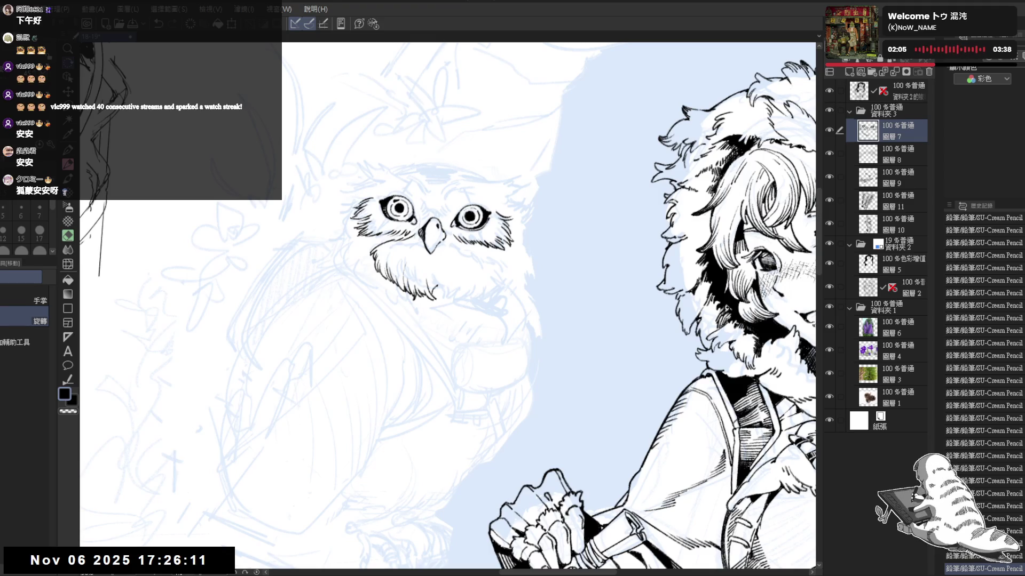
pyautogui.moveTo(441, 283); pyautogui.dragTo(452, 306)
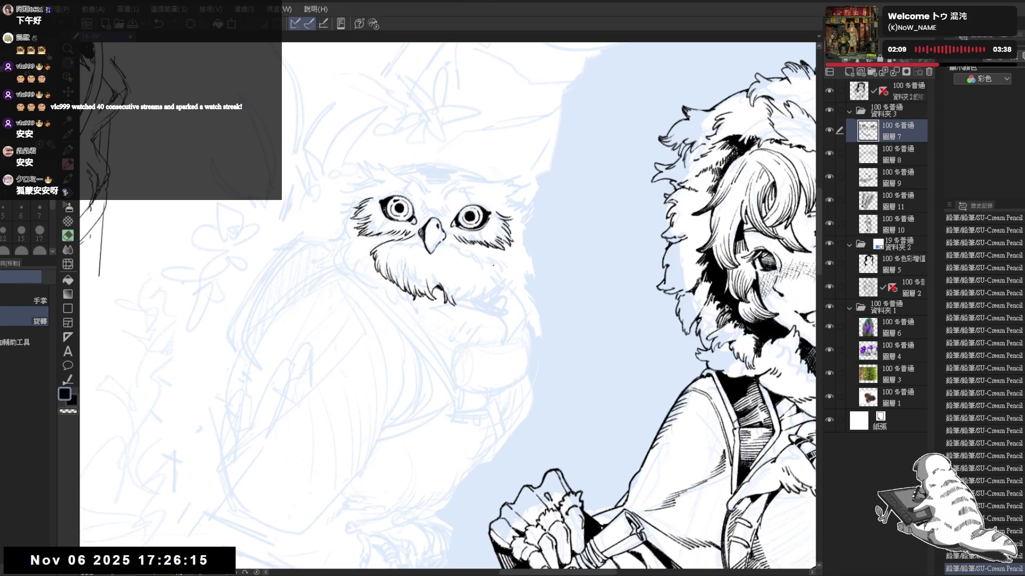
pyautogui.hotkey('ctrl', 'z')
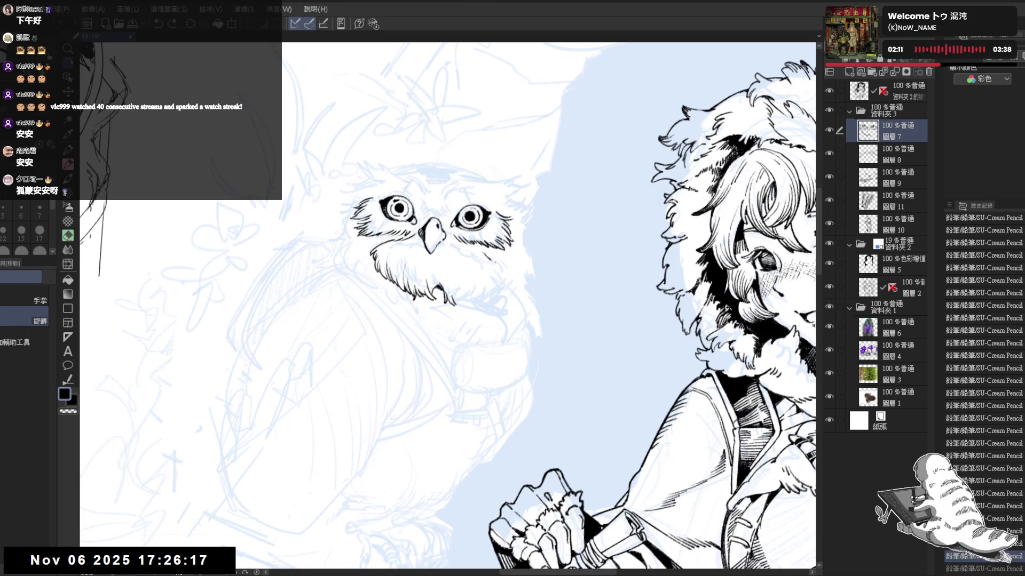
pyautogui.moveTo(465, 249)
pyautogui.mouseDown()
pyautogui.moveTo(476, 268)
pyautogui.moveTo(495, 266)
pyautogui.mouseUp()
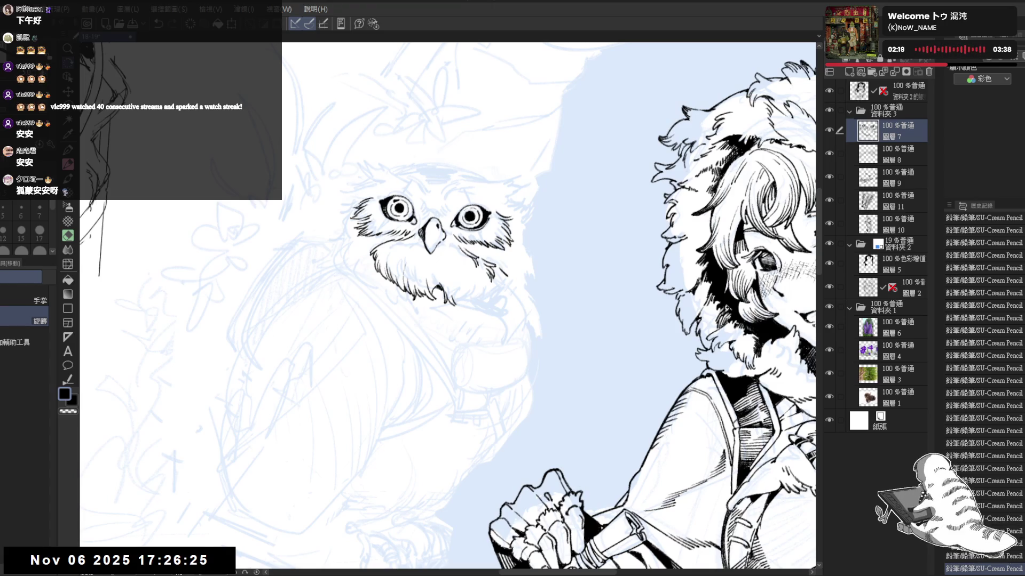
pyautogui.moveTo(502, 284); pyautogui.dragTo(497, 294)
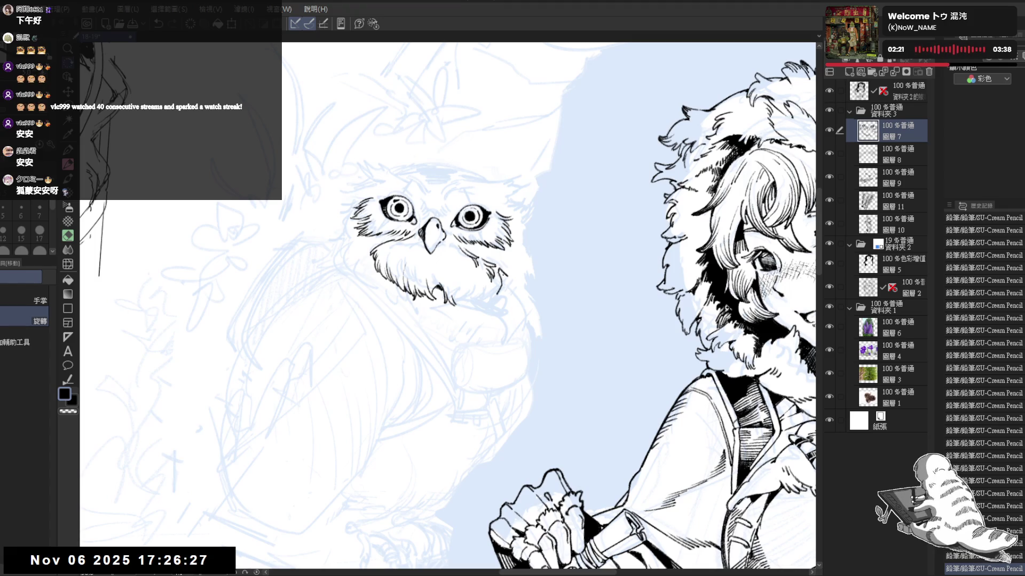
# - Touch up the cheek hatching by toggling transparent colour, then try a short neck stroke
pyautogui.press('p')
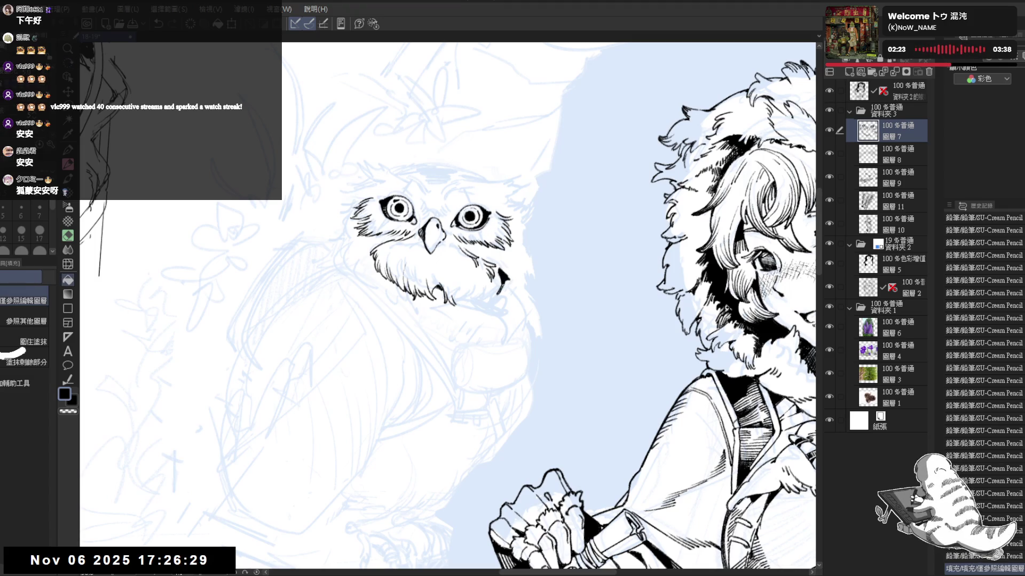
pyautogui.press('c')
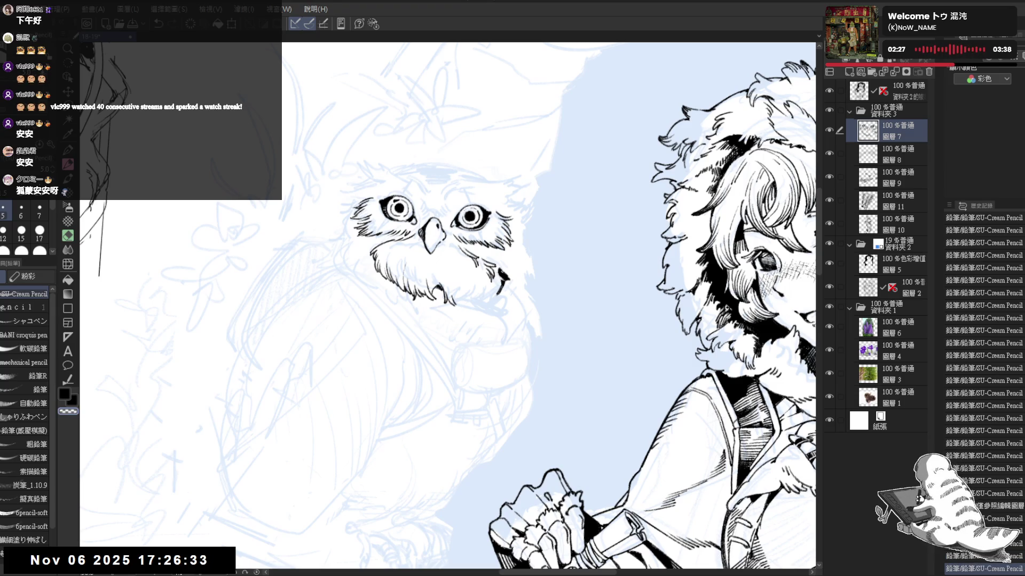
pyautogui.press('c')
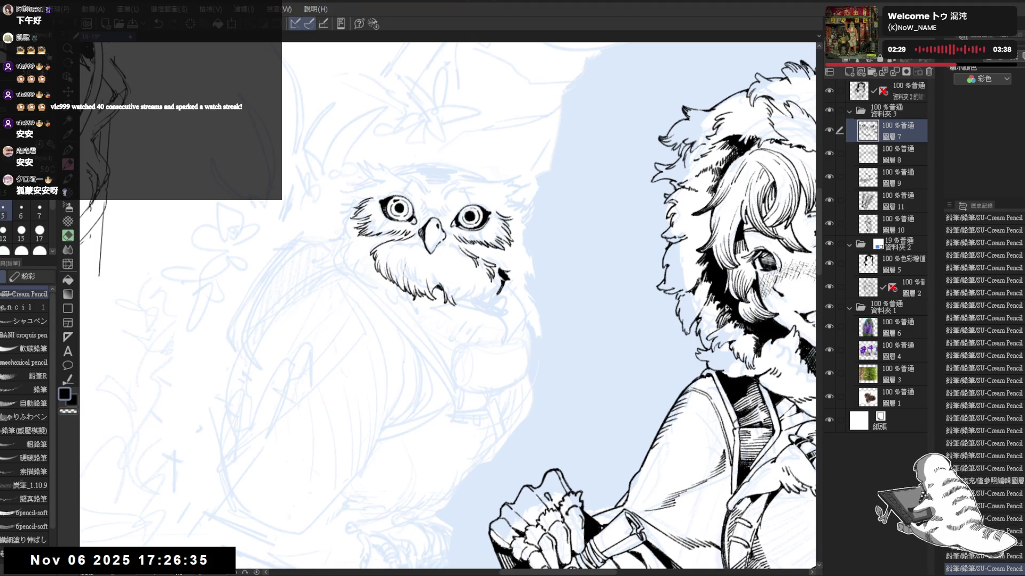
pyautogui.press('c')
pyautogui.press('c')
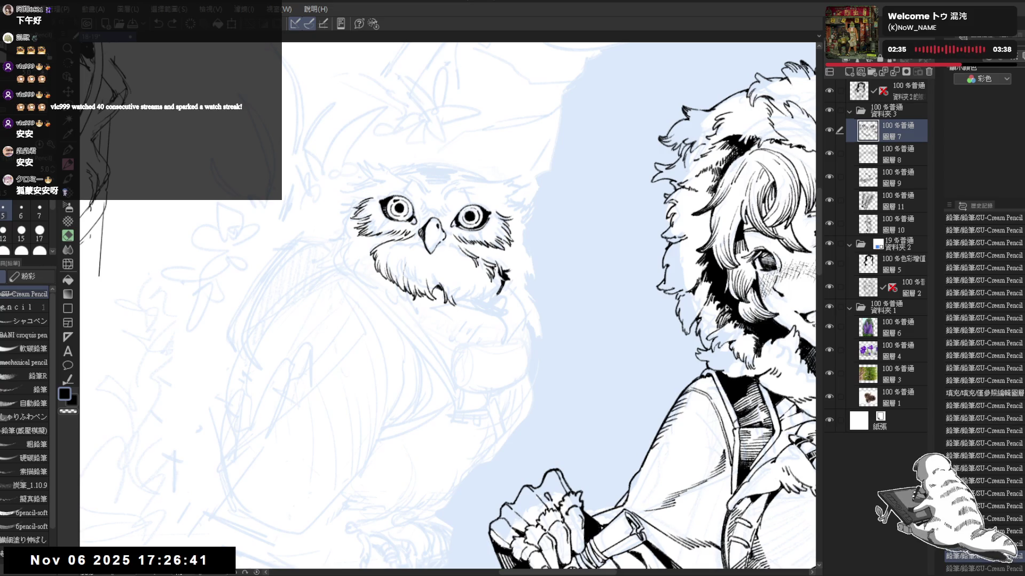
pyautogui.hotkey('ctrl', 'y')
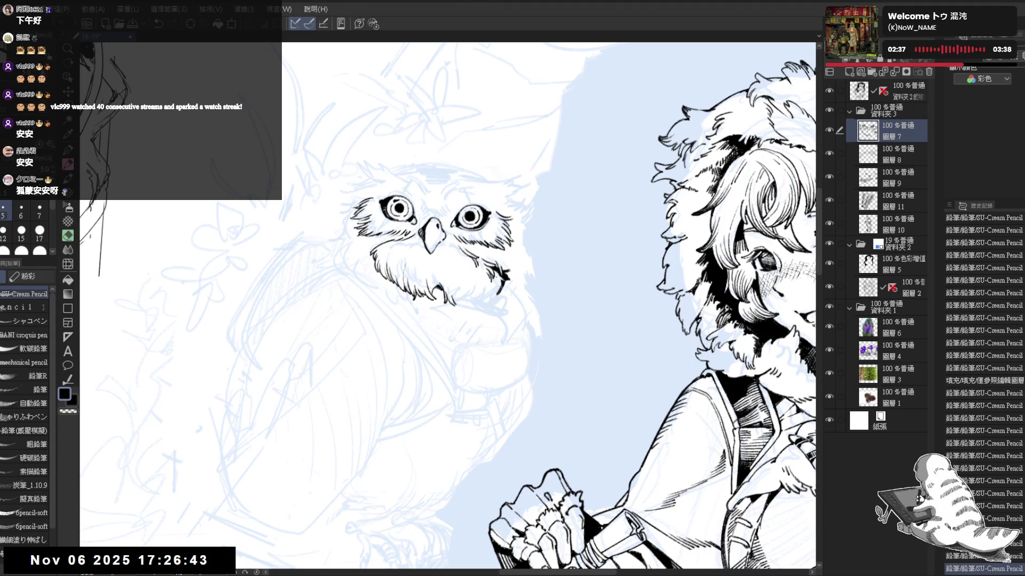
pyautogui.press('c')
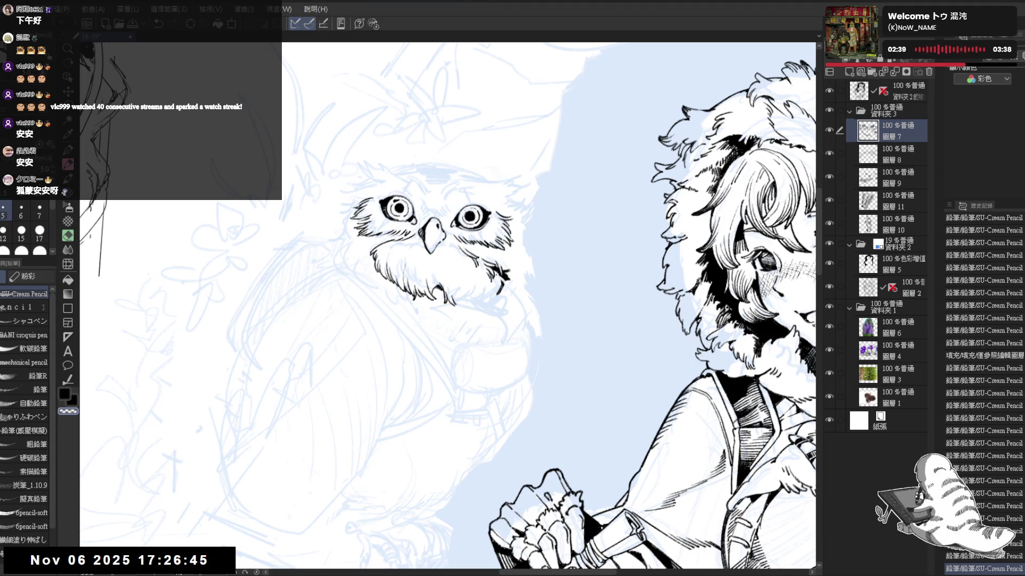
pyautogui.press('c')
pyautogui.hotkey('ctrl', 'z')
pyautogui.moveTo(500, 283)
pyautogui.mouseDown()
pyautogui.moveTo(508, 290)
pyautogui.moveTo(497, 302)
pyautogui.mouseUp()
pyautogui.hotkey('ctrl', 'z')
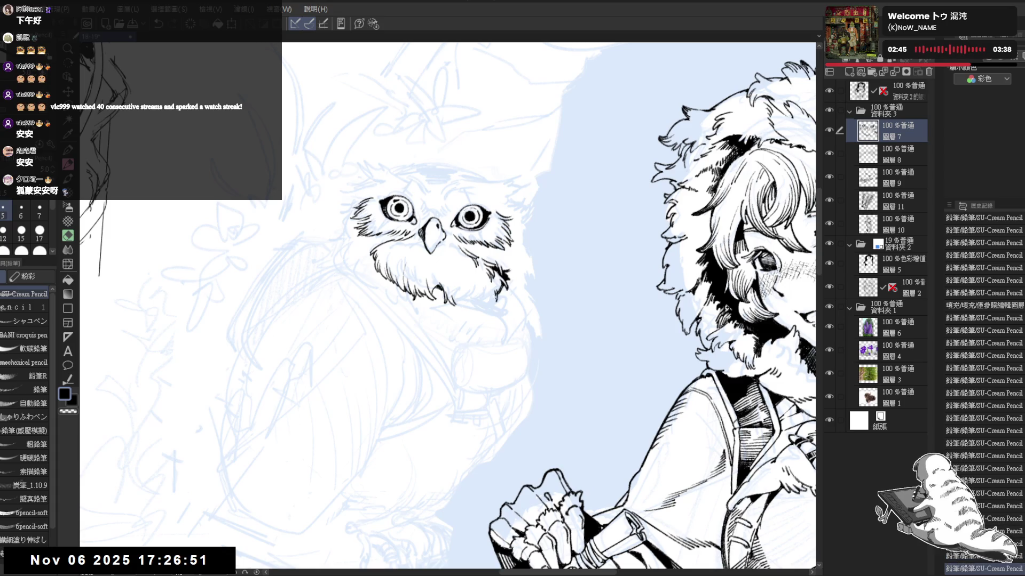
# - Restore the undone neck stroke, then dot and hatch a dark patch on the owl's chin
pyautogui.hotkey('ctrl', 'y')
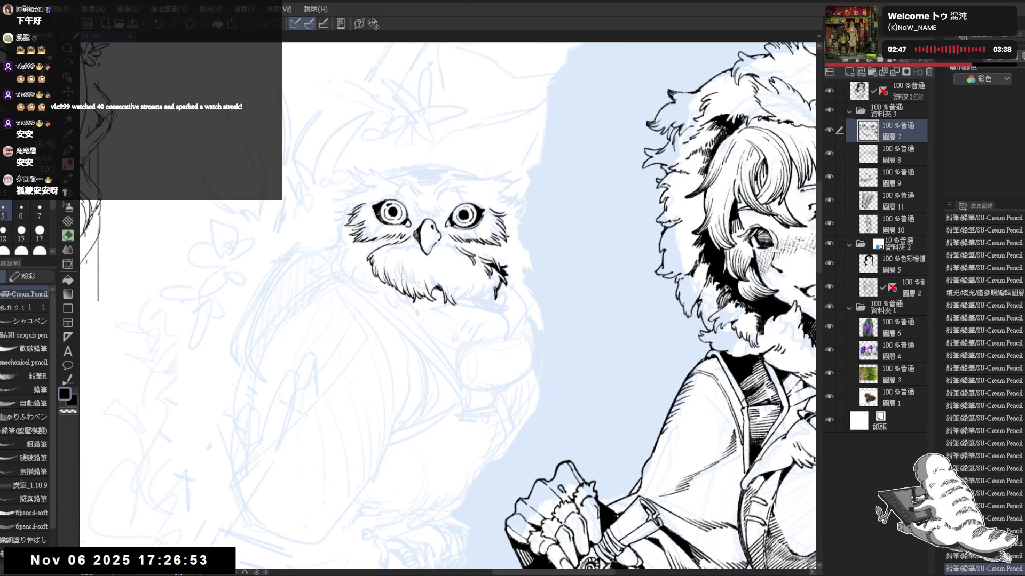
pyautogui.moveTo(493, 300); pyautogui.dragTo(472, 265)
pyautogui.click(447, 294)
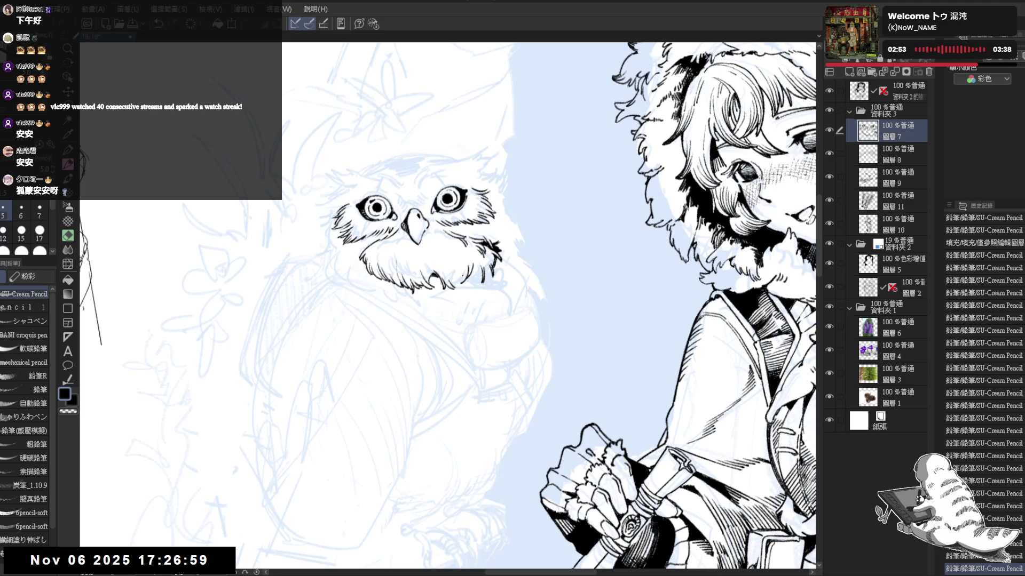
pyautogui.click(462, 276)
pyautogui.click(458, 278)
pyautogui.click(453, 281)
pyautogui.moveTo(472, 275); pyautogui.dragTo(475, 284)
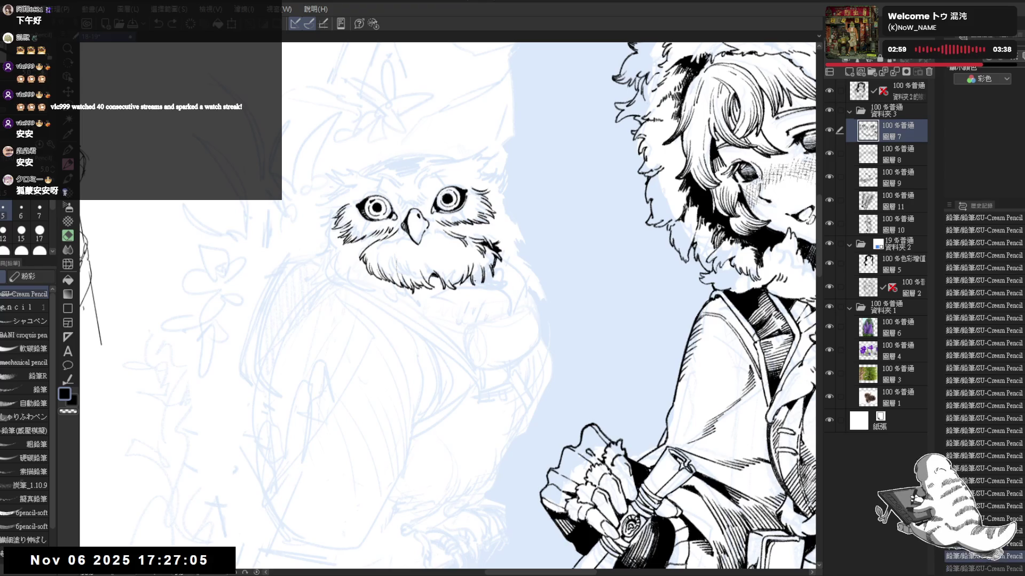
pyautogui.hotkey('ctrl', 'y')
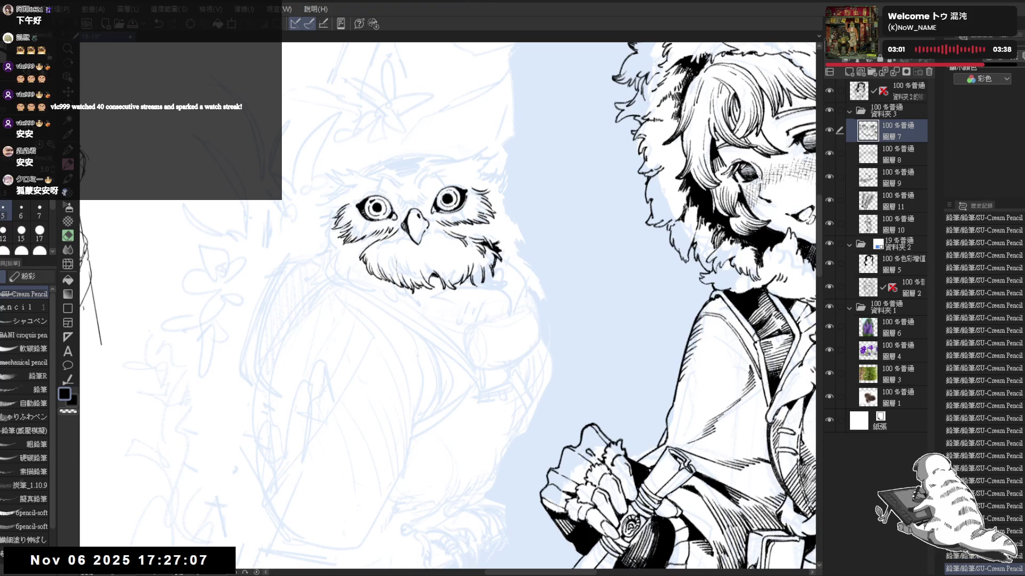
# - Trim the chin strokes, fill a small chin gap black, and add a dark stroke underneath
pyautogui.press('e')
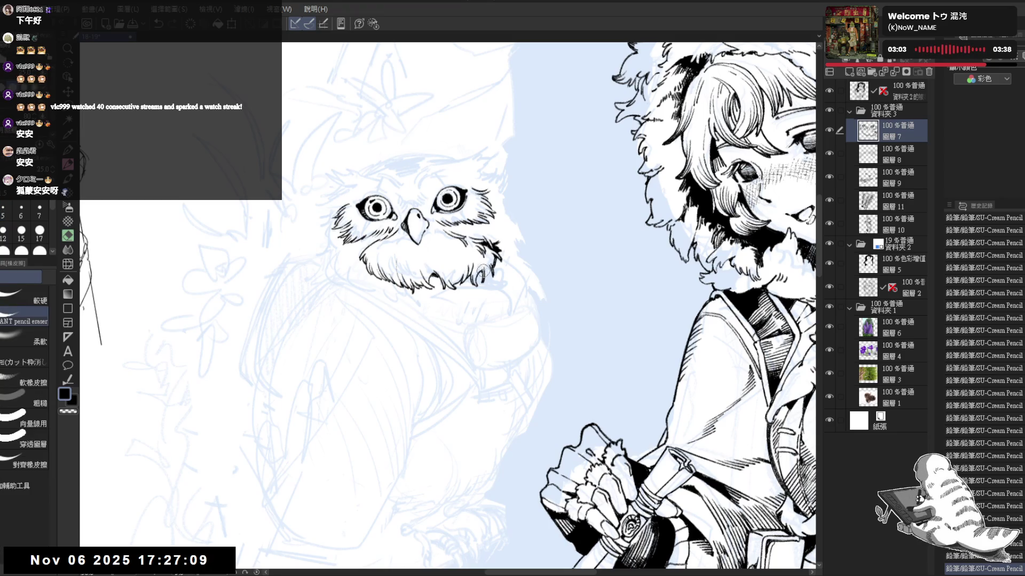
pyautogui.press('p')
pyautogui.moveTo(483, 265); pyautogui.dragTo(483, 284)
pyautogui.press('g')
pyautogui.click(489, 284)
pyautogui.press('p')
pyautogui.moveTo(467, 284); pyautogui.dragTo(502, 296)
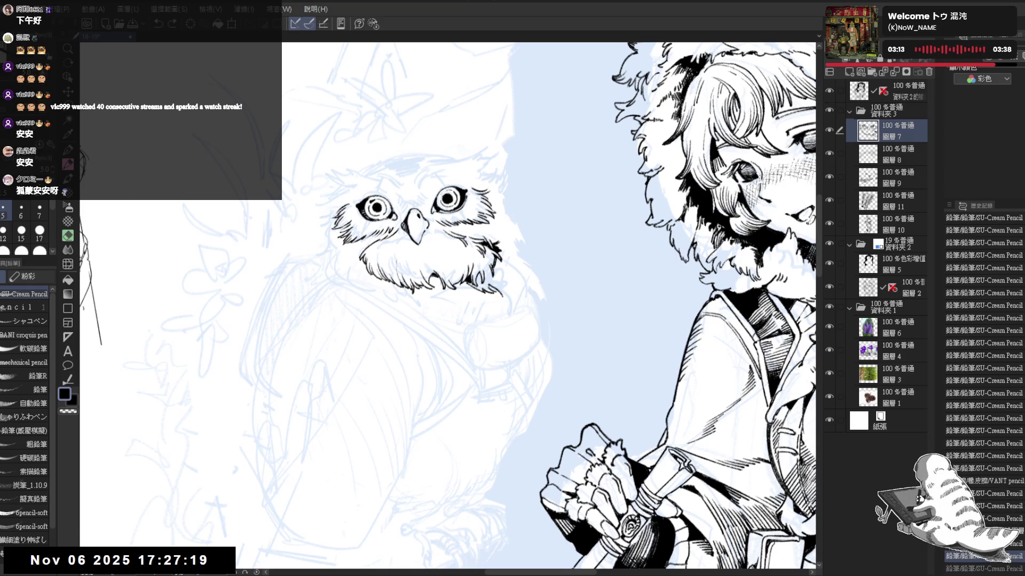
# - Add marks right of the chin, fill a small area black, and darken the lower chin
pyautogui.click(504, 272)
pyautogui.moveTo(496, 272)
pyautogui.mouseDown()
pyautogui.moveTo(507, 282)
pyautogui.moveTo(478, 390)
pyautogui.mouseUp()
pyautogui.hotkey('shift', 'space')
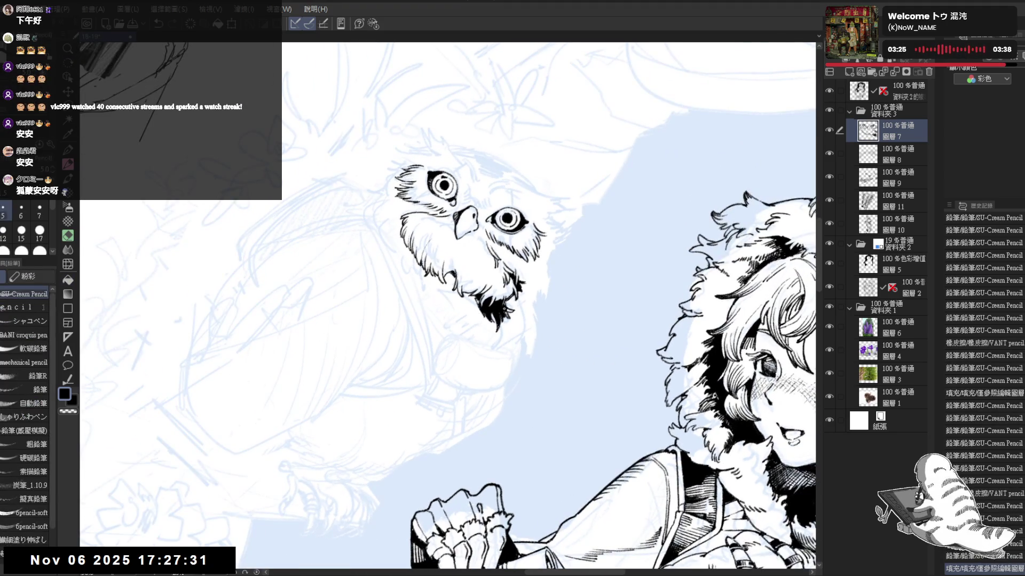
pyautogui.press('g')
pyautogui.click(505, 308)
pyautogui.moveTo(475, 297); pyautogui.dragTo(479, 306)
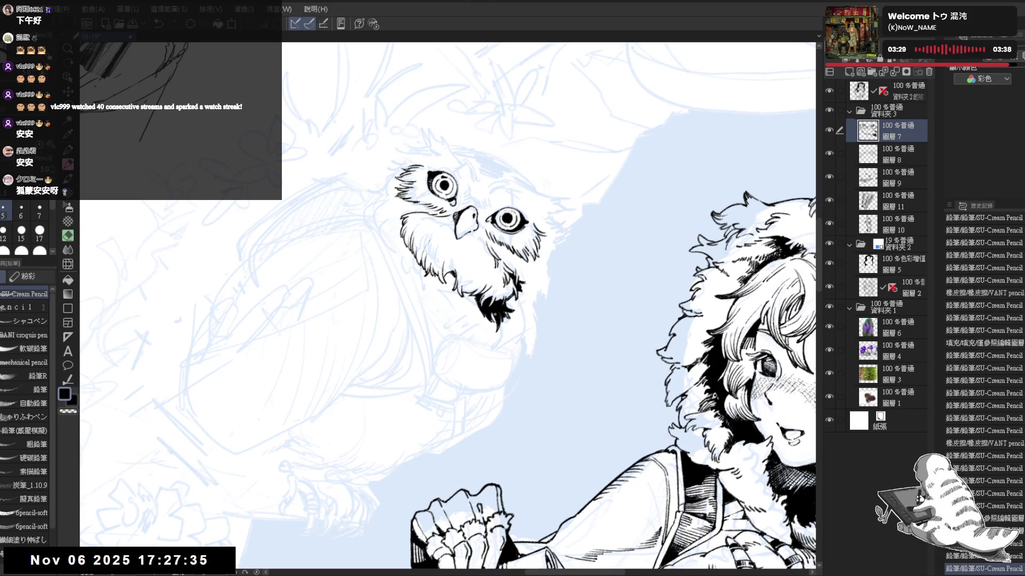
pyautogui.moveTo(499, 309)
pyautogui.mouseDown()
pyautogui.moveTo(498, 321)
pyautogui.moveTo(511, 316)
pyautogui.moveTo(485, 304)
pyautogui.mouseUp()
# - Straighten the canvas view upright, then rotate it the other way with the transparent eraser ready
pyautogui.press('e')
pyautogui.press('p')
pyautogui.hotkey('ctrl', '0')
pyautogui.press('c')
pyautogui.press('c')
pyautogui.moveTo(483, 382)
pyautogui.mouseDown()
pyautogui.moveTo(429, 287)
pyautogui.moveTo(429, 302)
pyautogui.mouseUp()
pyautogui.press('c')
pyautogui.press('c')
pyautogui.press('c')
pyautogui.press('c')
# - Rotate the view upright, mirror it to check proportions, and frame the owl's head
pyautogui.moveTo(481, 374); pyautogui.dragTo(440, 294)
pyautogui.scroll(-3, 444, 275)
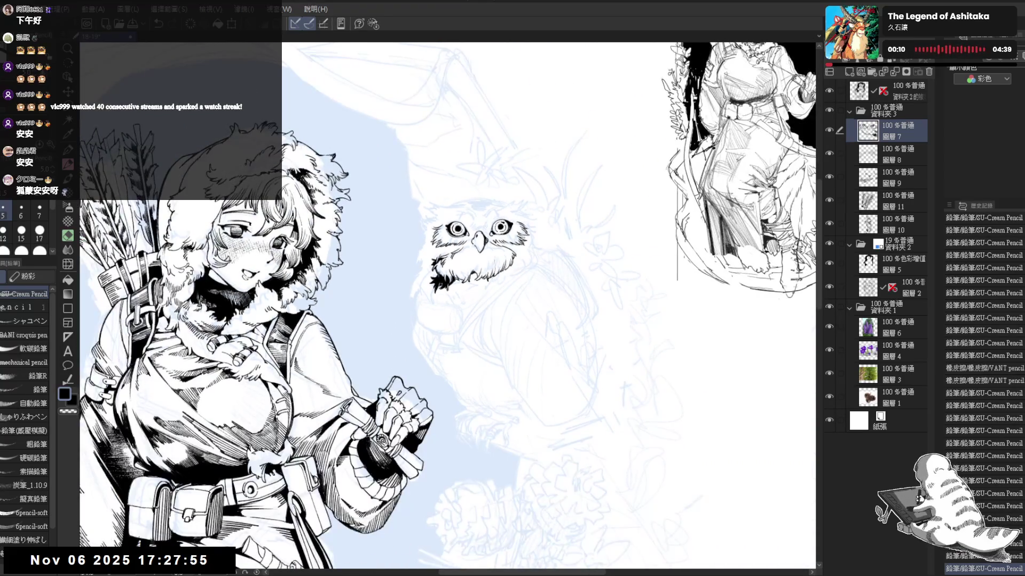
pyautogui.scroll(2, 451, 288)
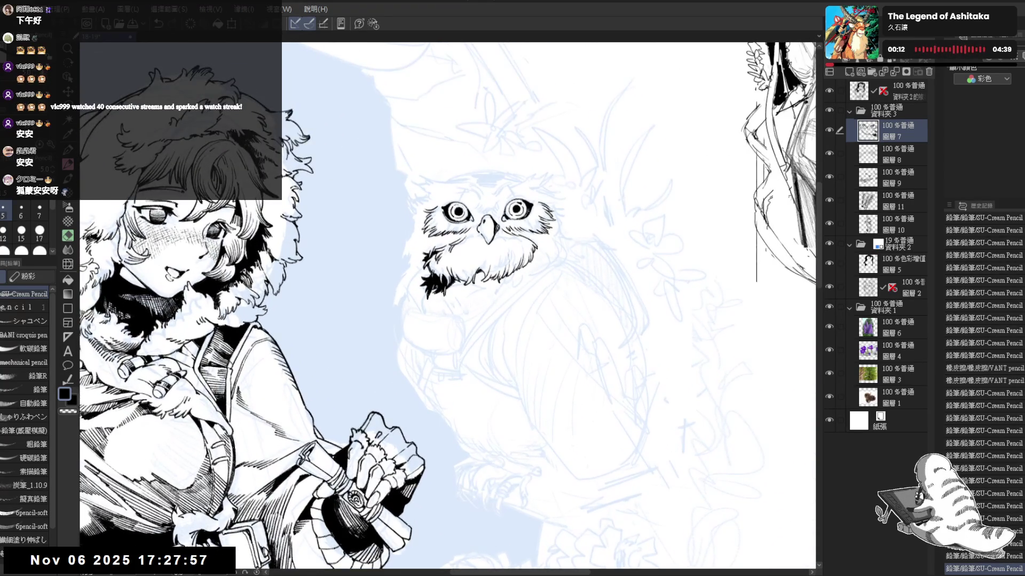
pyautogui.press('h')
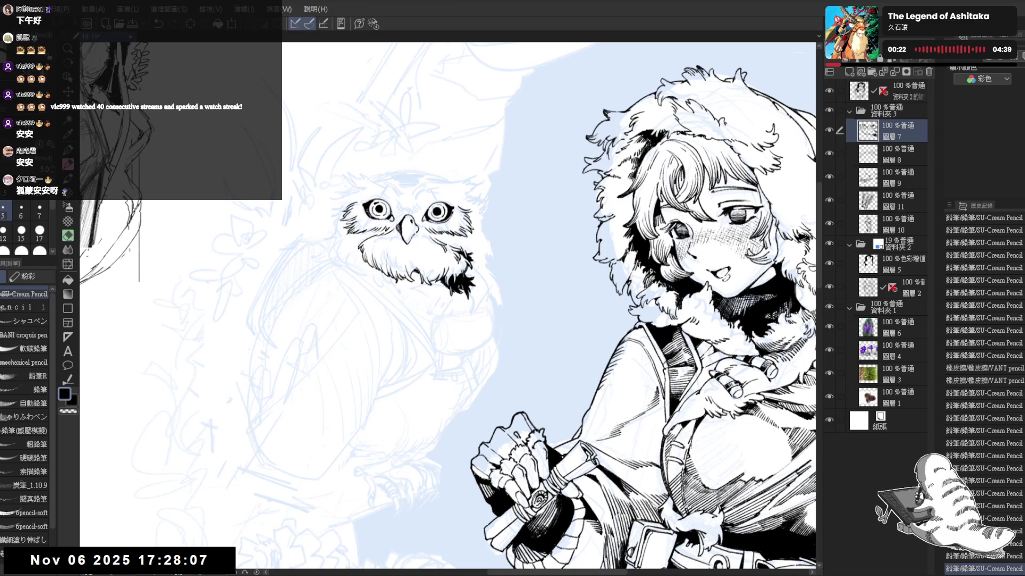
pyautogui.scroll(2, 263, 458)
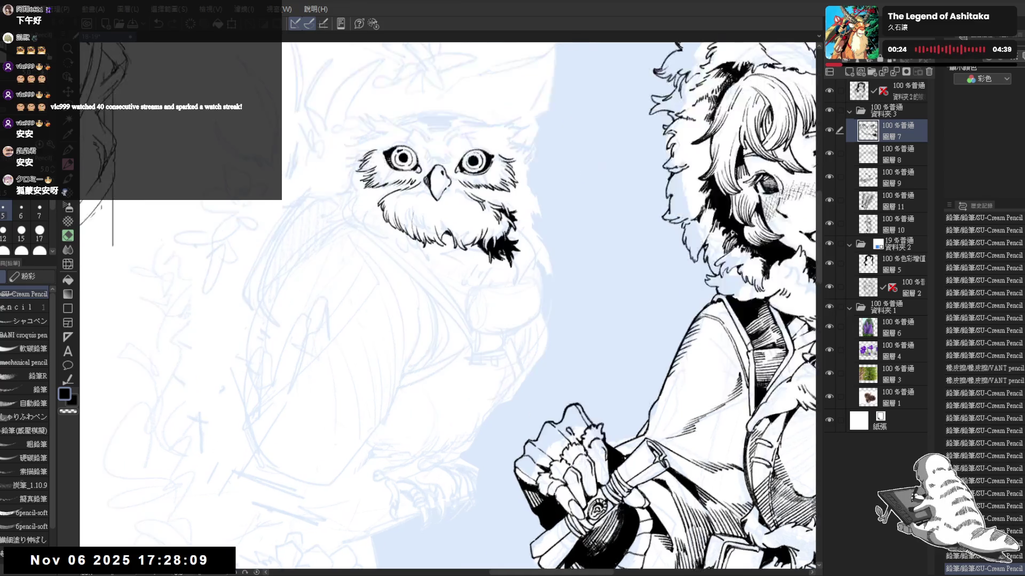
pyautogui.moveTo(543, 194); pyautogui.dragTo(488, 221)
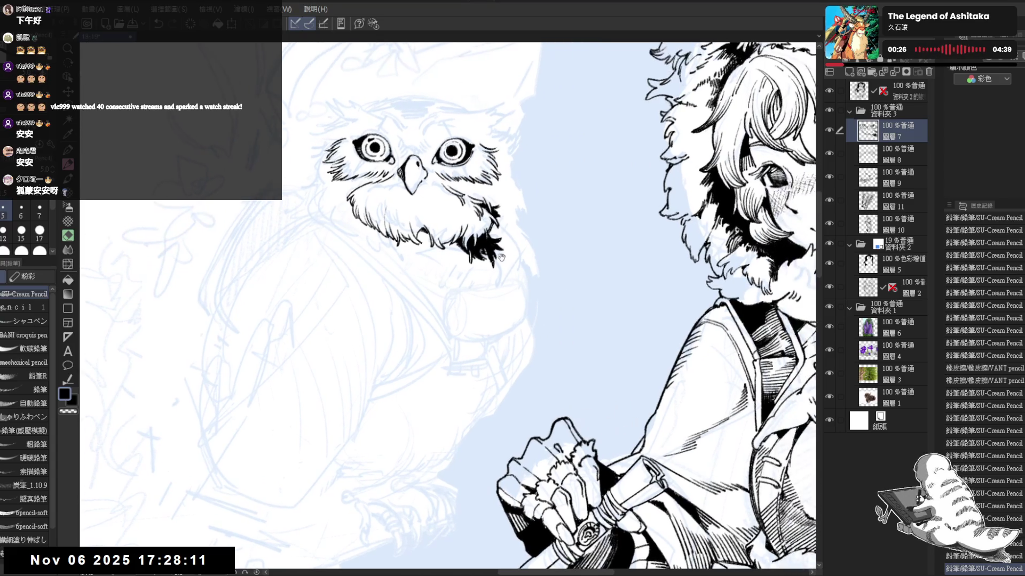
pyautogui.press('p')
pyautogui.moveTo(480, 256); pyautogui.dragTo(481, 286)
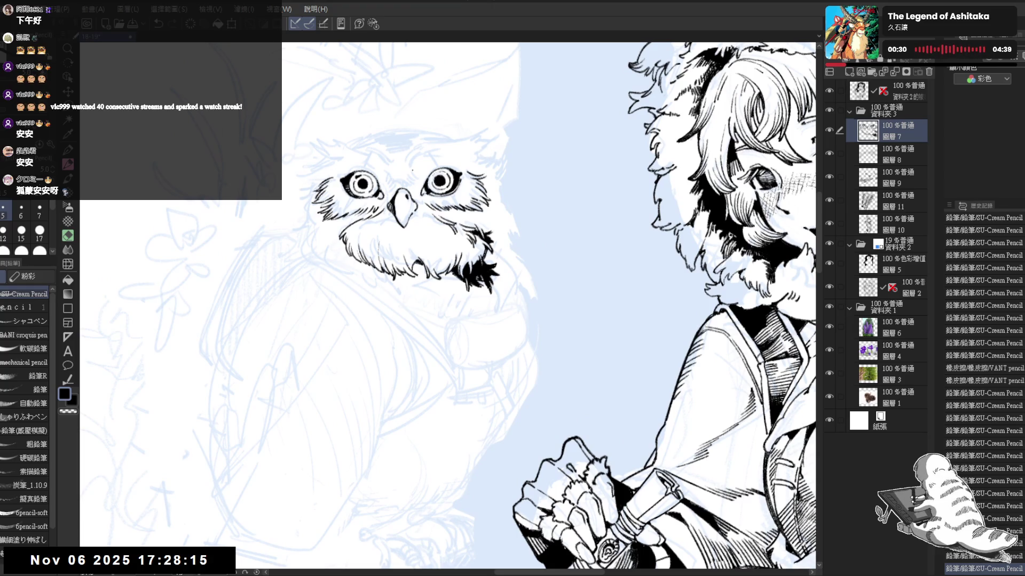
# - Ink small marks and short strokes on the owl's forehead and head, undoing one attempt
pyautogui.click(411, 174)
pyautogui.moveTo(415, 165); pyautogui.dragTo(425, 176)
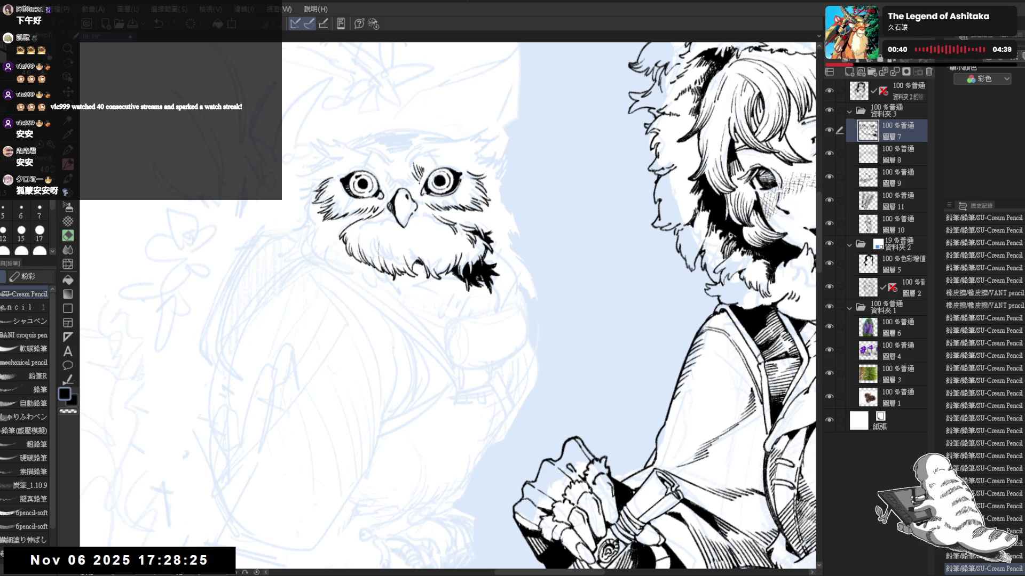
pyautogui.hotkey('ctrl', 'z')
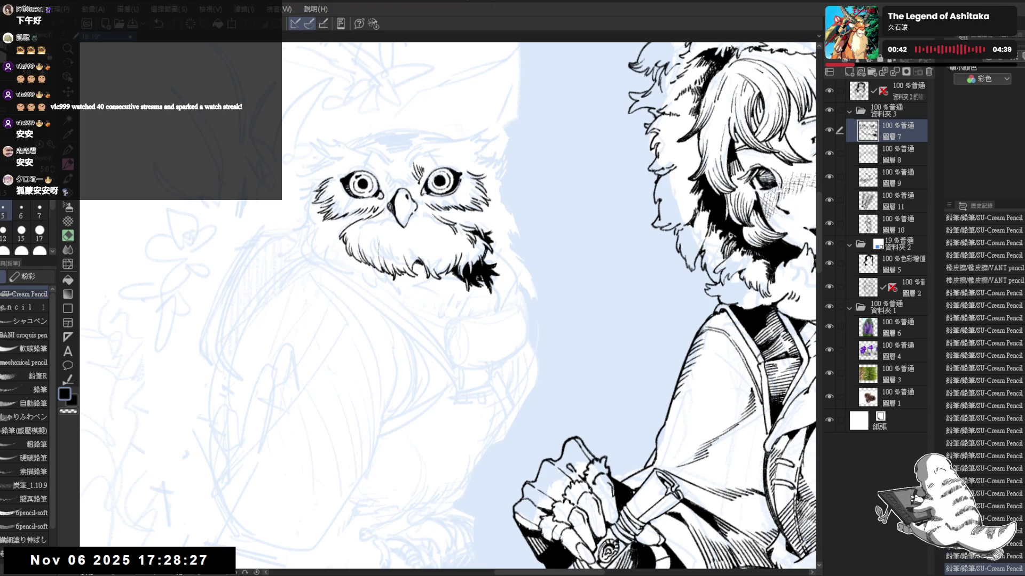
pyautogui.moveTo(404, 334)
pyautogui.mouseDown()
pyautogui.moveTo(406, 343)
pyautogui.moveTo(433, 179)
pyautogui.mouseUp()
pyautogui.press('e')
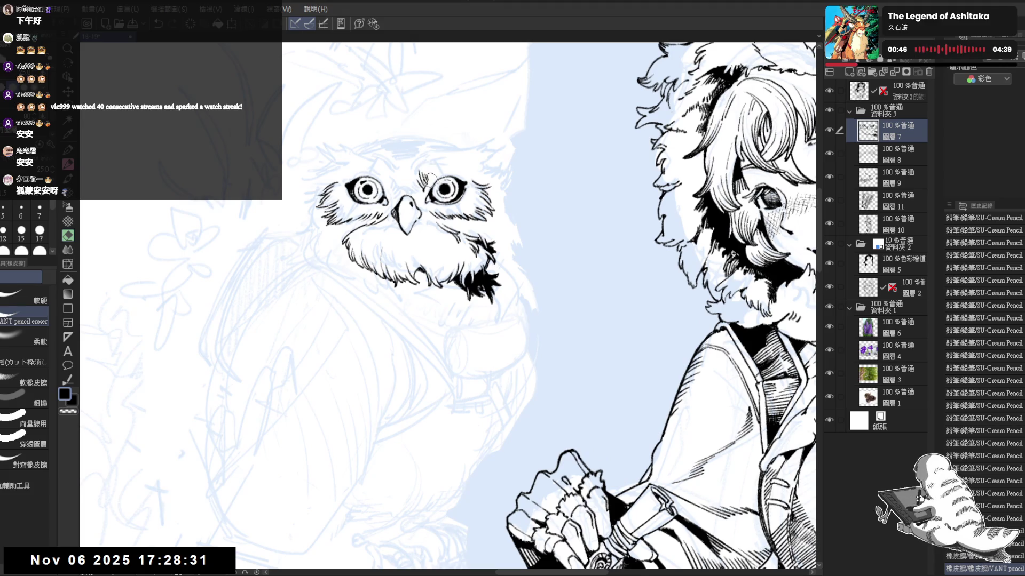
pyautogui.press('p')
pyautogui.click(433, 178)
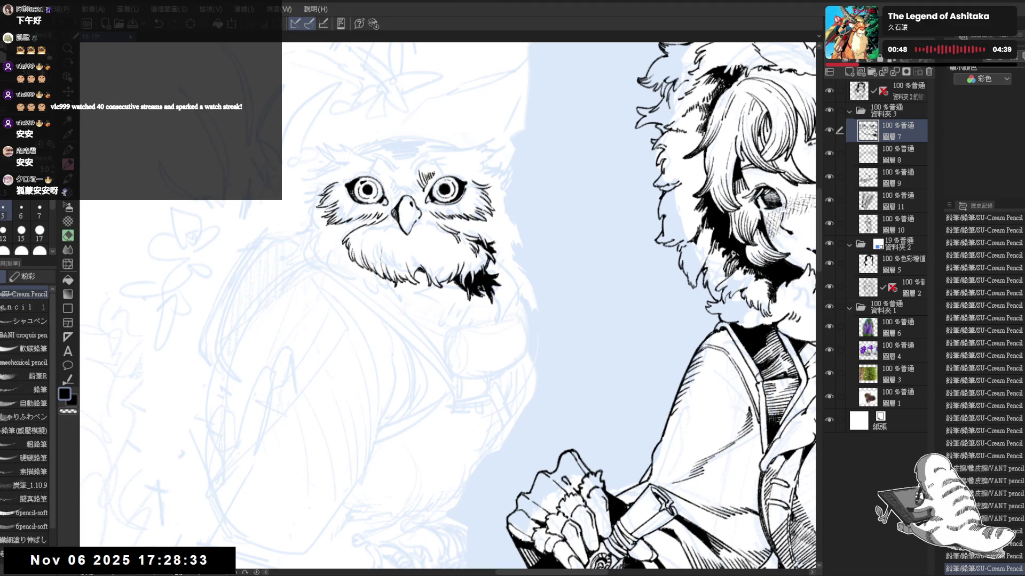
pyautogui.moveTo(203, 561); pyautogui.dragTo(101, 475)
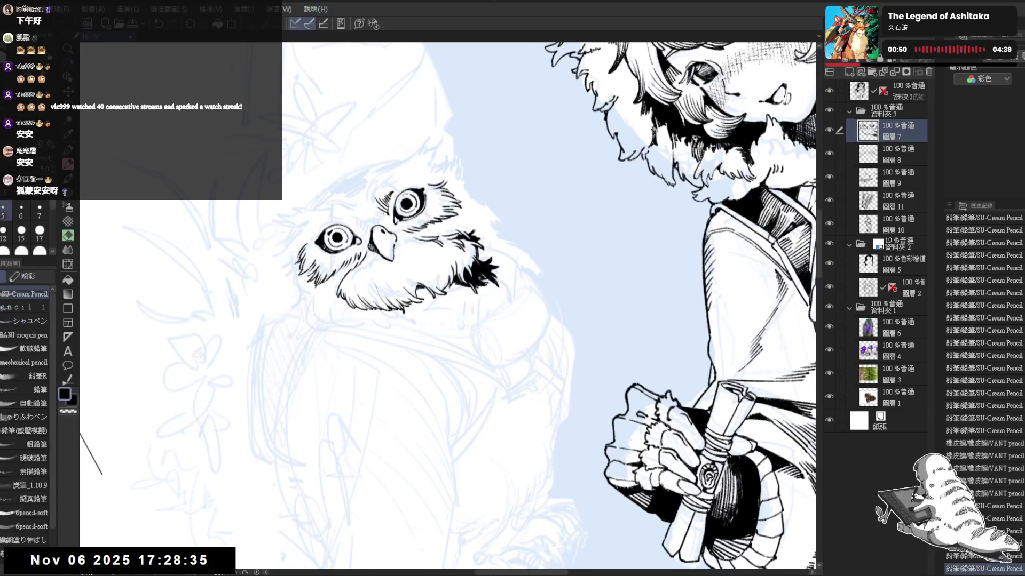
pyautogui.moveTo(371, 186)
pyautogui.mouseDown()
pyautogui.moveTo(368, 203)
pyautogui.moveTo(378, 168)
pyautogui.mouseUp()
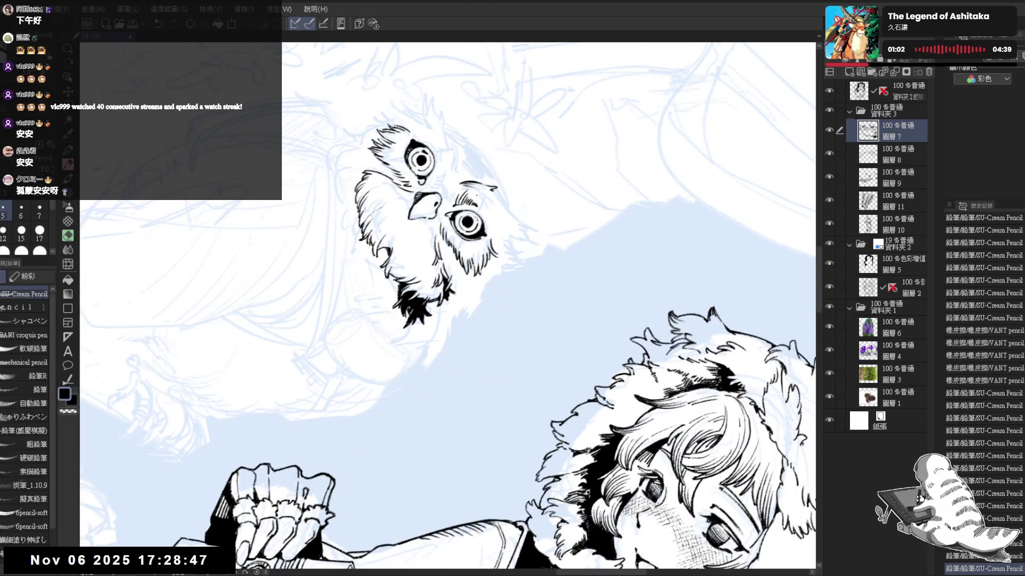
# - Add short strokes around the owl's brows and fur strokes along its head tuft
pyautogui.moveTo(483, 208); pyautogui.dragTo(503, 226)
pyautogui.press('r')
pyautogui.moveTo(534, 278)
pyautogui.mouseDown()
pyautogui.moveTo(432, 216)
pyautogui.moveTo(389, 230)
pyautogui.mouseUp()
pyautogui.click(409, 202)
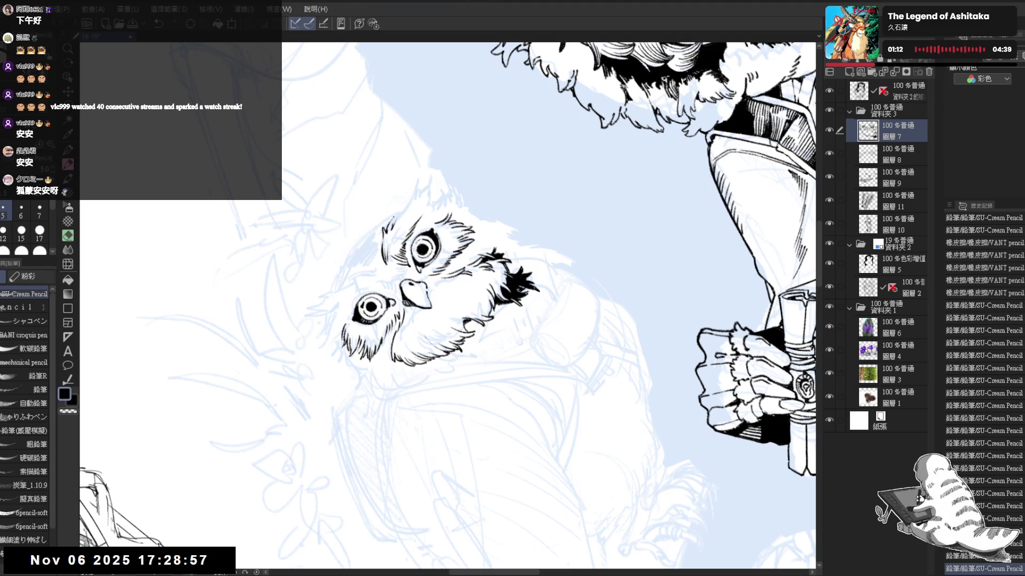
pyautogui.moveTo(396, 215)
pyautogui.mouseDown()
pyautogui.moveTo(412, 193)
pyautogui.moveTo(407, 223)
pyautogui.moveTo(414, 211)
pyautogui.mouseUp()
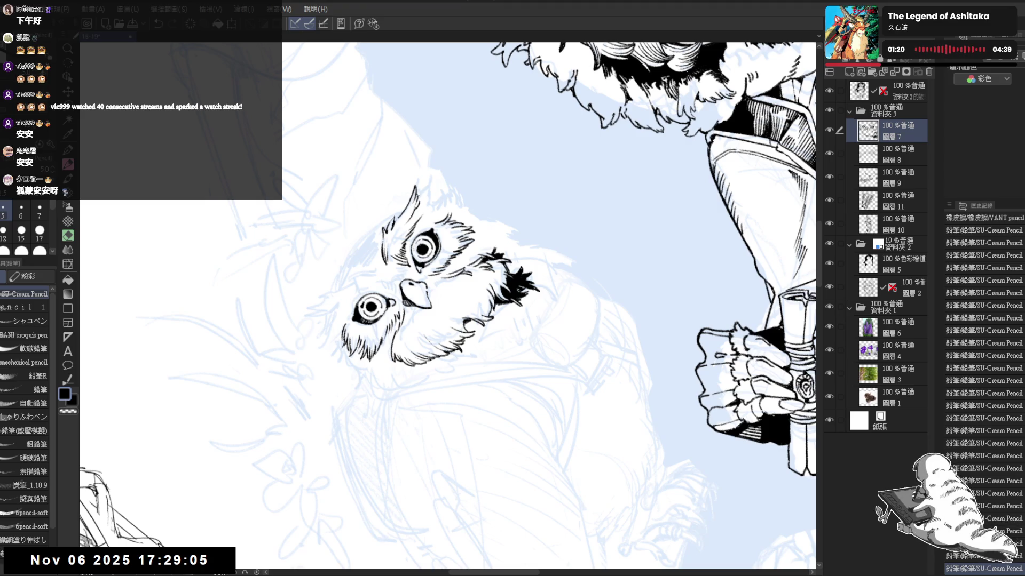
pyautogui.moveTo(432, 184); pyautogui.dragTo(429, 211)
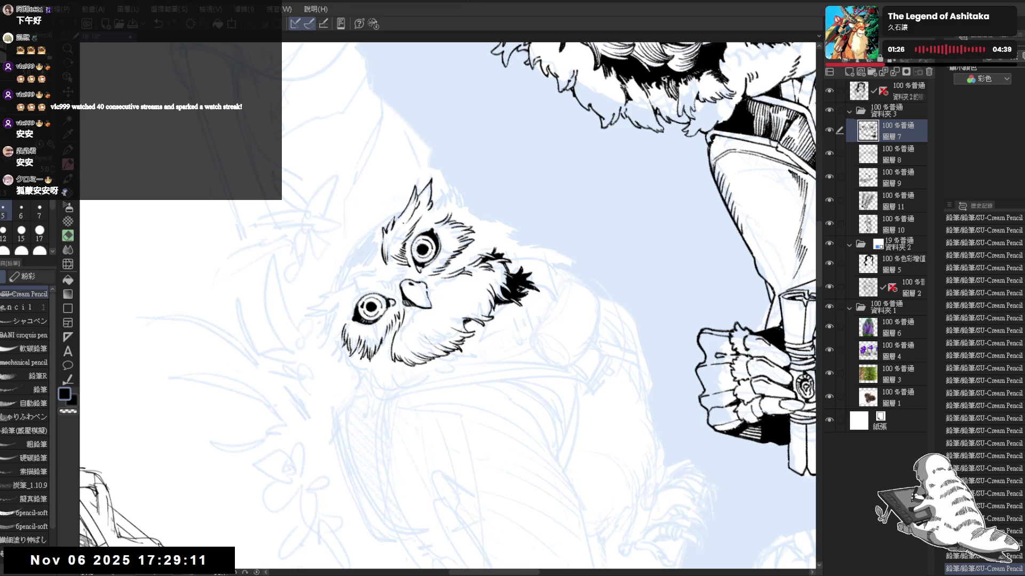
# - Reset and re-angle the view, then hatch a few lines beside the owl's right cheek
pyautogui.hotkey('ctrl', '@')
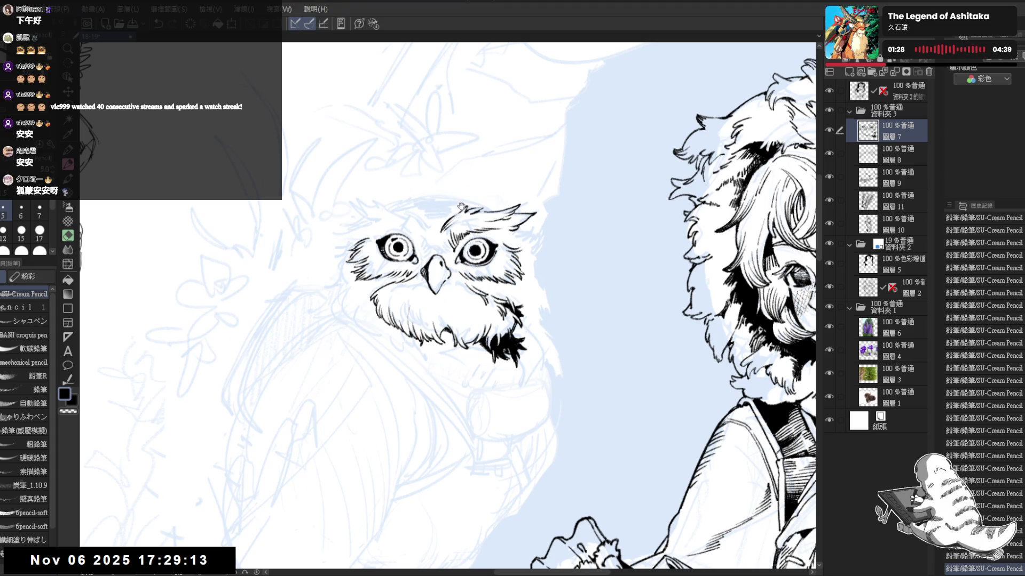
pyautogui.moveTo(491, 187); pyautogui.dragTo(478, 200)
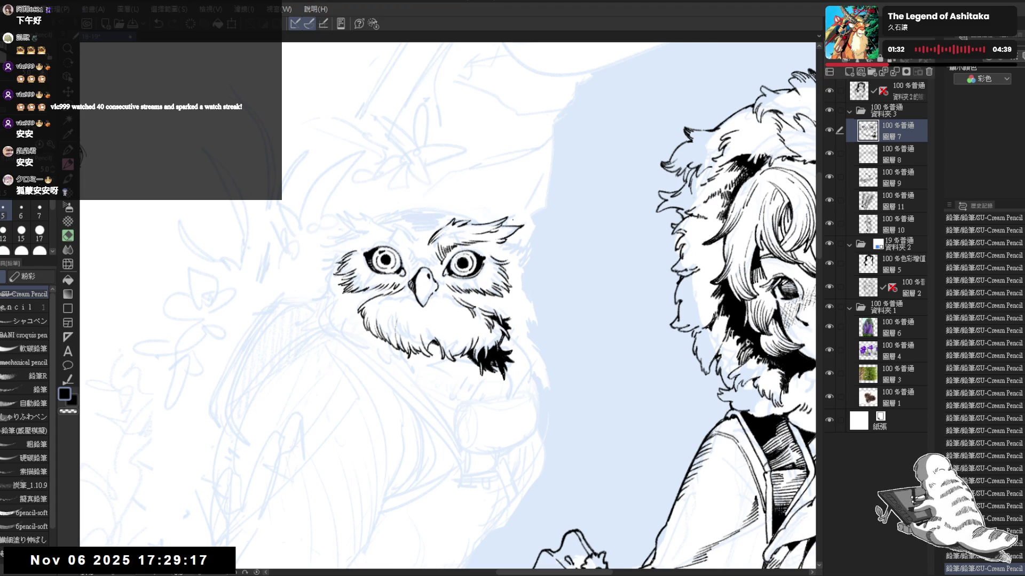
pyautogui.press('^')
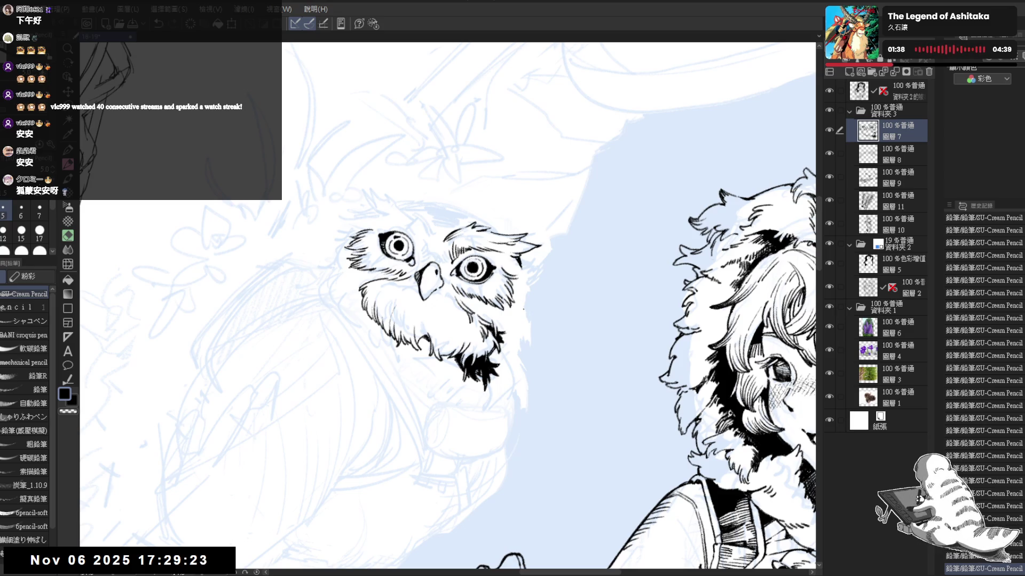
pyautogui.moveTo(523, 308)
pyautogui.mouseDown()
pyautogui.moveTo(481, 410)
pyautogui.moveTo(464, 395)
pyautogui.mouseUp()
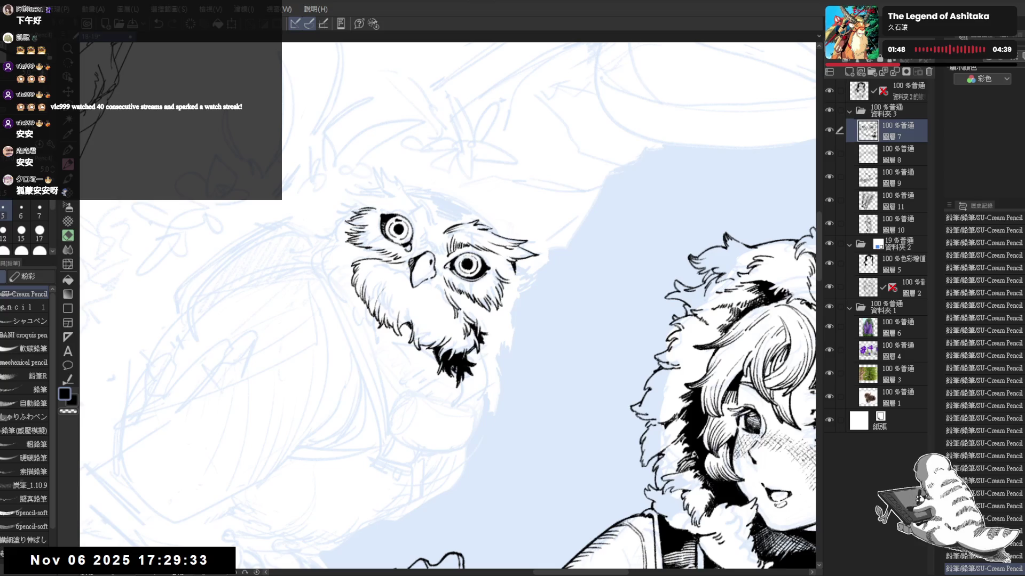
pyautogui.moveTo(525, 265); pyautogui.dragTo(489, 259)
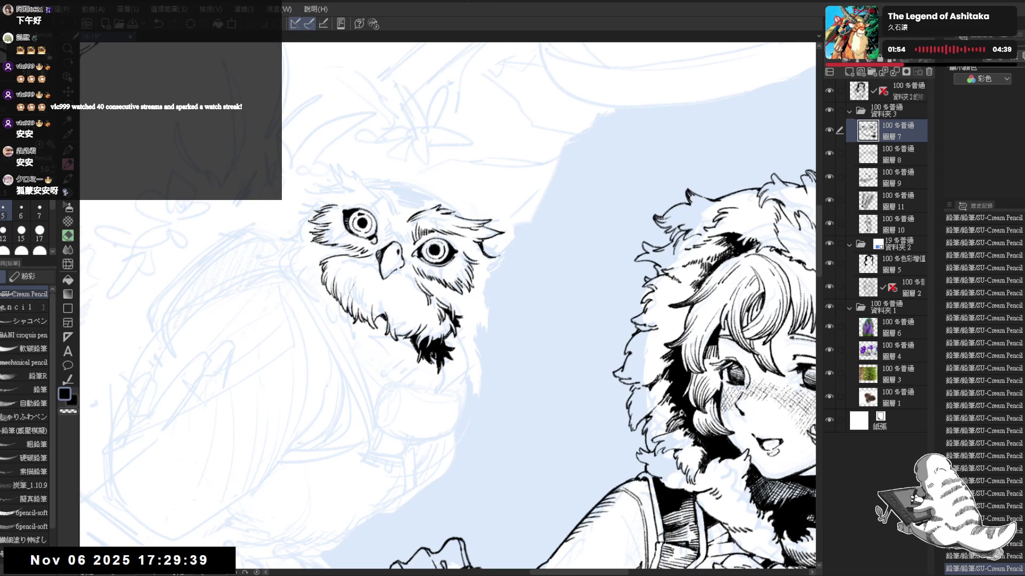
pyautogui.hotkey('ctrl', 'z')
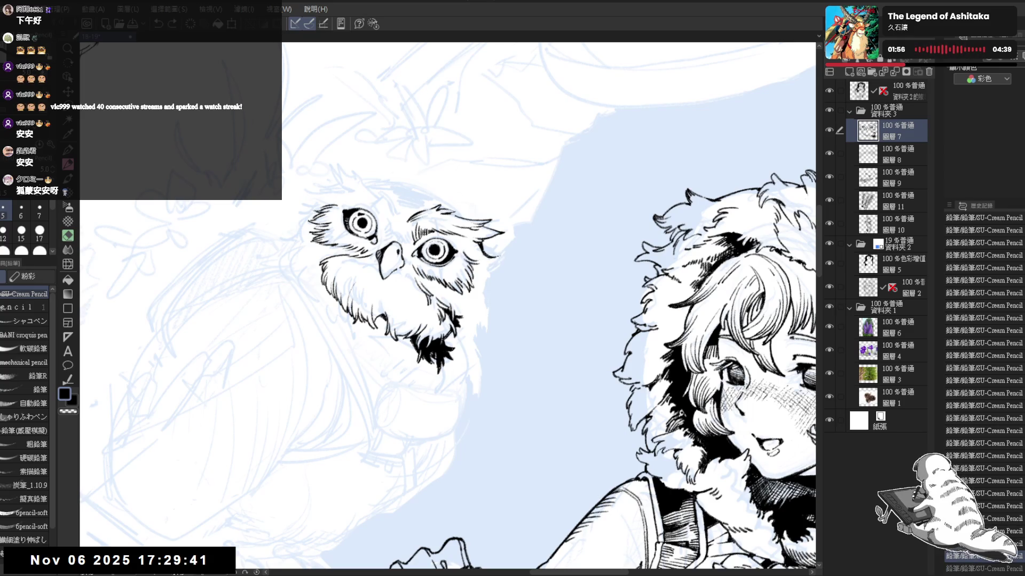
pyautogui.hotkey('ctrl', 'y')
pyautogui.moveTo(482, 278)
pyautogui.mouseDown()
pyautogui.moveTo(498, 262)
pyautogui.moveTo(488, 283)
pyautogui.mouseUp()
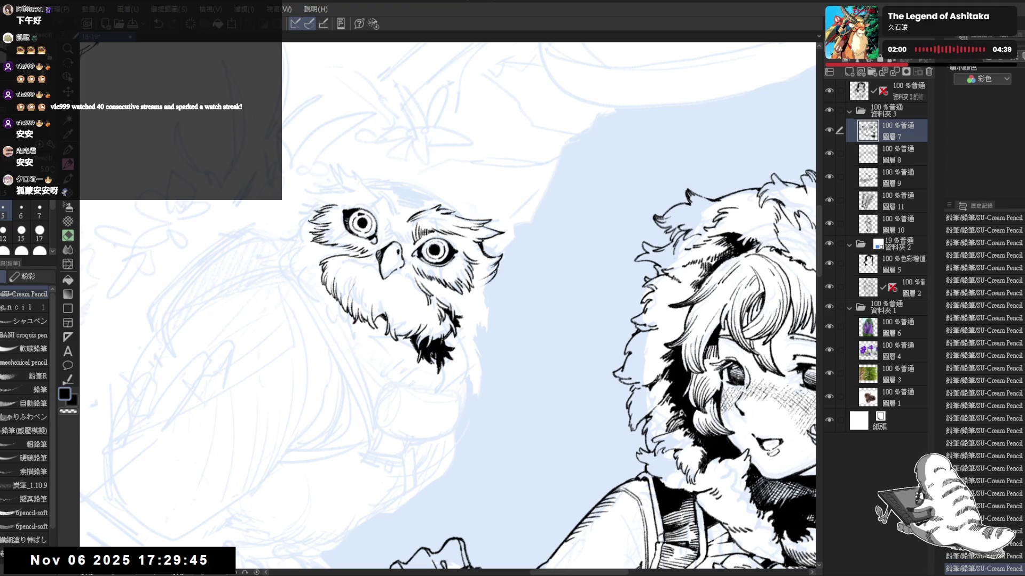
# - Add a short stroke at the owl's right cheek and ink a line along its head edge
pyautogui.press('-')
pyautogui.moveTo(482, 262); pyautogui.dragTo(472, 281)
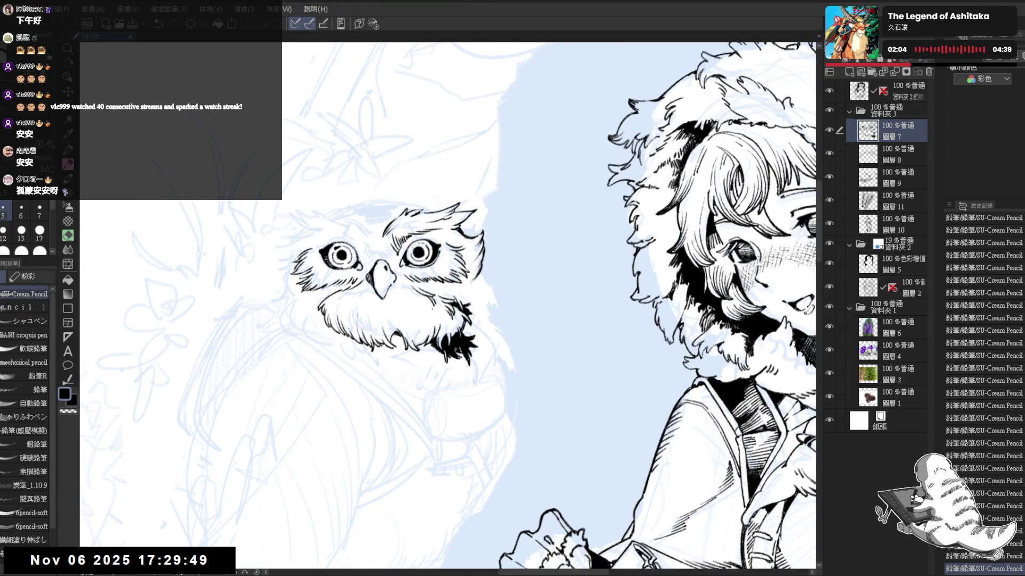
pyautogui.press('-')
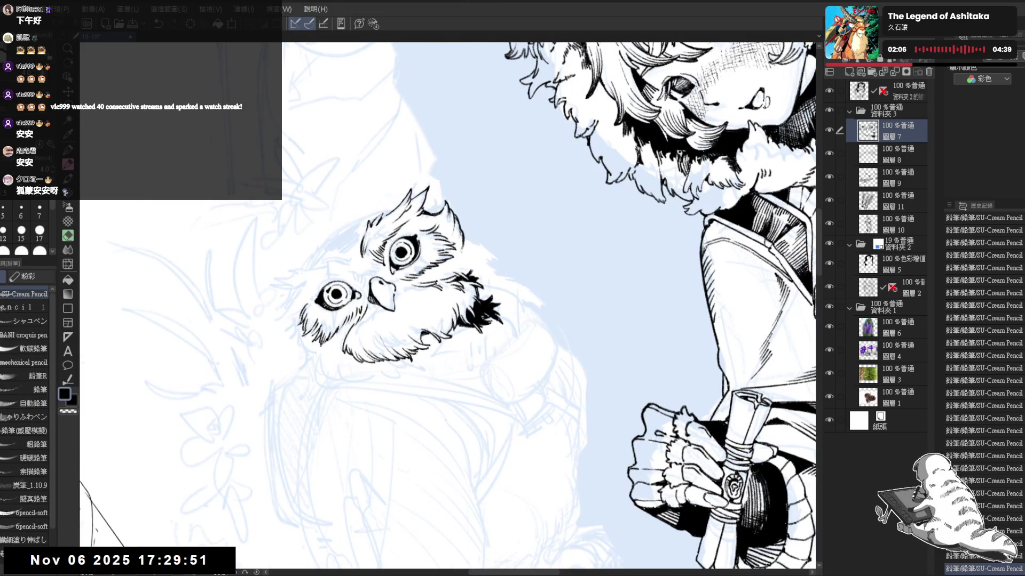
pyautogui.moveTo(448, 216)
pyautogui.mouseDown()
pyautogui.moveTo(444, 236)
pyautogui.moveTo(484, 236)
pyautogui.mouseUp()
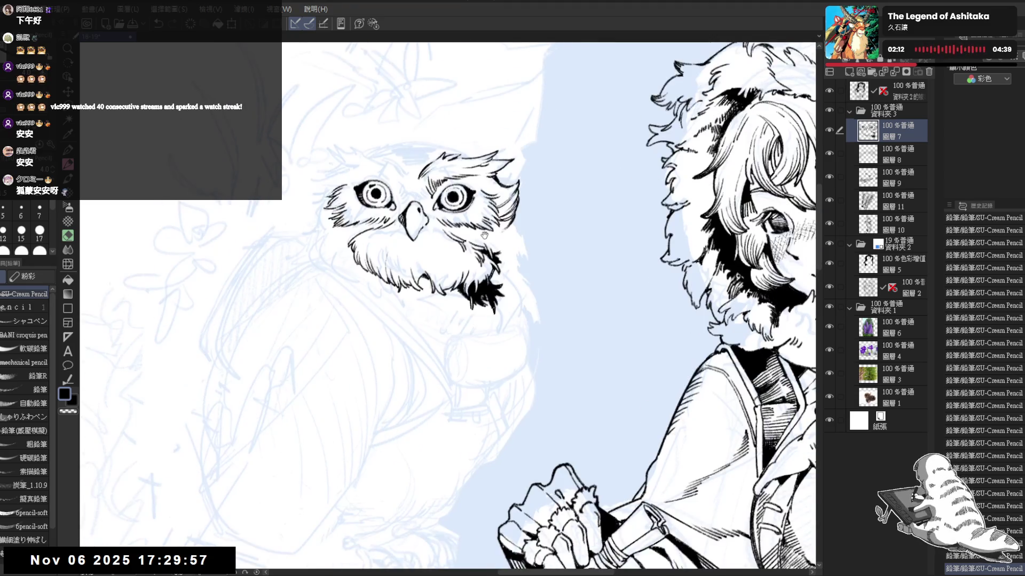
pyautogui.scroll(-2, 484, 235)
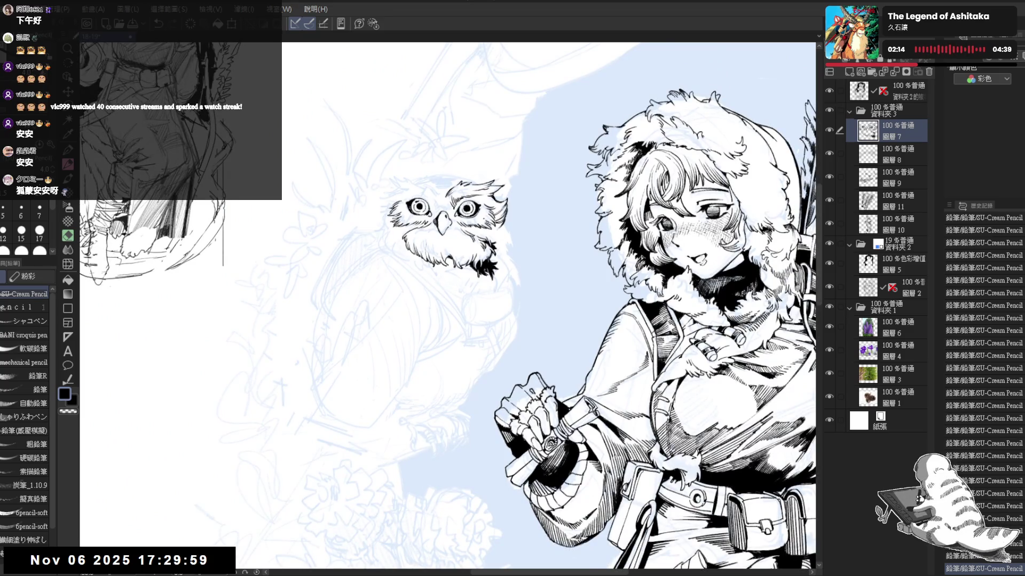
# - Increase the pencil size to 5 and try a short stroke at the owl's right cheek, then undo it
pyautogui.scroll(-1, 486, 232)
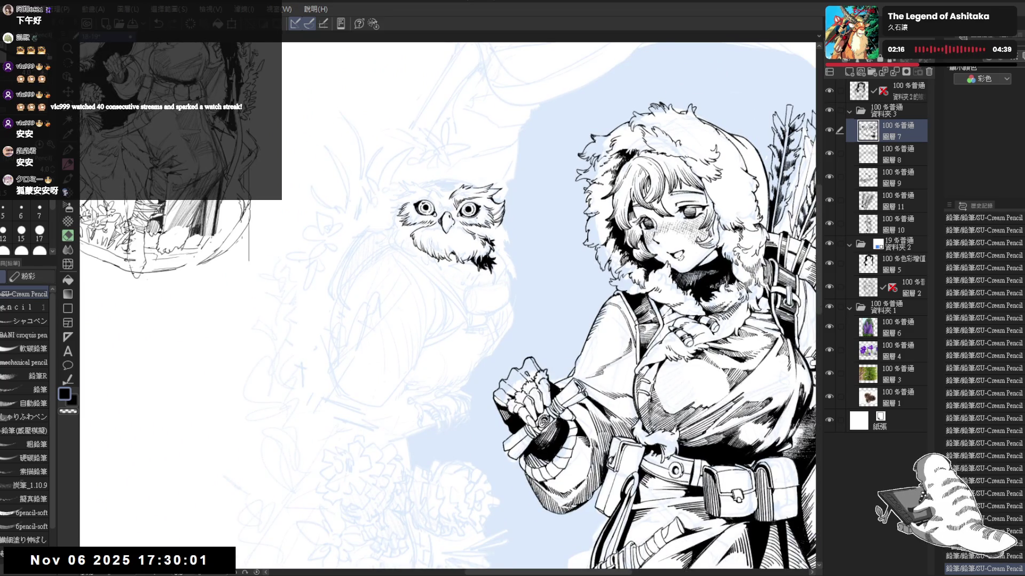
pyautogui.scroll(1, 489, 220)
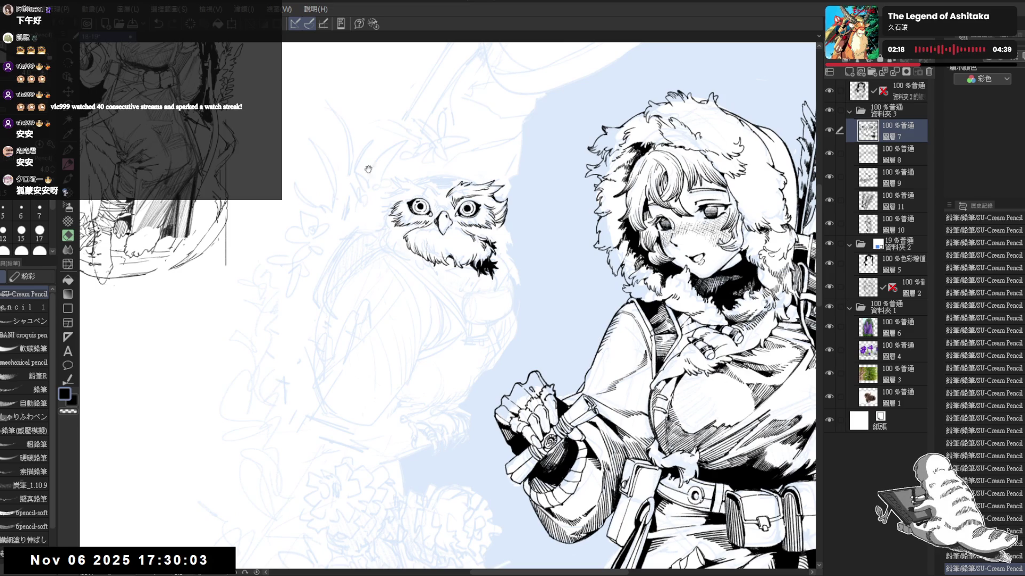
pyautogui.scroll(1, 728, 248)
pyautogui.scroll(1, 728, 248)
pyautogui.press('^')
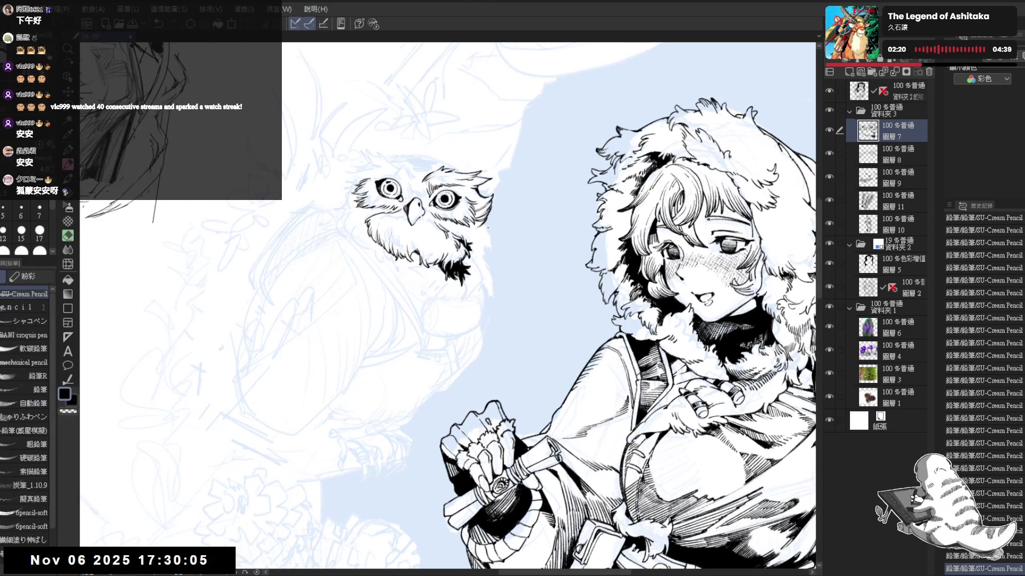
pyautogui.press(']')
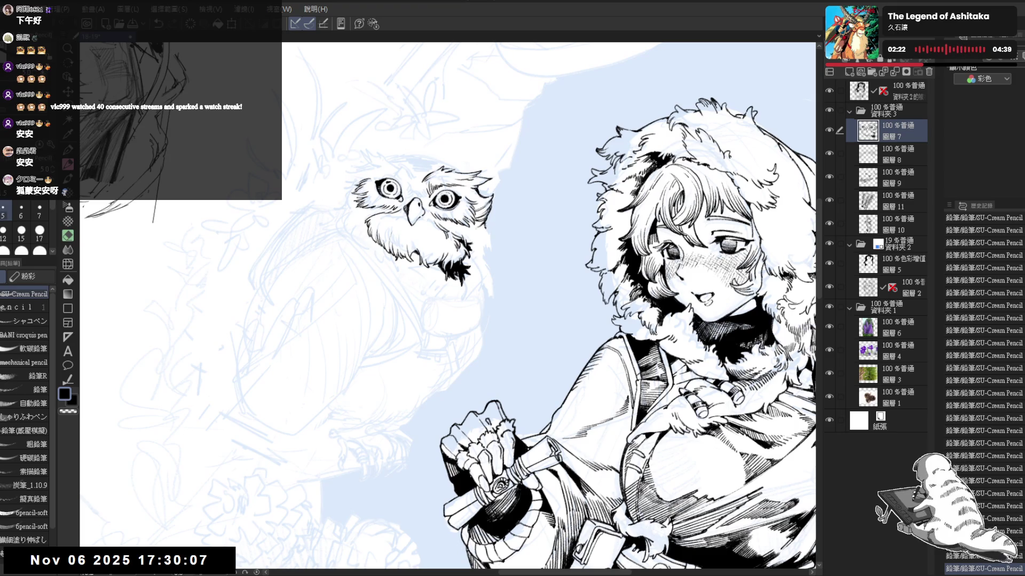
pyautogui.moveTo(488, 229); pyautogui.dragTo(487, 249)
pyautogui.hotkey('ctrl', 'z')
# - Undo the trial stroke below the chin and the stray stroke near the owl's eye
pyautogui.hotkey('ctrl', 'z')
pyautogui.moveTo(487, 261); pyautogui.dragTo(482, 293)
pyautogui.hotkey('ctrl', 'z')
pyautogui.moveTo(416, 298); pyautogui.dragTo(445, 316)
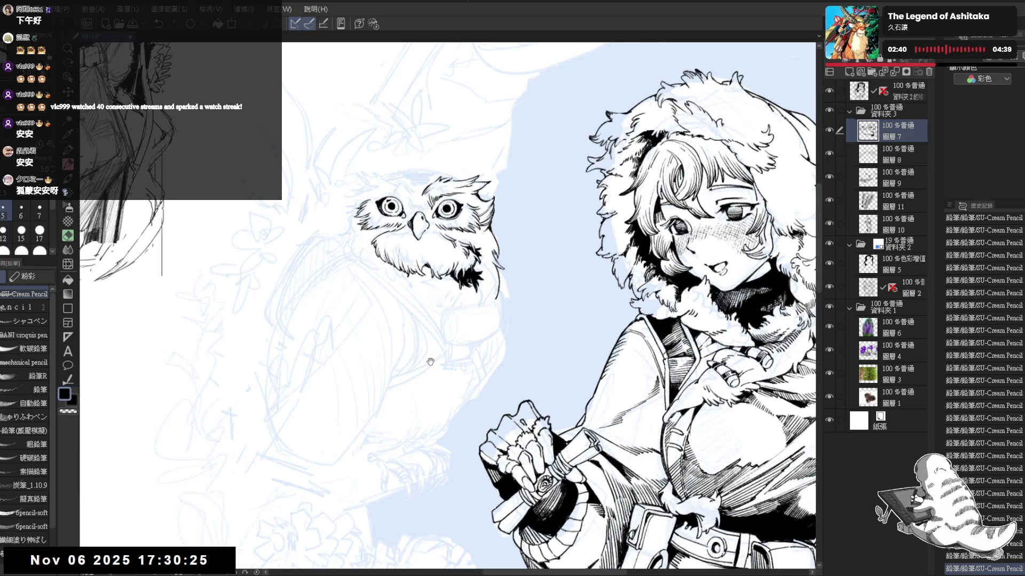
pyautogui.moveTo(430, 361); pyautogui.dragTo(390, 308)
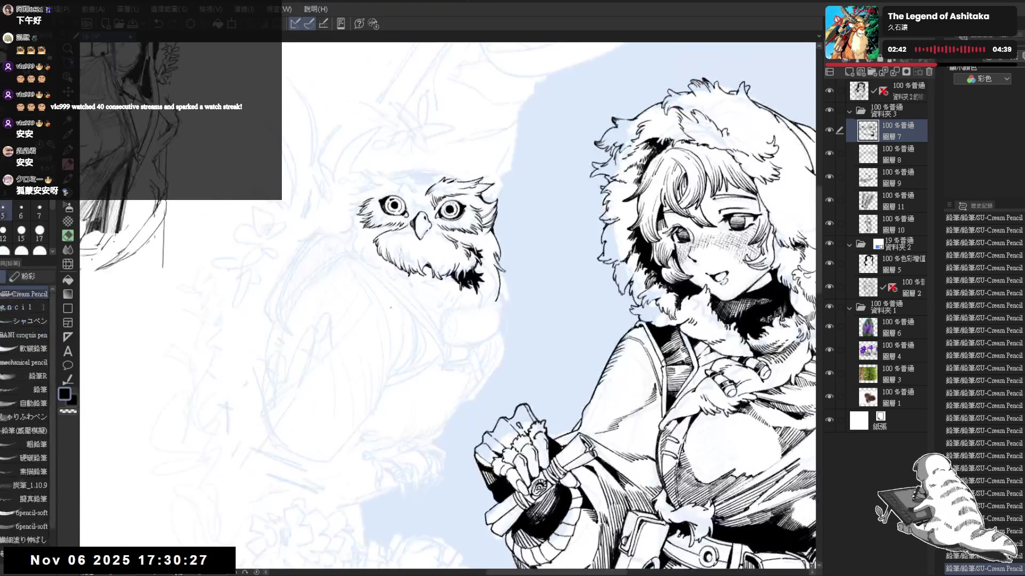
pyautogui.moveTo(407, 244); pyautogui.dragTo(410, 216)
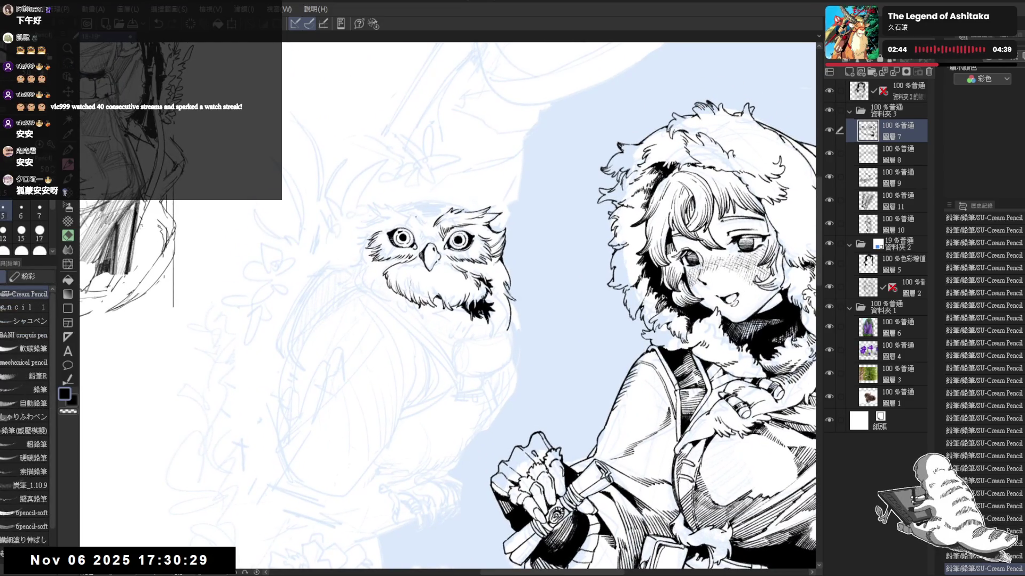
pyautogui.hotkey('ctrl', 'z')
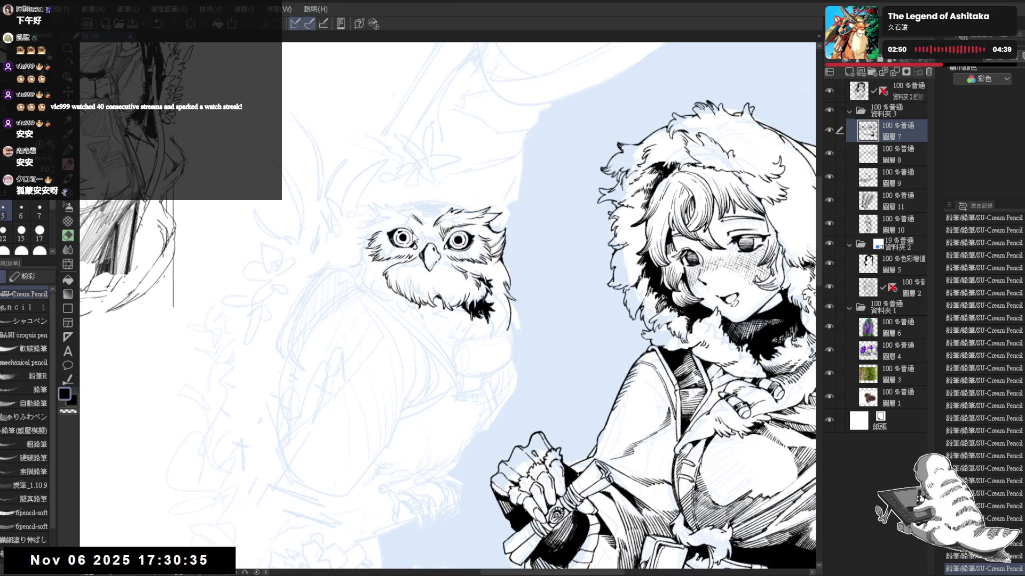
pyautogui.hotkey('ctrl', 'z')
pyautogui.moveTo(377, 324); pyautogui.dragTo(404, 331)
# - Mirror-check the canvas, centre on the owl, and erase a small mark near its ear tip
pyautogui.press('h')
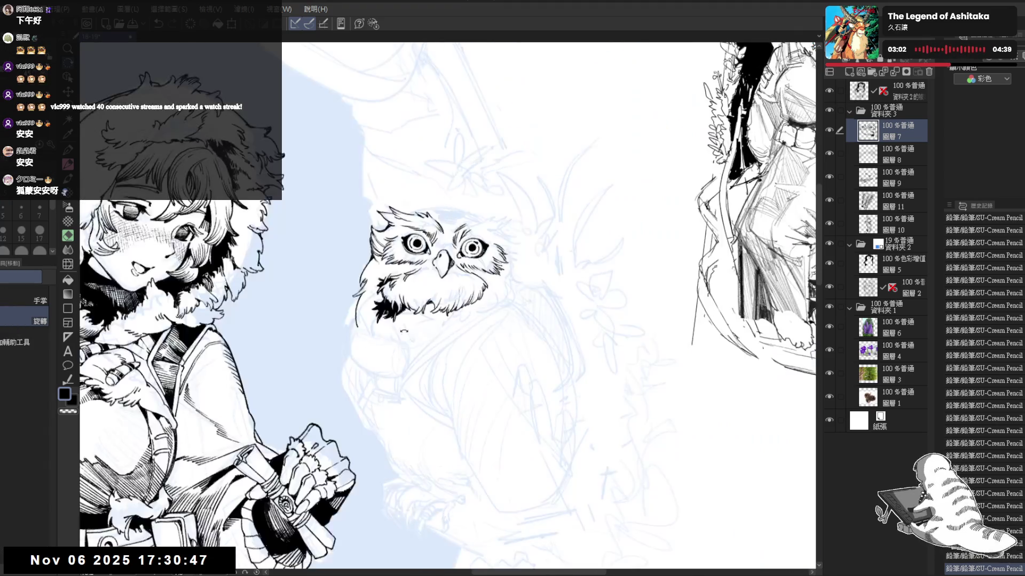
pyautogui.press('h')
pyautogui.moveTo(400, 273); pyautogui.dragTo(411, 226)
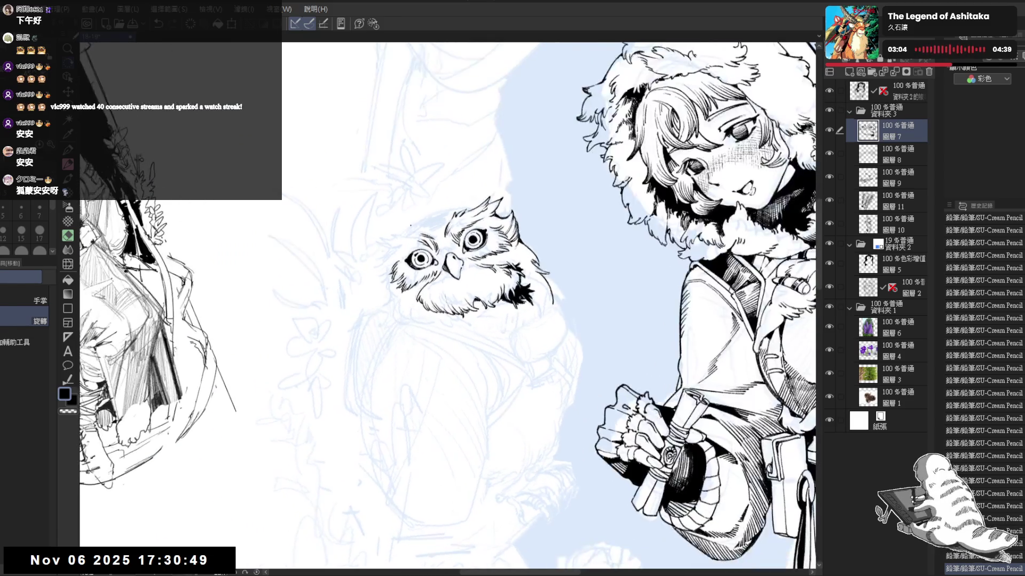
pyautogui.press('p')
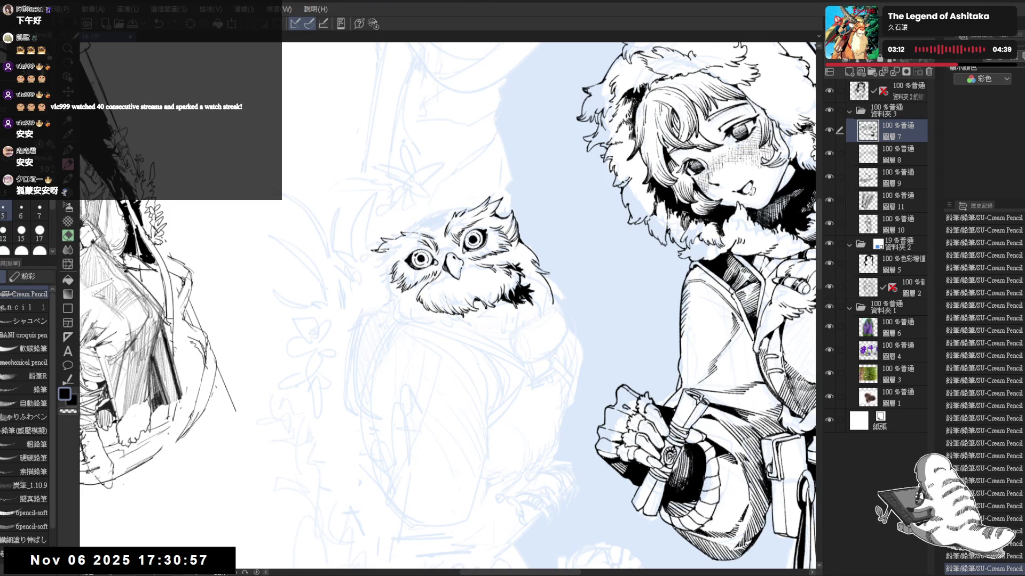
pyautogui.press('e')
pyautogui.moveTo(375, 245); pyautogui.dragTo(386, 254)
pyautogui.press('p')
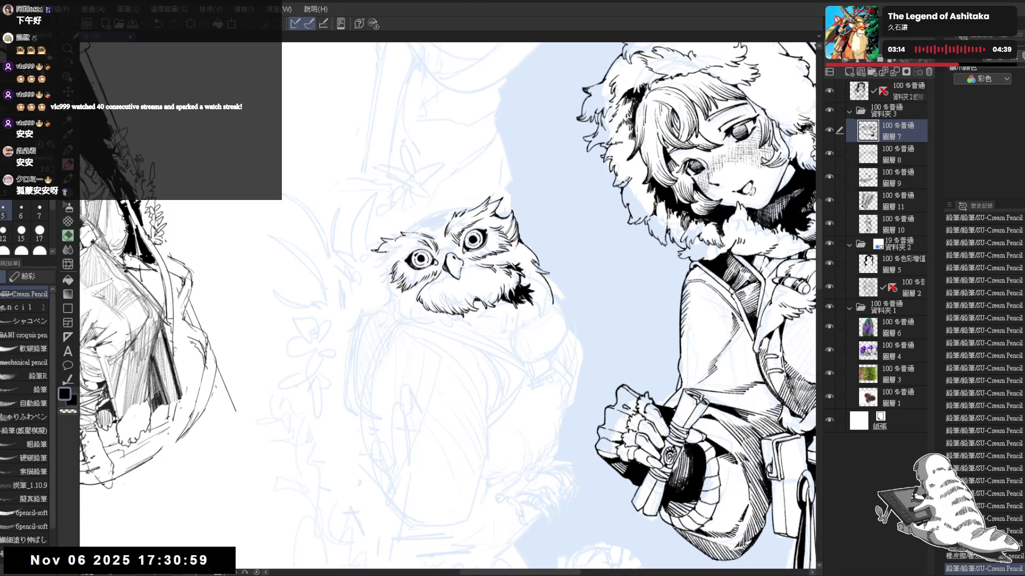
# - Add a short ink stroke on the owl's head and erase stray lines near its ear and eye
pyautogui.press('^')
pyautogui.moveTo(469, 242); pyautogui.dragTo(476, 231)
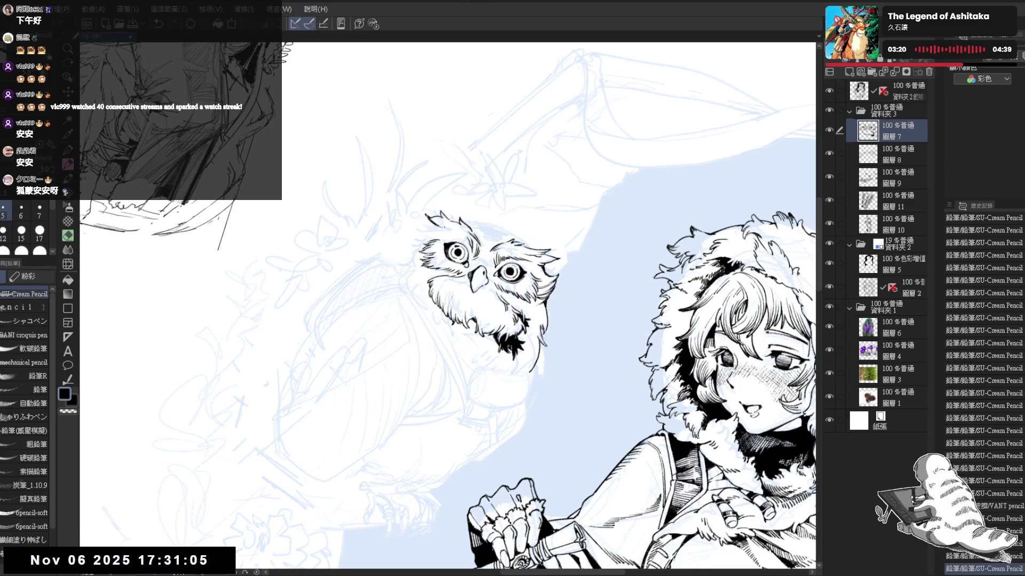
pyautogui.press('e')
pyautogui.moveTo(430, 219); pyautogui.dragTo(436, 227)
pyautogui.press('p')
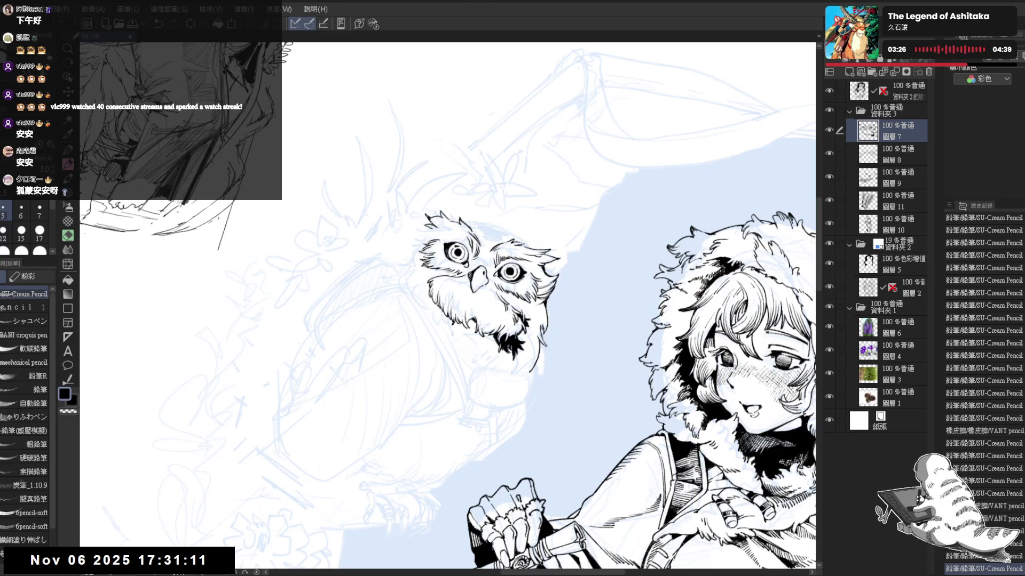
pyautogui.press('e')
pyautogui.moveTo(400, 249); pyautogui.dragTo(395, 246)
pyautogui.press('p')
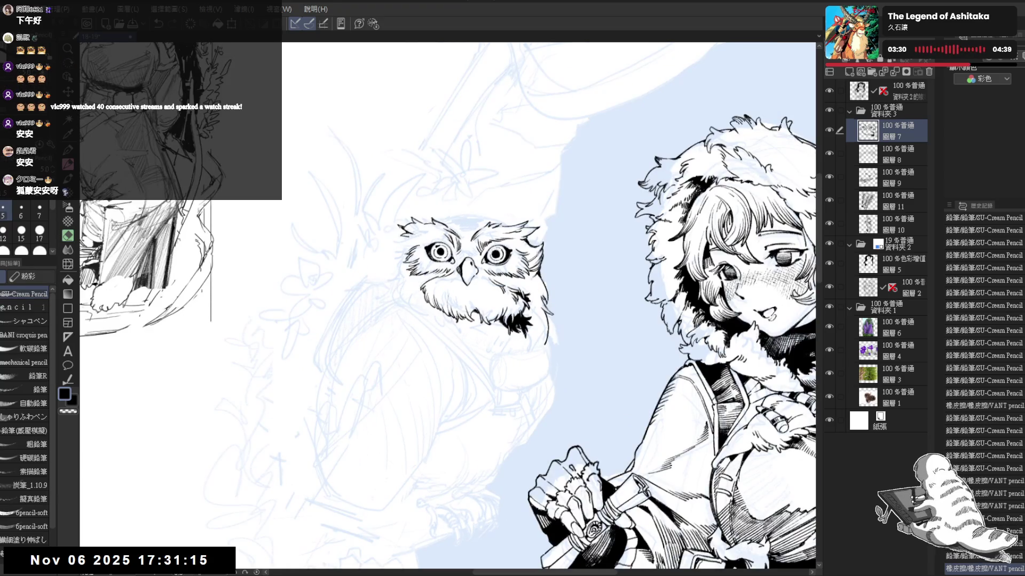
# - Erase tiny marks on the owl's head and add a fine ink stroke there
pyautogui.press('e')
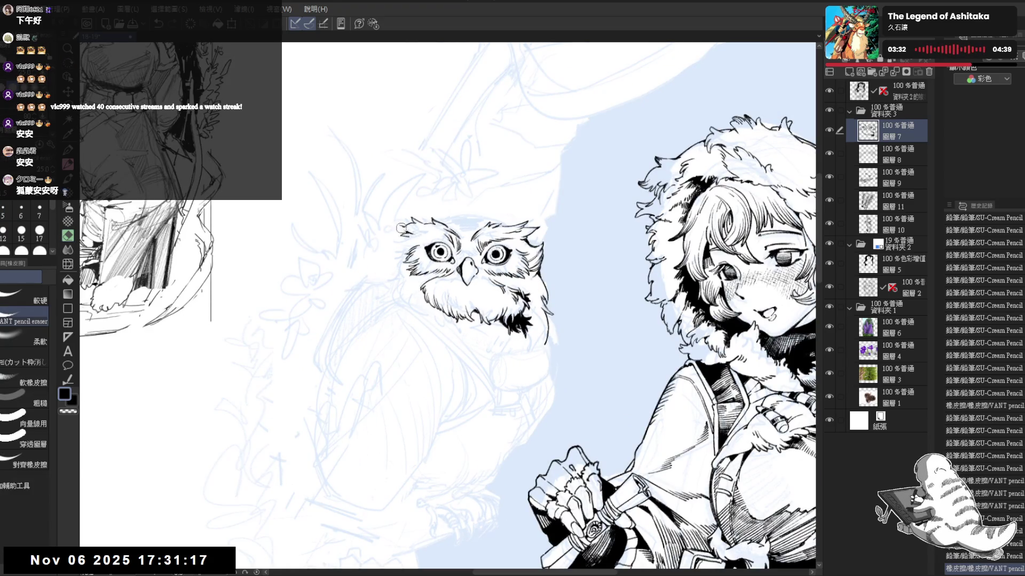
pyautogui.click(401, 229)
pyautogui.press('p')
pyautogui.moveTo(403, 228); pyautogui.dragTo(408, 226)
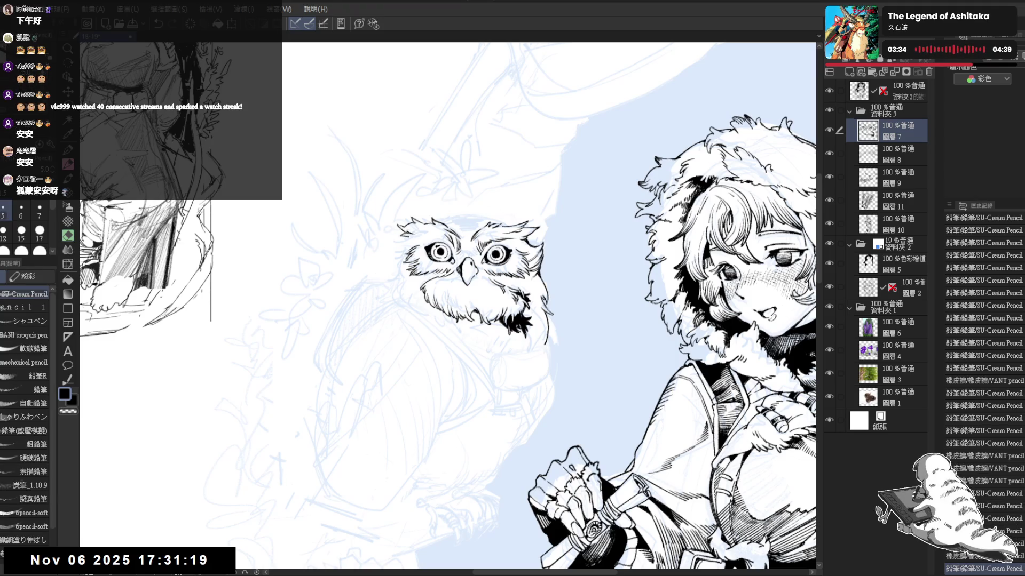
pyautogui.press('e')
pyautogui.click(406, 230)
pyautogui.press('p')
# - Build up fine ink dots as detail on the owl's face
pyautogui.click(399, 228)
pyautogui.click(403, 228)
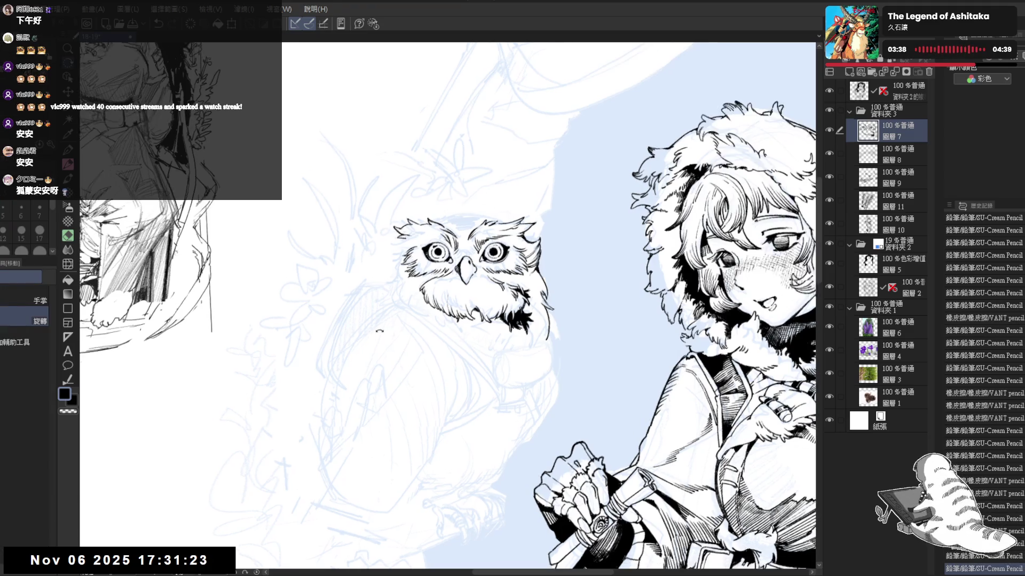
pyautogui.click(403, 229)
pyautogui.click(403, 229)
pyautogui.click(403, 228)
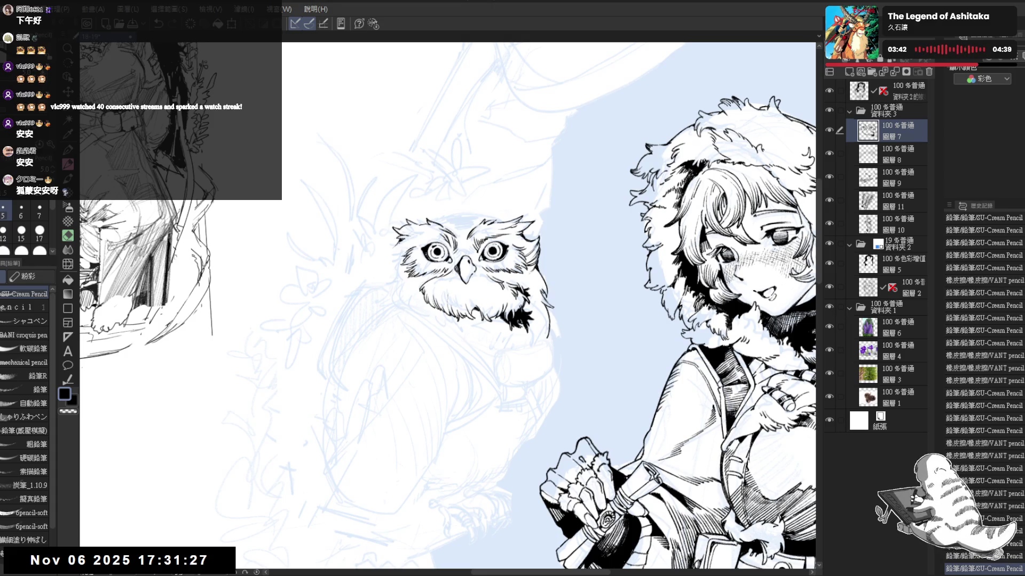
pyautogui.click(403, 228)
pyautogui.click(403, 229)
pyautogui.click(403, 229)
pyautogui.click(403, 228)
pyautogui.click(403, 228)
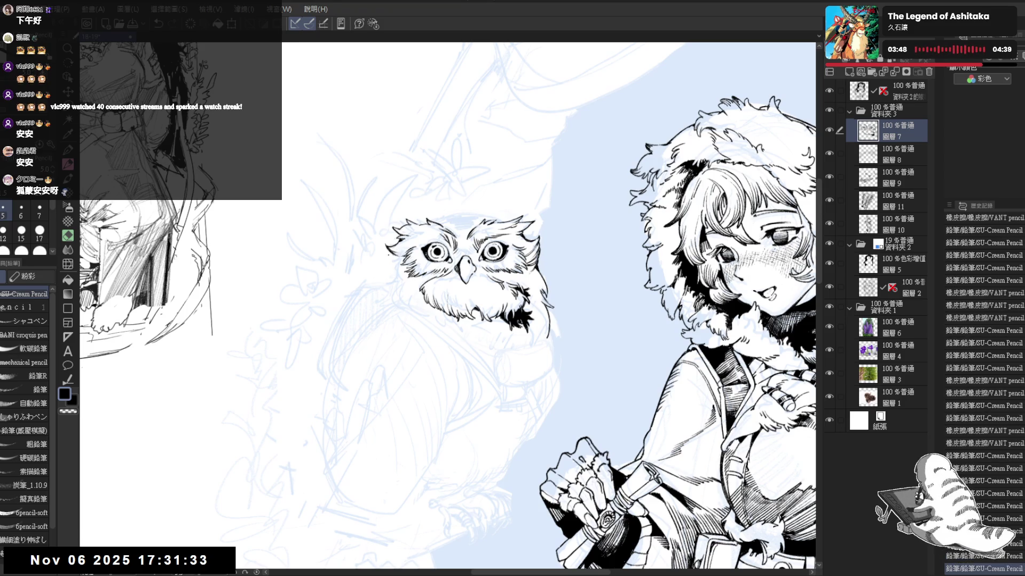
# - Add tiny ink marks beside the owl's left eye
pyautogui.click(393, 263)
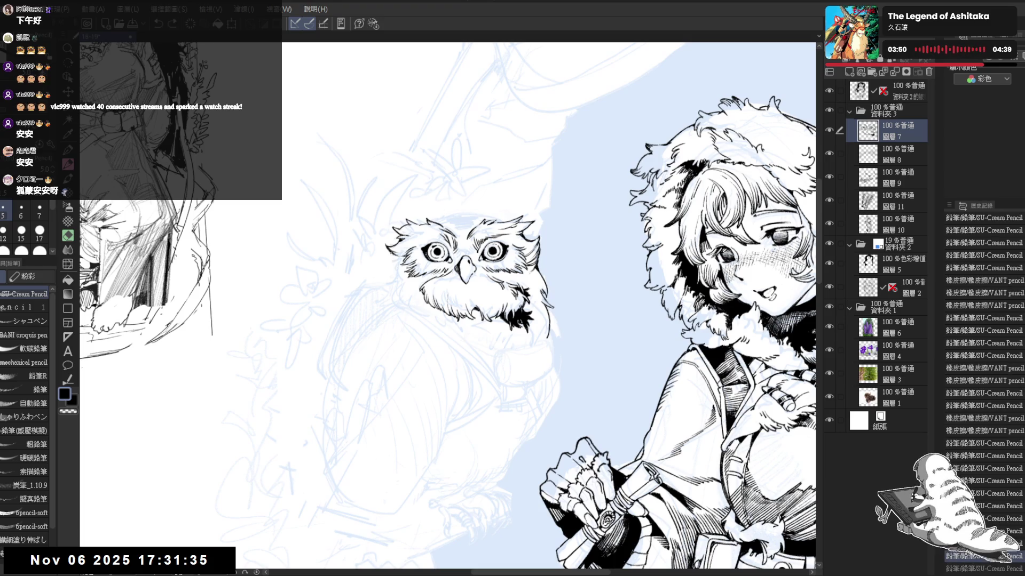
pyautogui.click(395, 261)
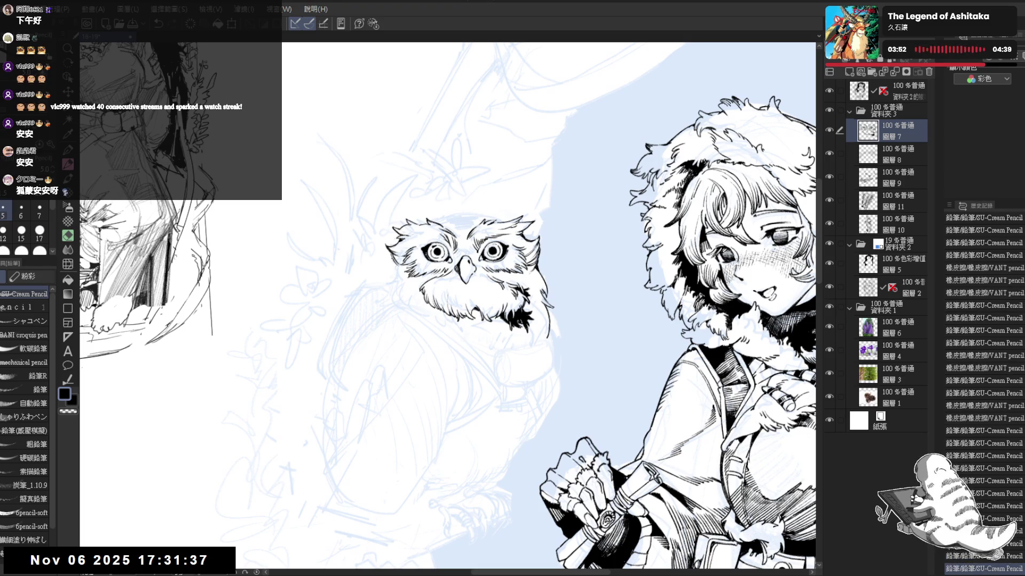
pyautogui.click(395, 265)
pyautogui.click(396, 271)
pyautogui.click(397, 269)
# - Check the drawing mirrored, then dot small ink marks near the owl's head
pyautogui.press('h')
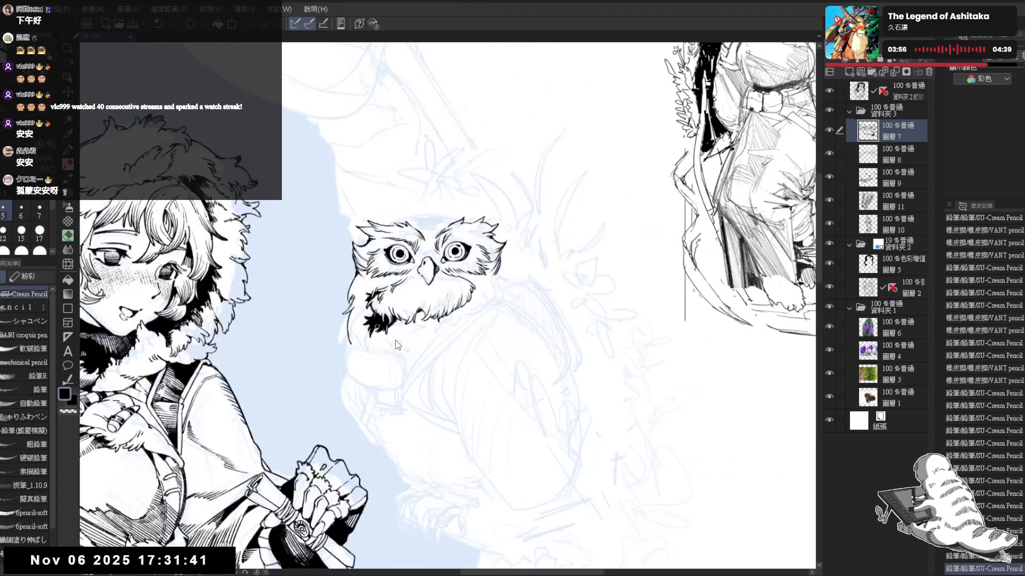
pyautogui.press('h')
pyautogui.moveTo(394, 277); pyautogui.dragTo(422, 239)
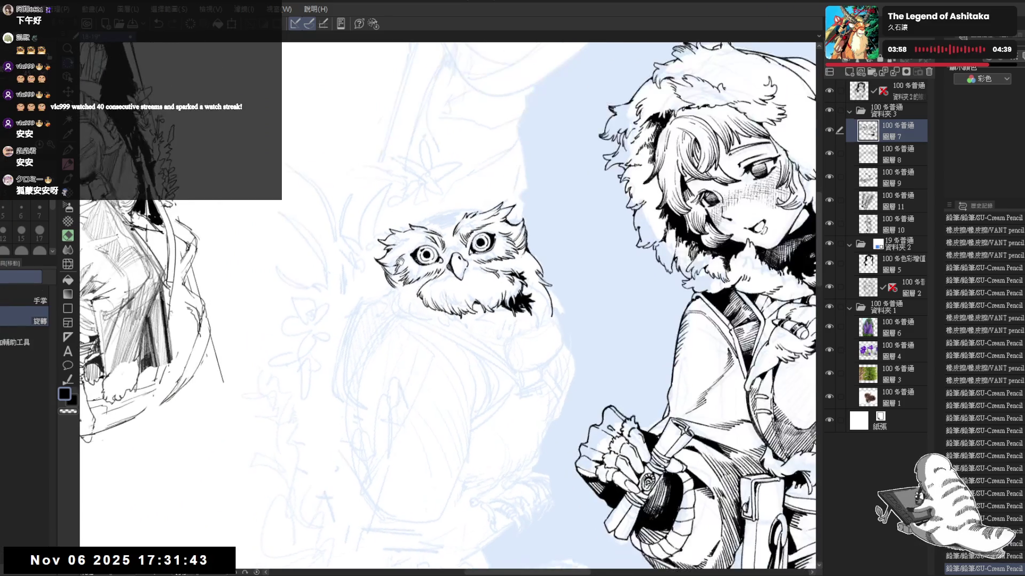
pyautogui.press('p')
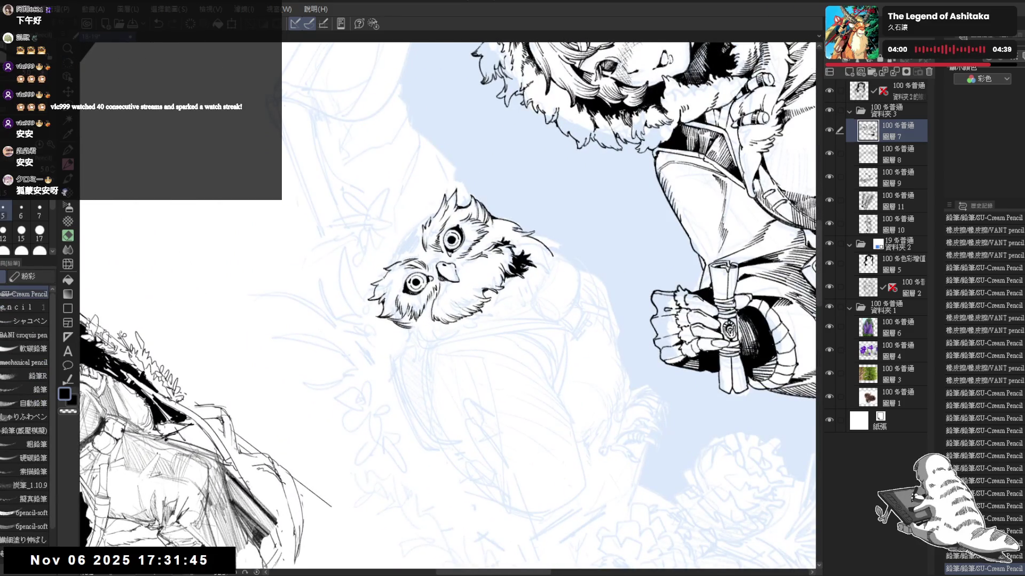
pyautogui.press('^')
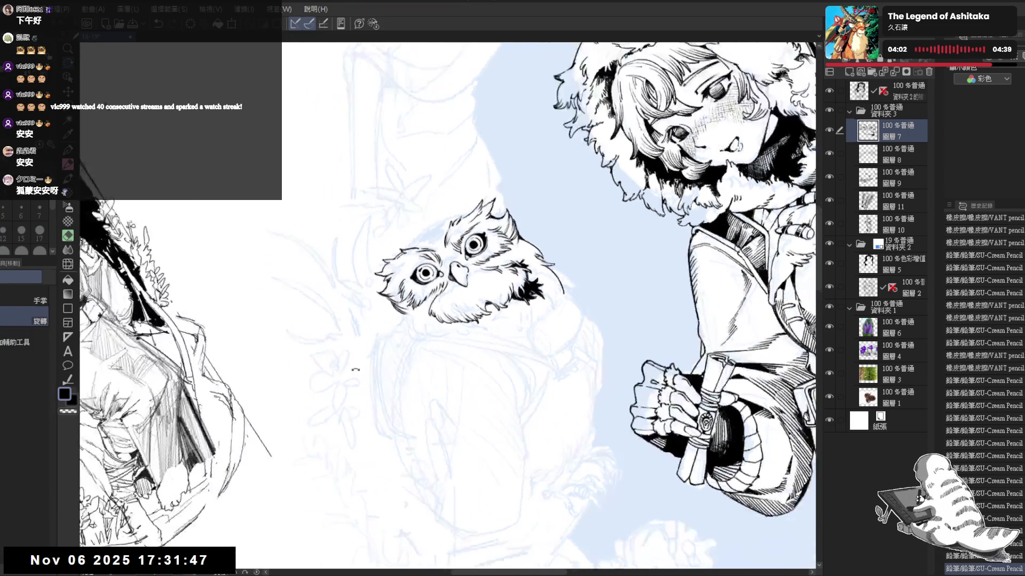
pyautogui.moveTo(403, 241); pyautogui.dragTo(411, 248)
pyautogui.click(421, 233)
pyautogui.click(427, 227)
# - Compare the owl's ink layer against the sketch and add a short stroke on its left edge
pyautogui.moveTo(426, 229)
pyautogui.mouseDown()
pyautogui.moveTo(373, 273)
pyautogui.moveTo(496, 261)
pyautogui.moveTo(499, 307)
pyautogui.mouseUp()
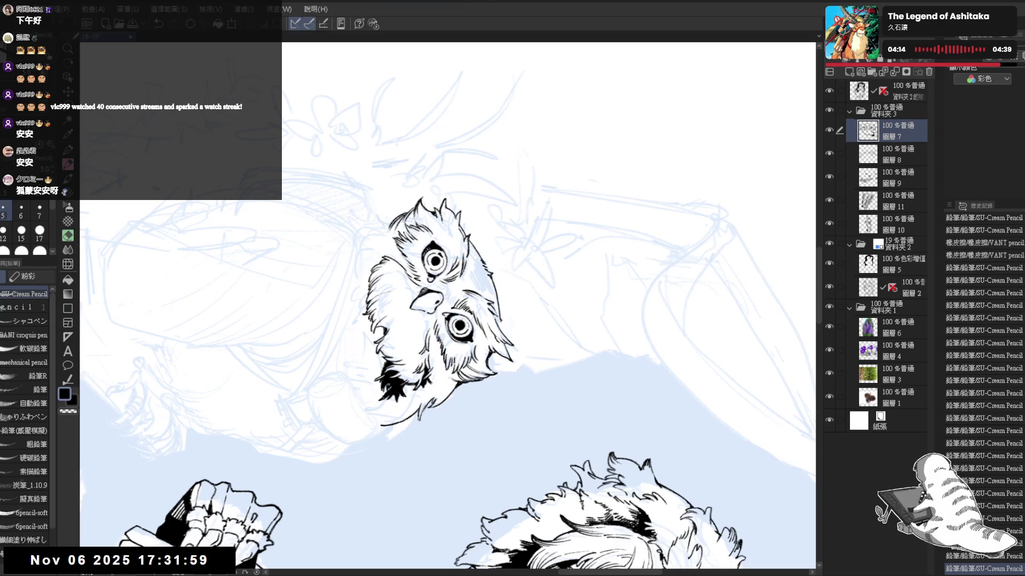
pyautogui.hotkey('ctrl', '@')
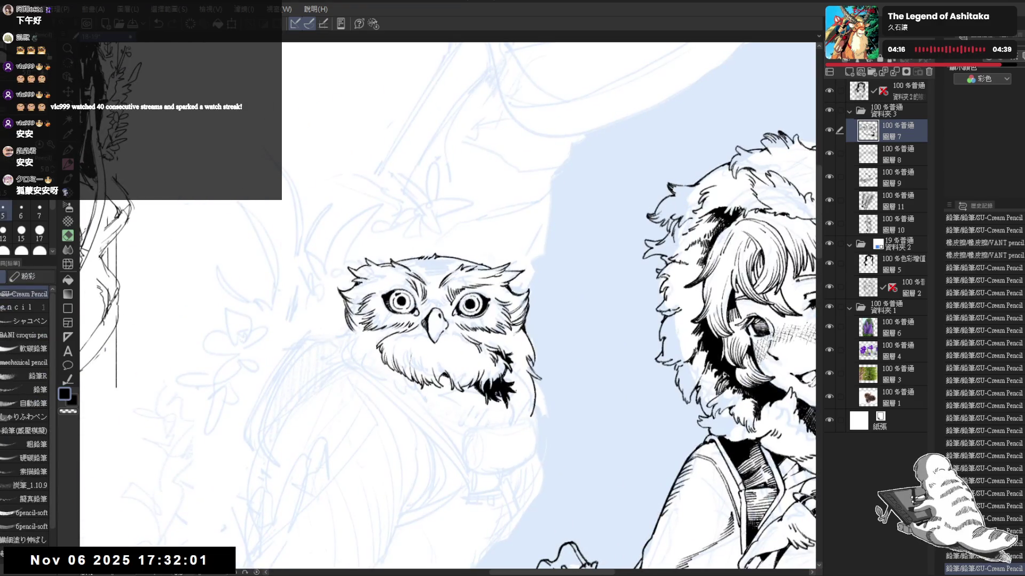
pyautogui.moveTo(512, 321); pyautogui.dragTo(830, 165)
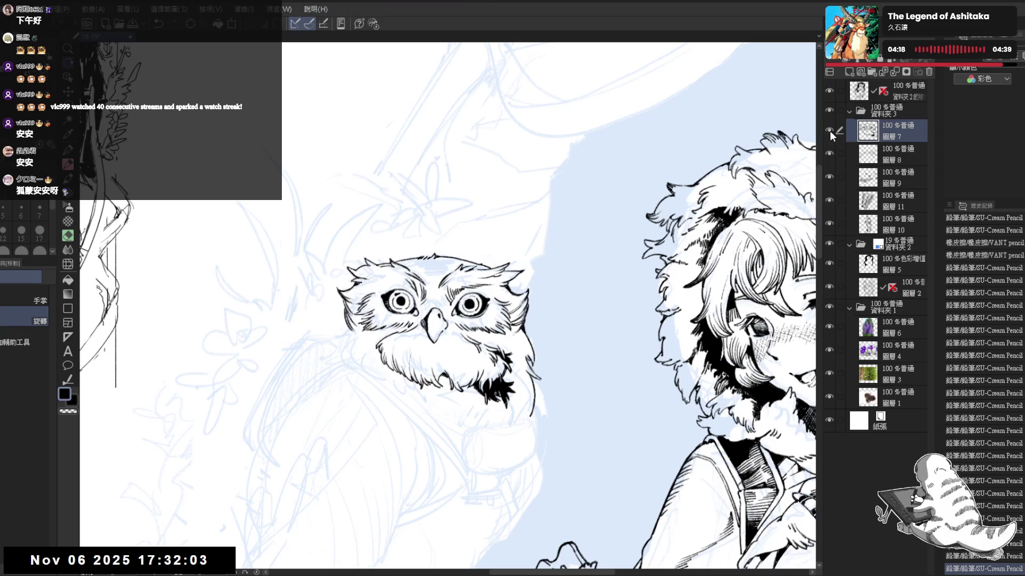
pyautogui.click(830, 131)
pyautogui.click(830, 131)
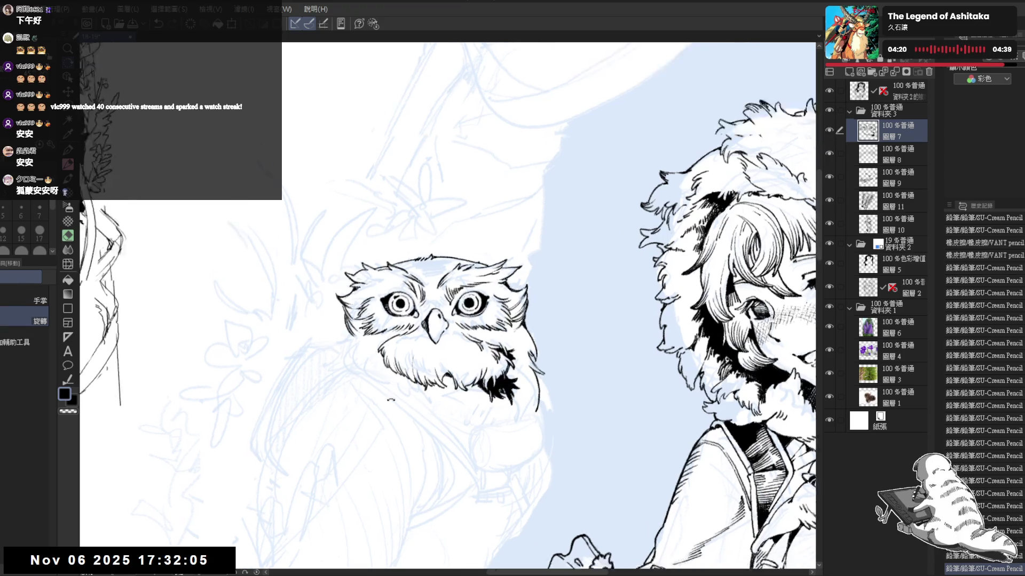
pyautogui.press('p')
pyautogui.moveTo(439, 276)
pyautogui.mouseDown()
pyautogui.moveTo(441, 293)
pyautogui.moveTo(449, 277)
pyautogui.moveTo(479, 292)
pyautogui.mouseUp()
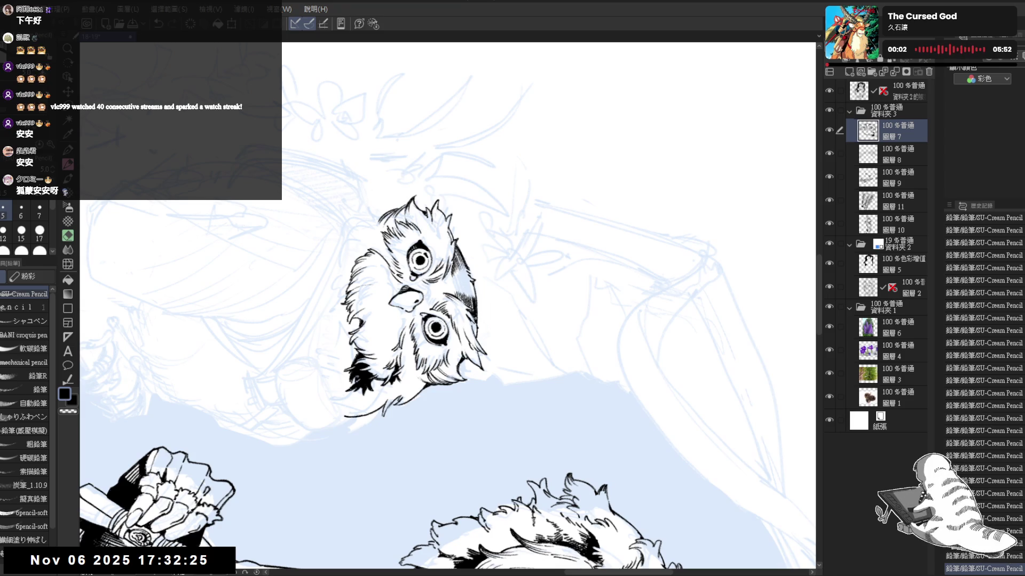
# - Erase stray lines on the owl's cheek and add a small stroke on its head
pyautogui.press('e')
pyautogui.moveTo(469, 314)
pyautogui.mouseDown()
pyautogui.moveTo(480, 331)
pyautogui.moveTo(541, 350)
pyautogui.moveTo(447, 264)
pyautogui.moveTo(441, 291)
pyautogui.moveTo(443, 282)
pyautogui.mouseUp()
pyautogui.press('p')
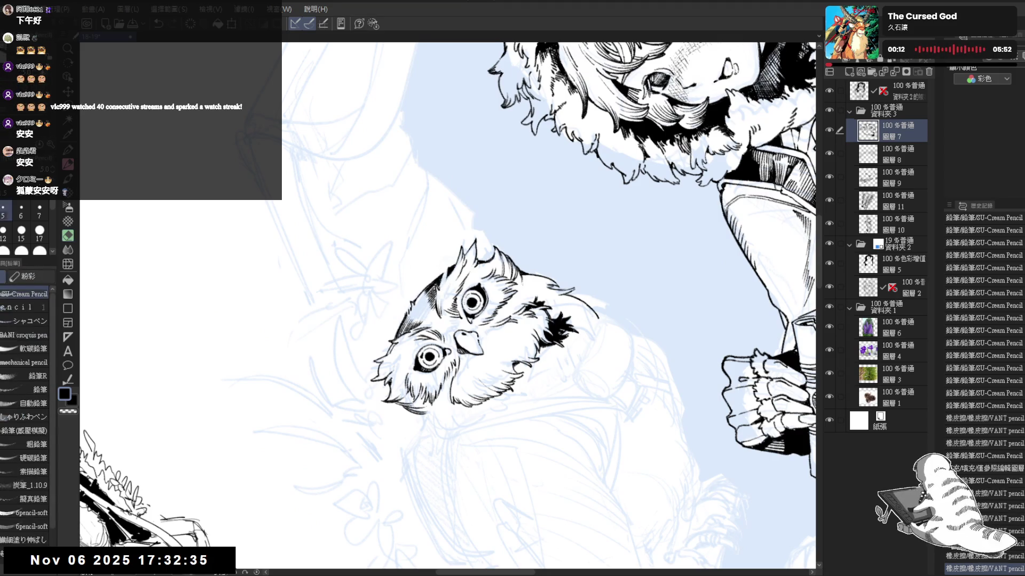
pyautogui.moveTo(445, 269)
pyautogui.mouseDown()
pyautogui.moveTo(443, 282)
pyautogui.moveTo(484, 330)
pyautogui.moveTo(467, 214)
pyautogui.mouseUp()
pyautogui.press('e')
pyautogui.press('p')
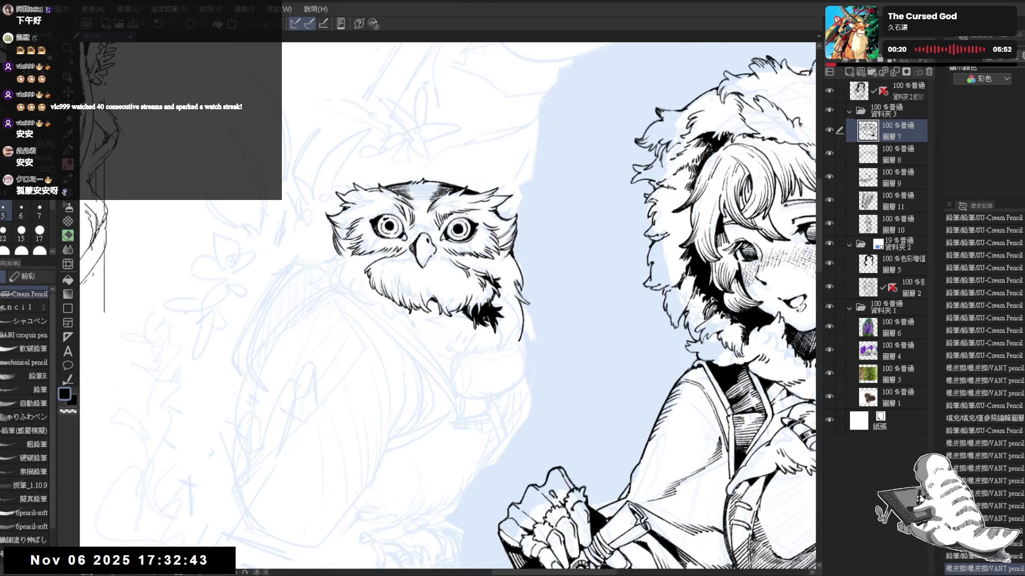
# - Tilt the view about 30° and add small feather marks on the owl's head
pyautogui.scroll(-2, 469, 211)
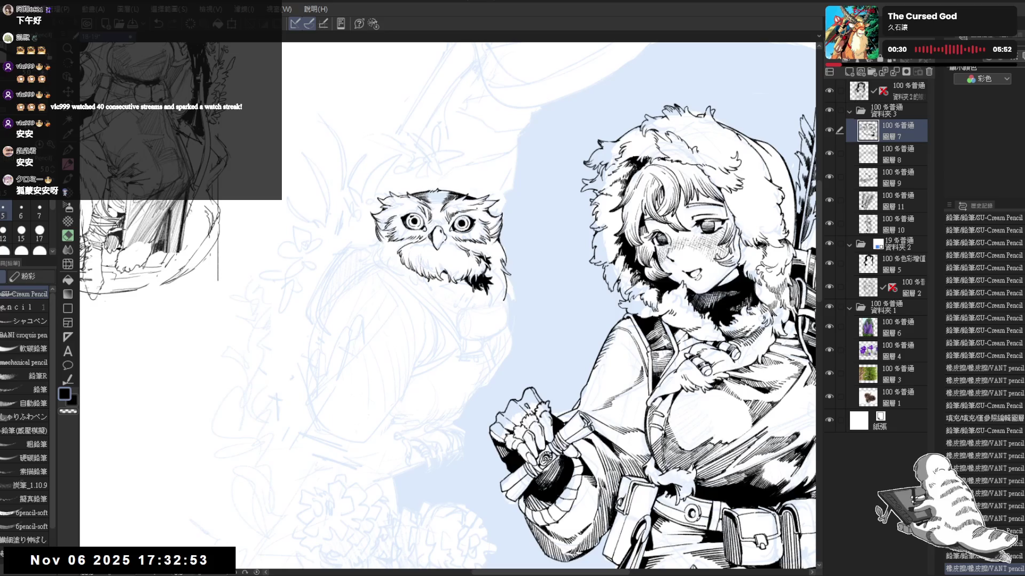
pyautogui.scroll(2, 483, 200)
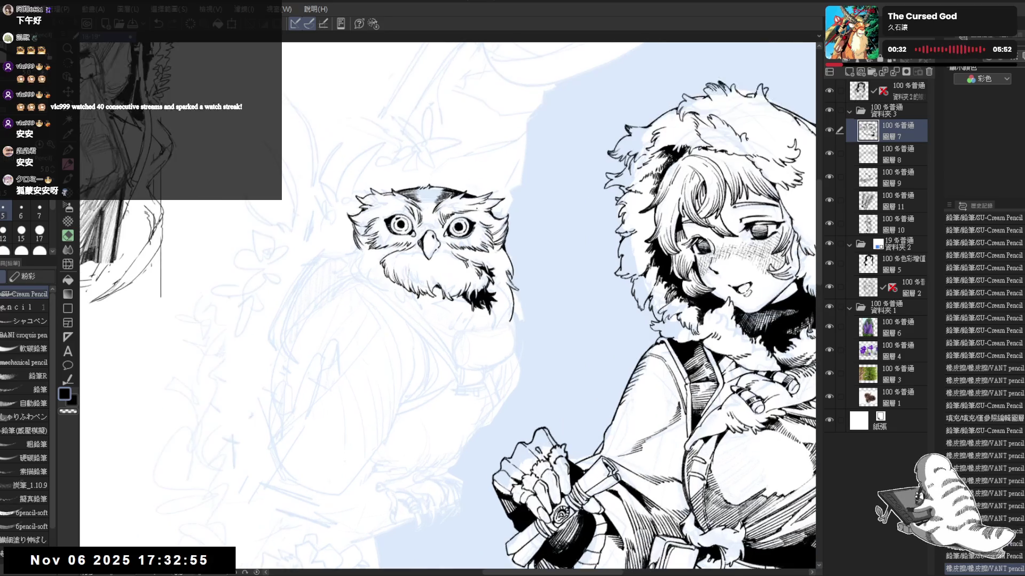
pyautogui.press('^')
pyautogui.press('^')
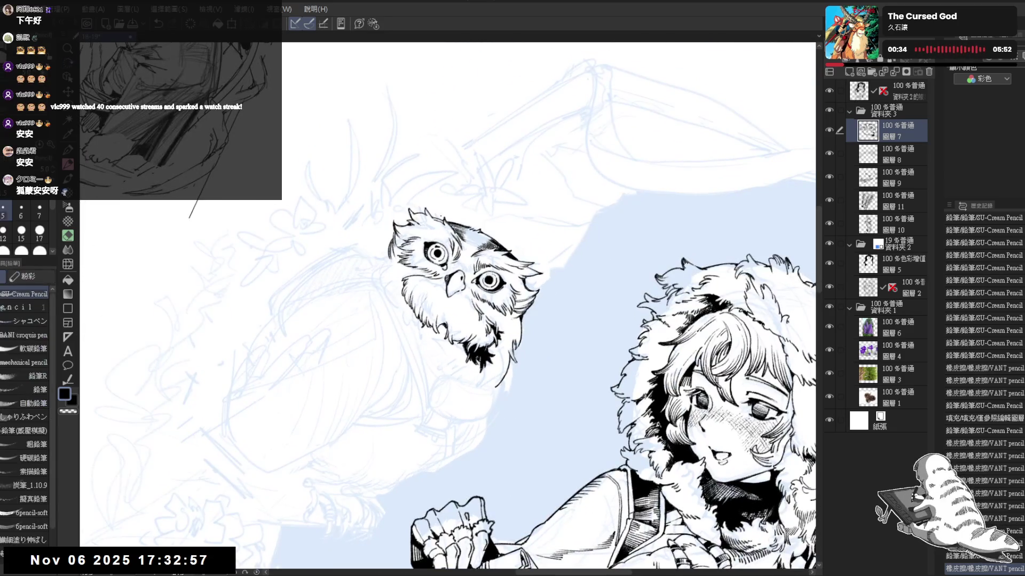
pyautogui.click(445, 240)
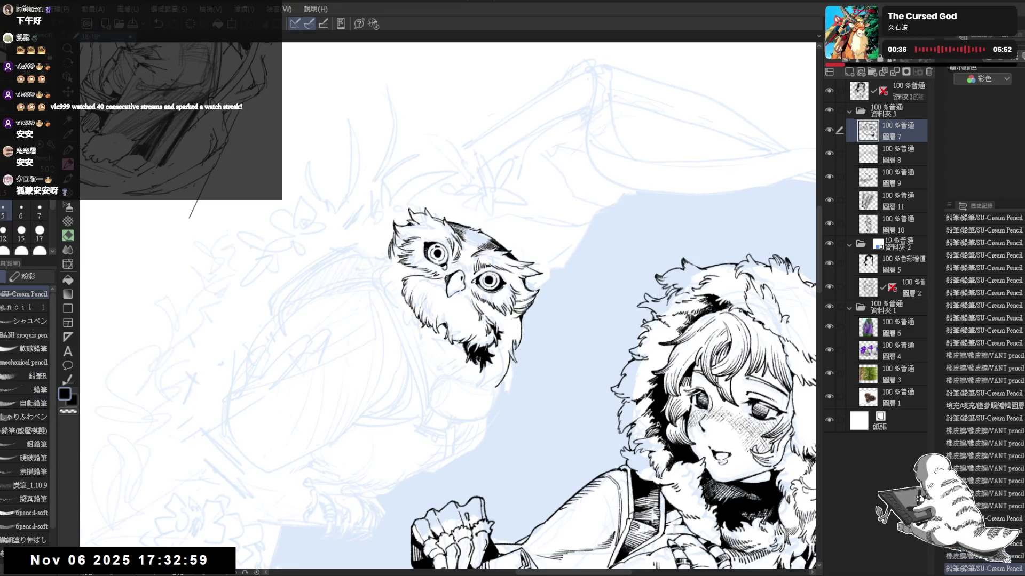
pyautogui.click(440, 235)
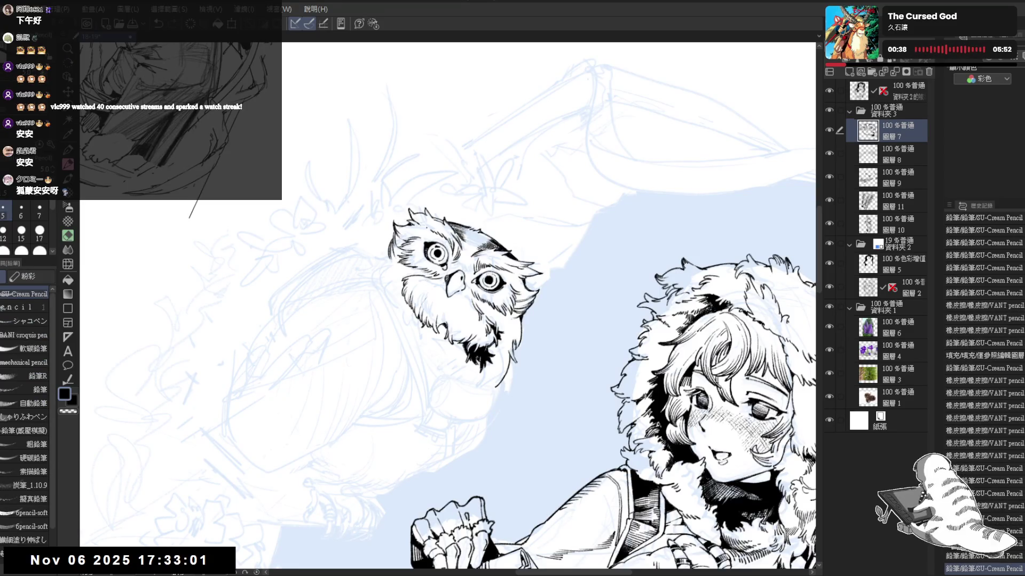
pyautogui.moveTo(406, 347)
pyautogui.mouseDown()
pyautogui.moveTo(457, 393)
pyautogui.moveTo(389, 261)
pyautogui.mouseUp()
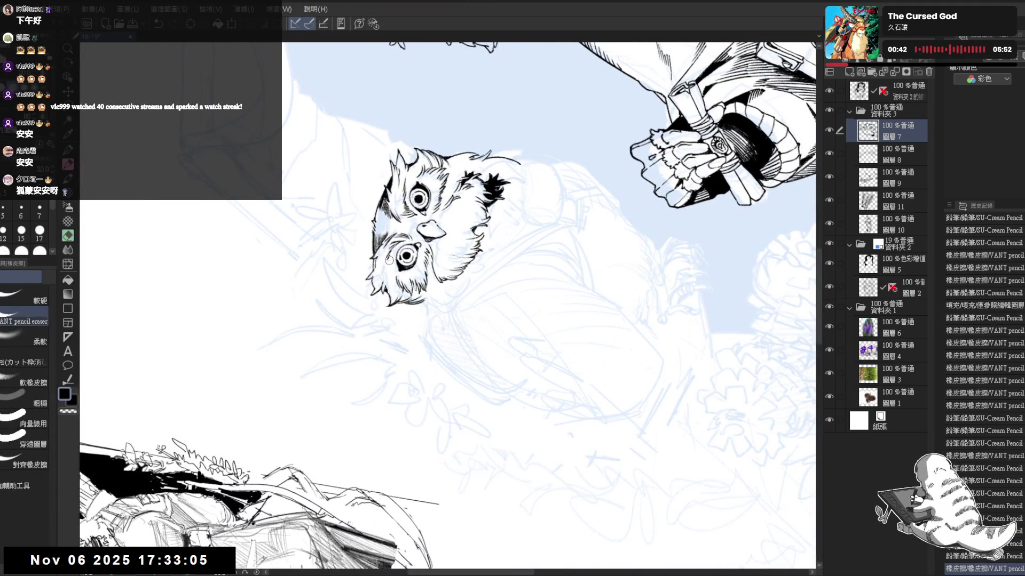
# - Ink a stroke on the owl's left cheek, redrawing it with the pencil at size 6
pyautogui.press('p')
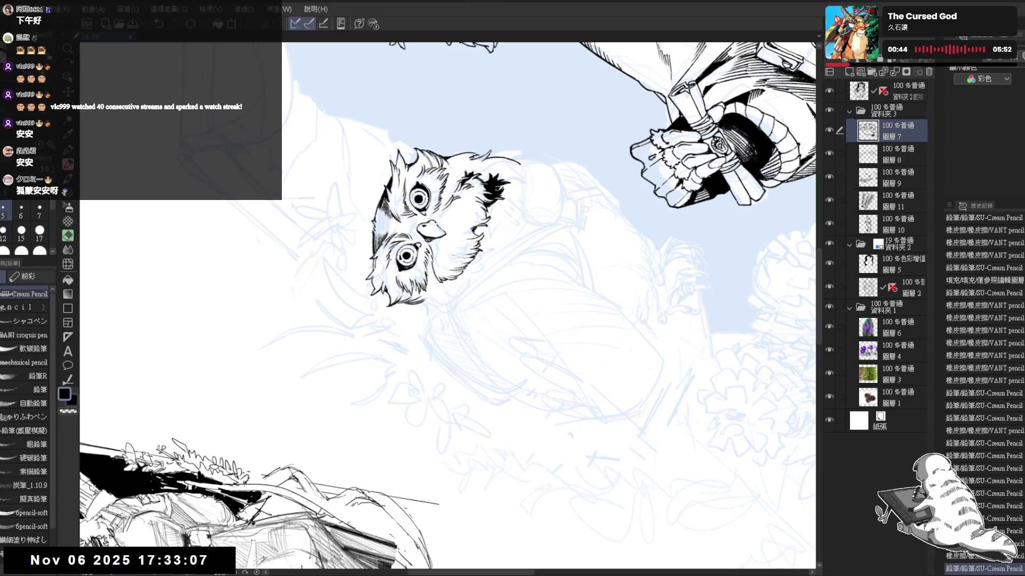
pyautogui.moveTo(480, 320)
pyautogui.mouseDown()
pyautogui.moveTo(491, 314)
pyautogui.moveTo(462, 316)
pyautogui.mouseUp()
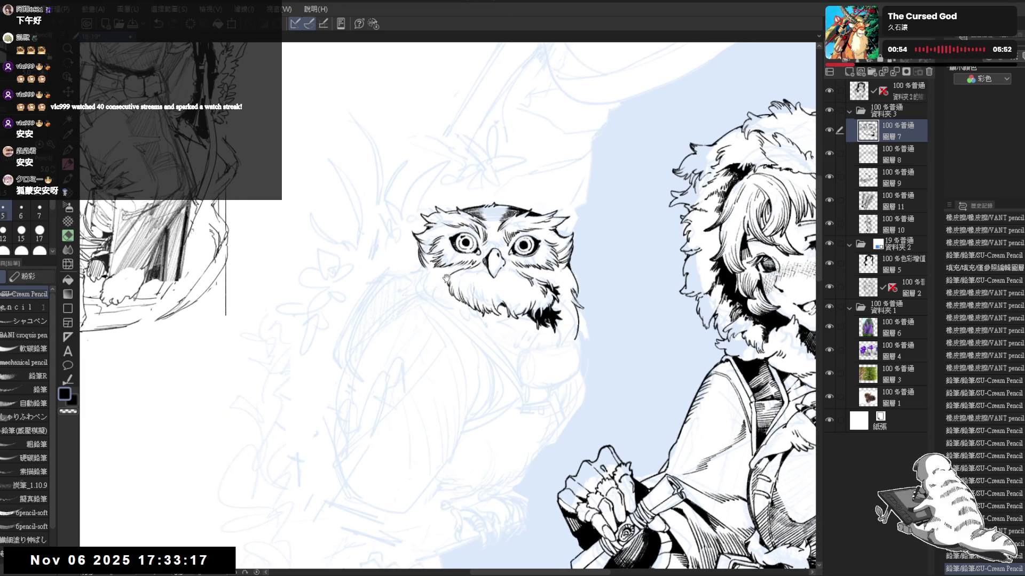
pyautogui.moveTo(465, 268)
pyautogui.mouseDown()
pyautogui.moveTo(499, 383)
pyautogui.moveTo(427, 274)
pyautogui.moveTo(430, 285)
pyautogui.mouseUp()
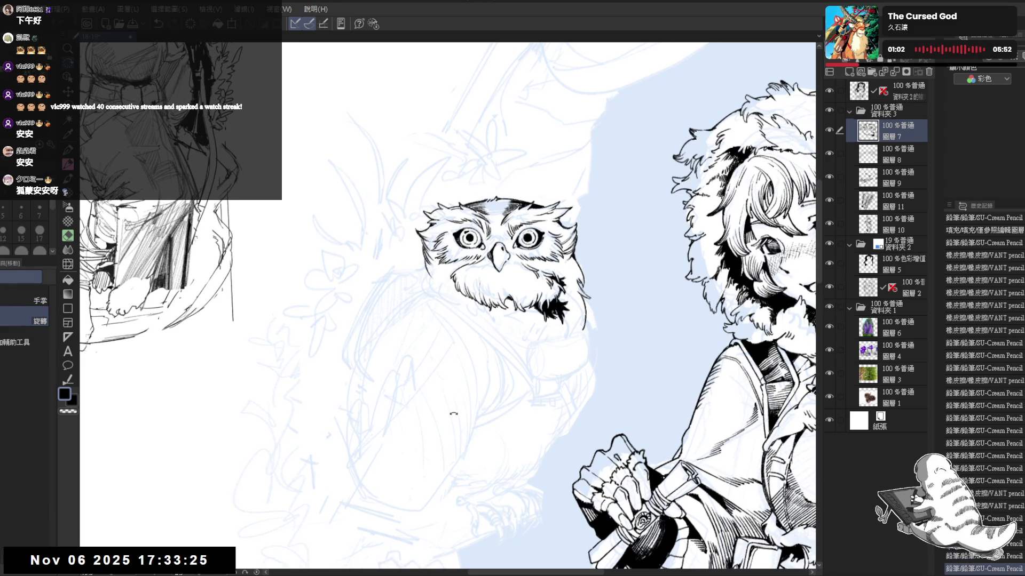
pyautogui.moveTo(451, 410); pyautogui.dragTo(428, 439)
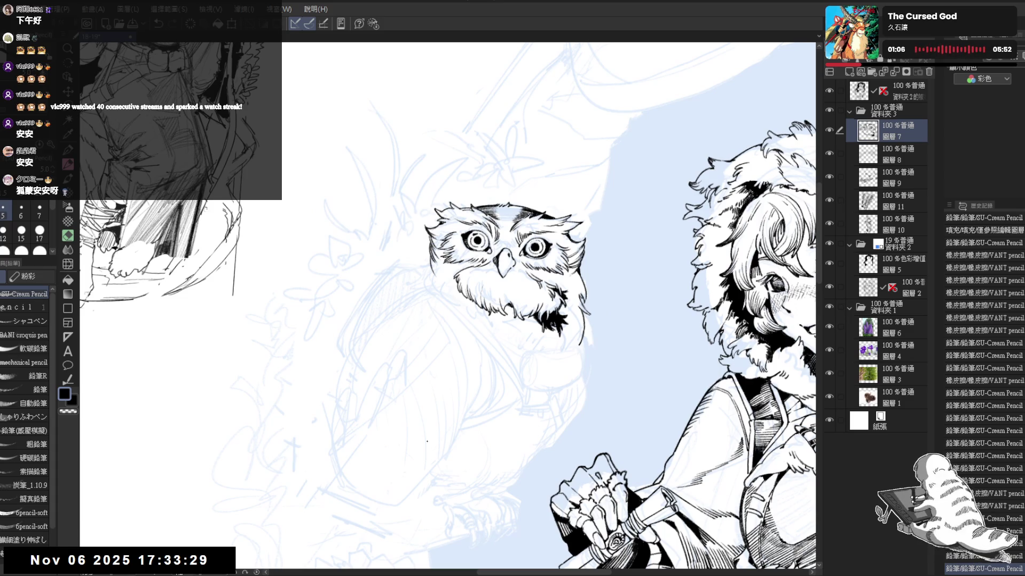
pyautogui.moveTo(426, 322); pyautogui.dragTo(416, 320)
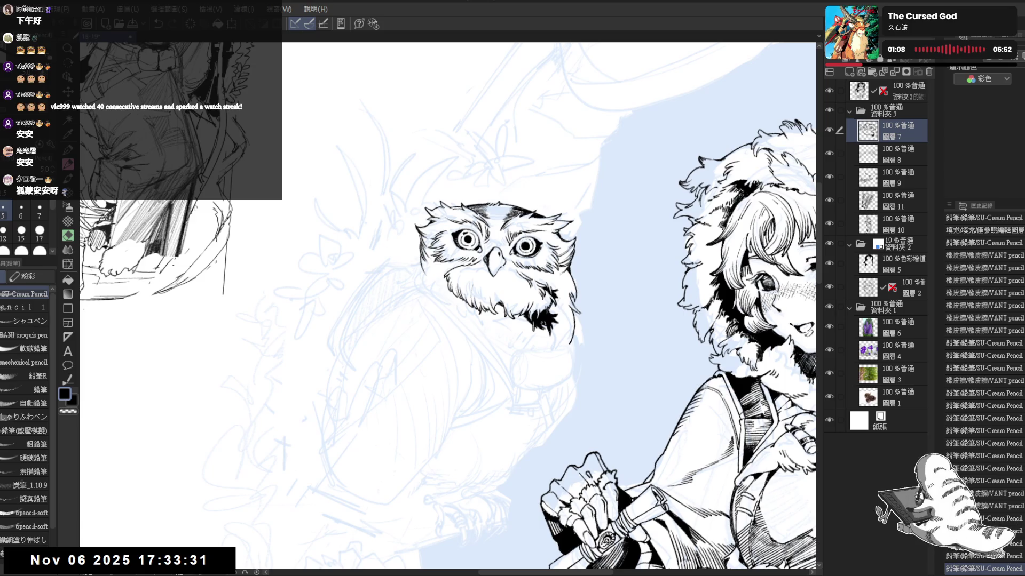
pyautogui.moveTo(427, 267); pyautogui.dragTo(435, 288)
pyautogui.hotkey('ctrl', 'z')
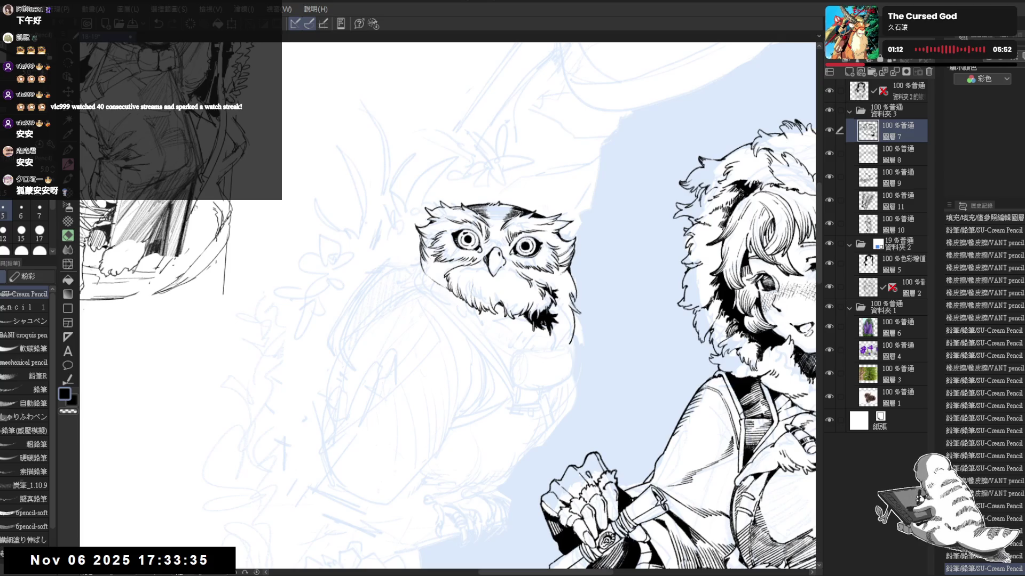
pyautogui.press(']')
pyautogui.moveTo(430, 270); pyautogui.dragTo(445, 291)
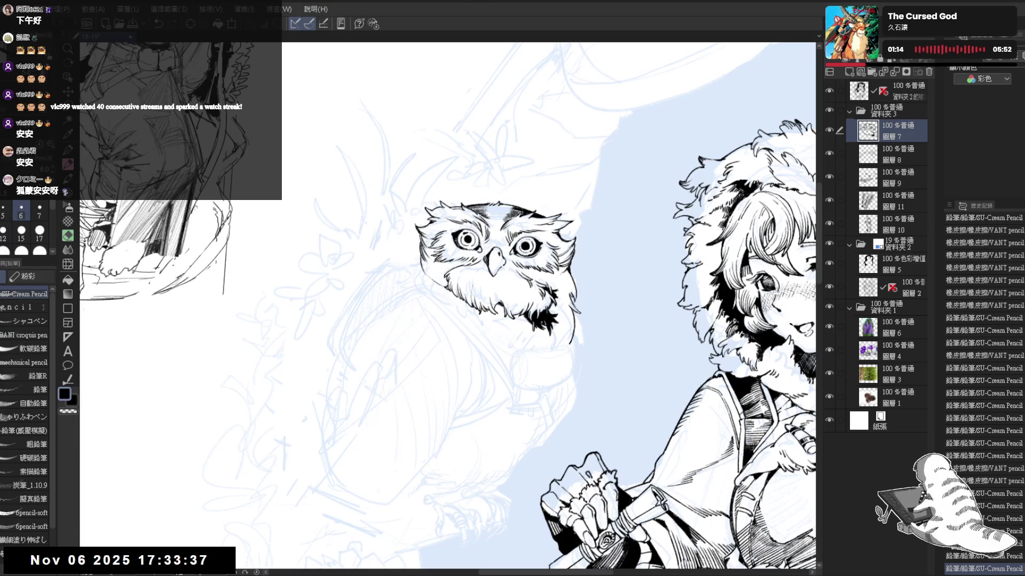
# - Erase a stray mark near the owl, then reset the view rotation upright and zoom out
pyautogui.moveTo(463, 304)
pyautogui.mouseDown()
pyautogui.moveTo(453, 293)
pyautogui.moveTo(464, 303)
pyautogui.moveTo(585, 256)
pyautogui.mouseUp()
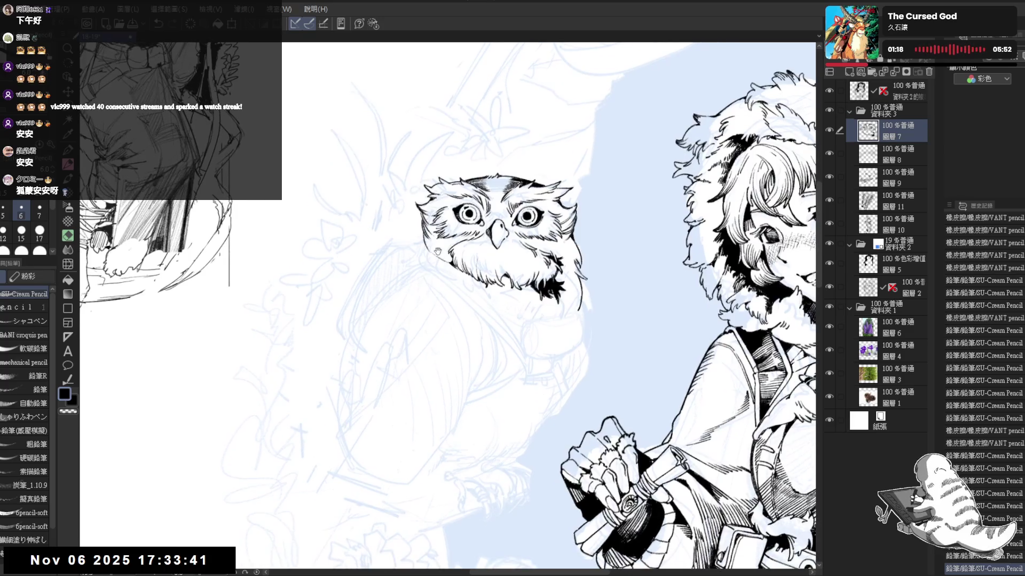
pyautogui.press('e')
pyautogui.moveTo(555, 315)
pyautogui.mouseDown()
pyautogui.moveTo(568, 298)
pyautogui.moveTo(499, 285)
pyautogui.mouseUp()
pyautogui.moveTo(525, 333); pyautogui.dragTo(528, 319)
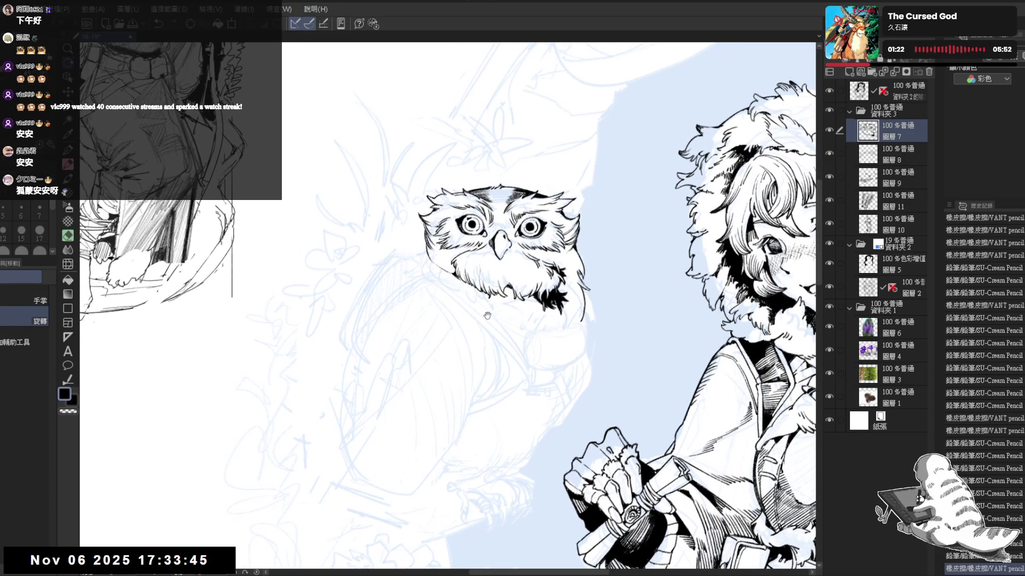
pyautogui.moveTo(466, 313); pyautogui.dragTo(481, 281)
pyautogui.press('p')
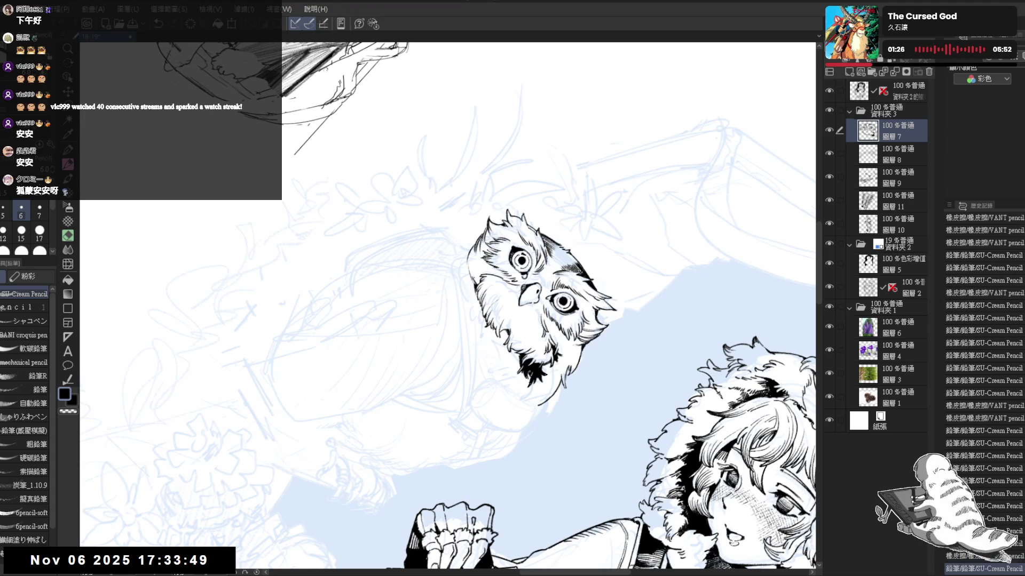
pyautogui.hotkey('ctrl', '@')
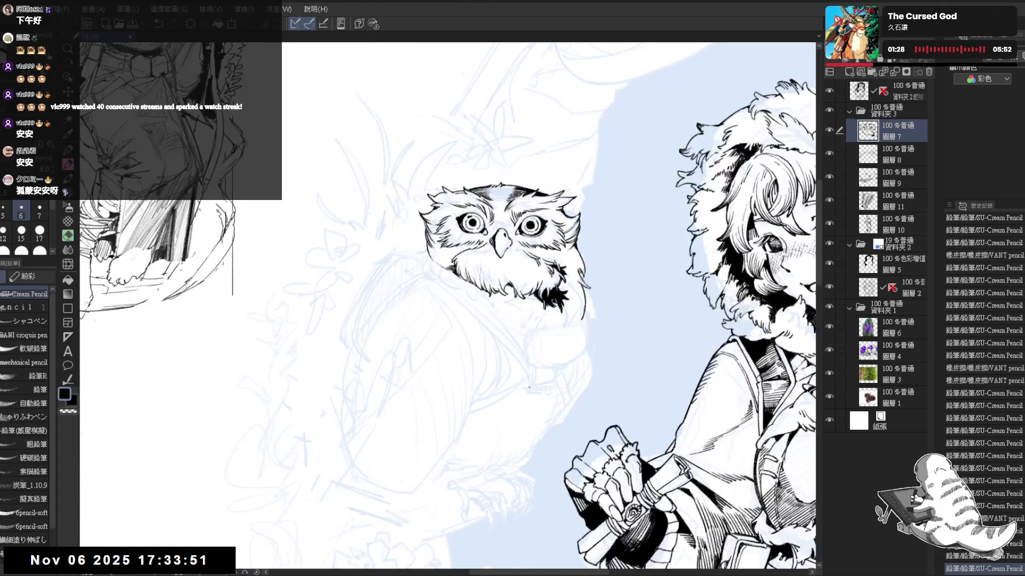
pyautogui.moveTo(435, 342); pyautogui.dragTo(421, 327)
pyautogui.scroll(-3, 421, 326)
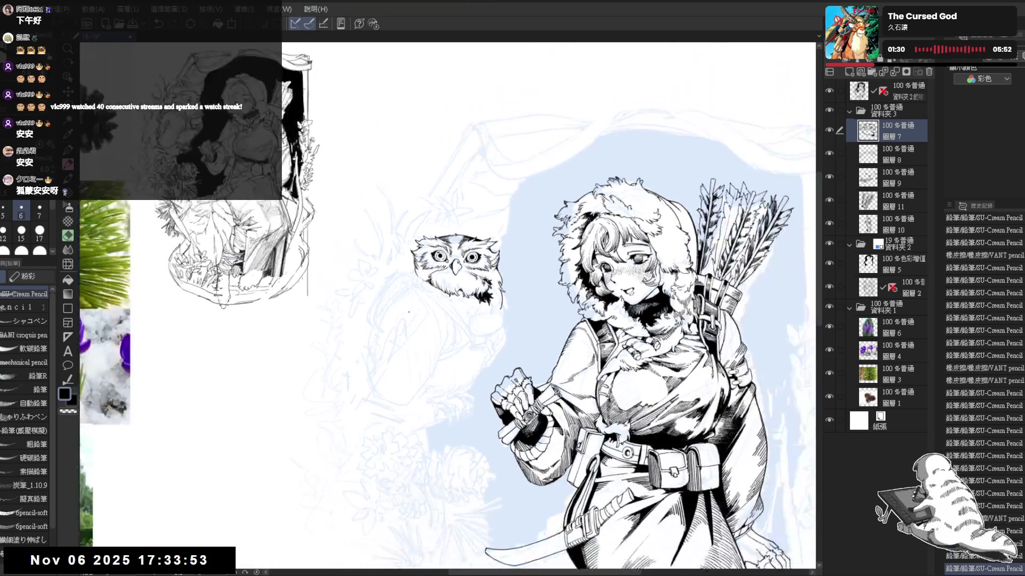
# - Zoom and rotate the view onto the owl and add a faint pencil stroke beside it
pyautogui.moveTo(487, 316); pyautogui.dragTo(477, 289)
pyautogui.scroll(2, 475, 274)
pyautogui.scroll(1, 454, 255)
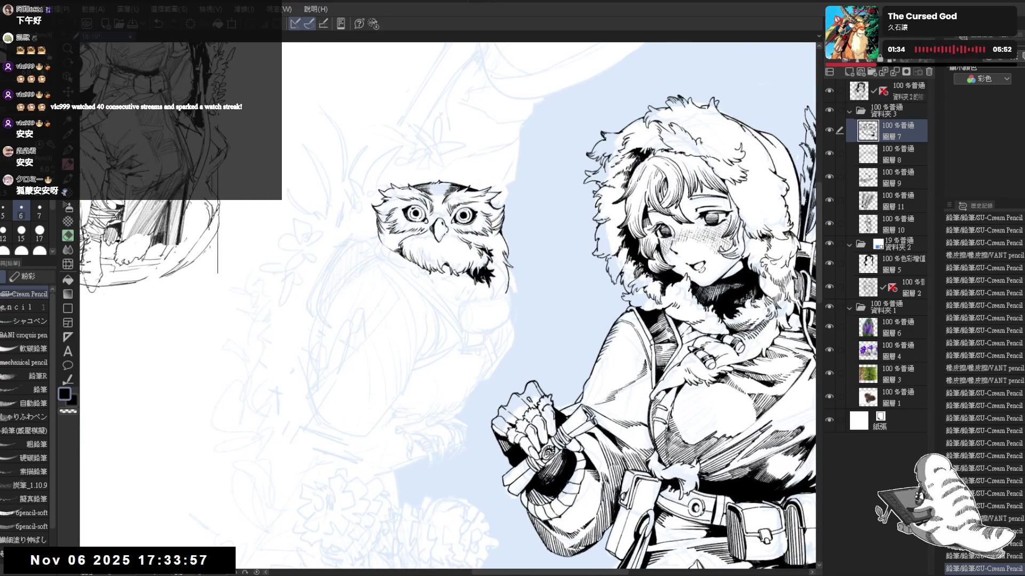
pyautogui.moveTo(368, 263); pyautogui.dragTo(394, 291)
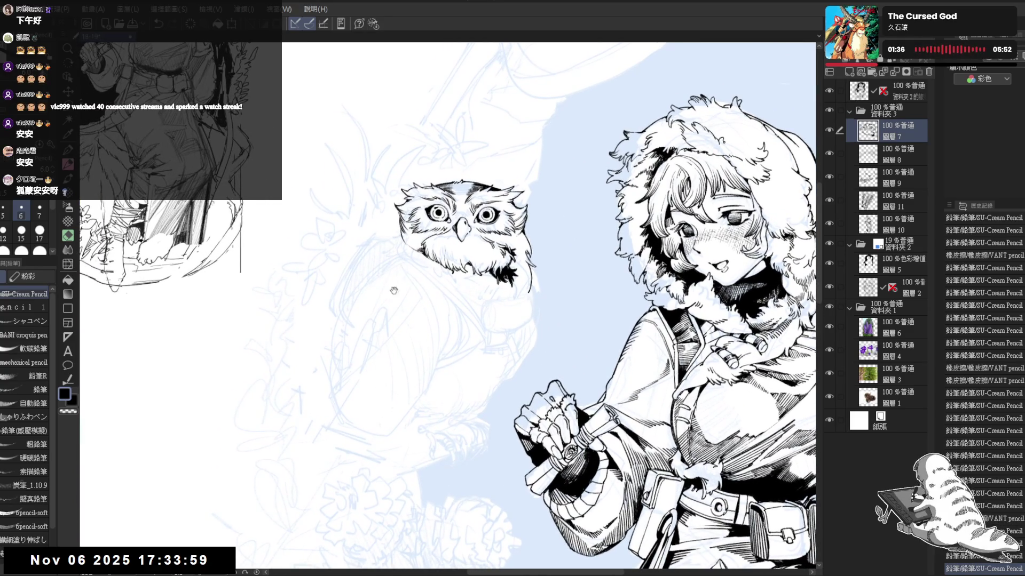
pyautogui.moveTo(400, 357); pyautogui.dragTo(405, 243)
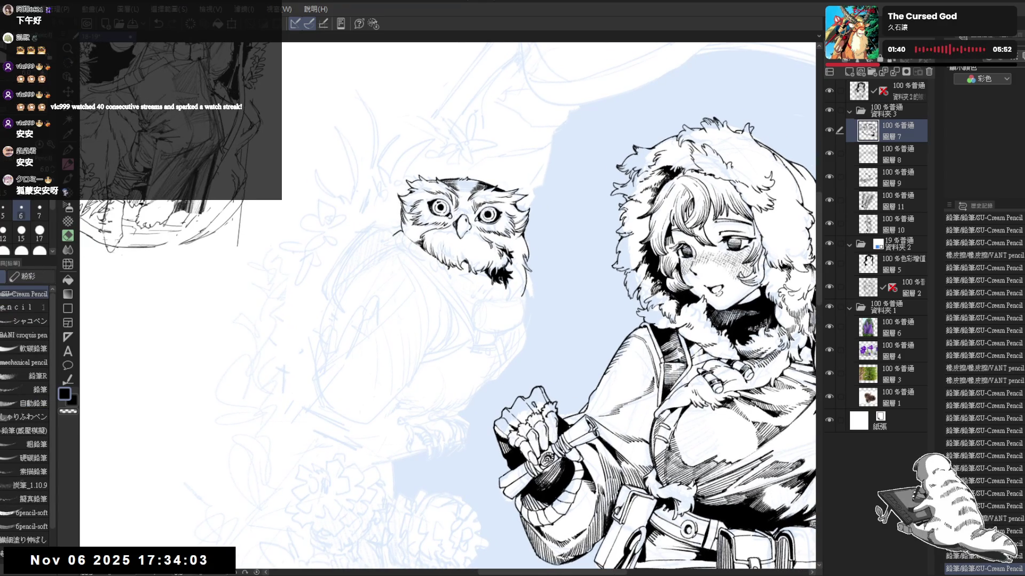
pyautogui.moveTo(384, 238); pyautogui.dragTo(410, 272)
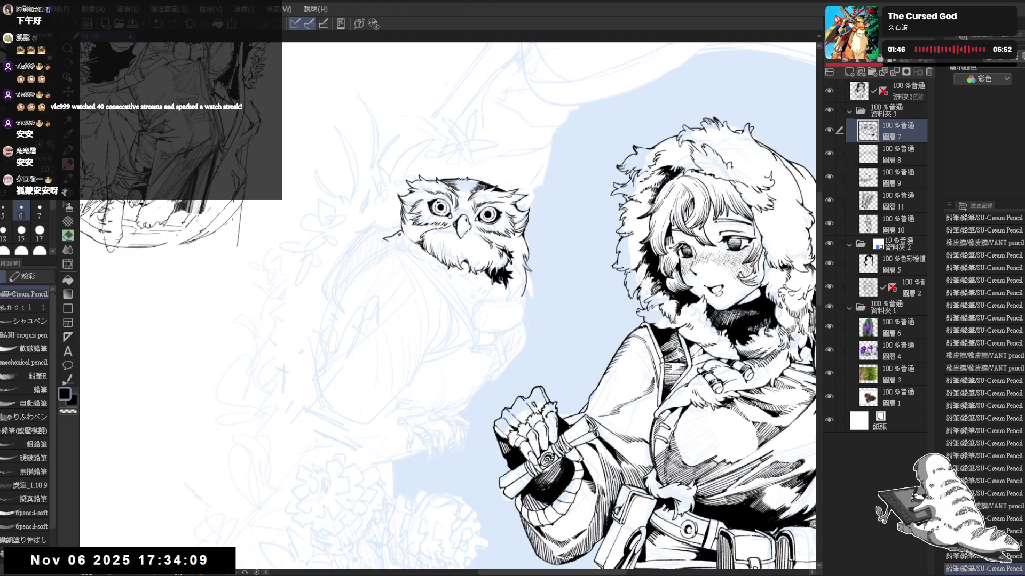
# - Clean small spots off the owl's left edge and ink the strap's first short stroke there
pyautogui.moveTo(528, 393)
pyautogui.mouseDown()
pyautogui.moveTo(367, 308)
pyautogui.moveTo(401, 298)
pyautogui.mouseUp()
pyautogui.press('e')
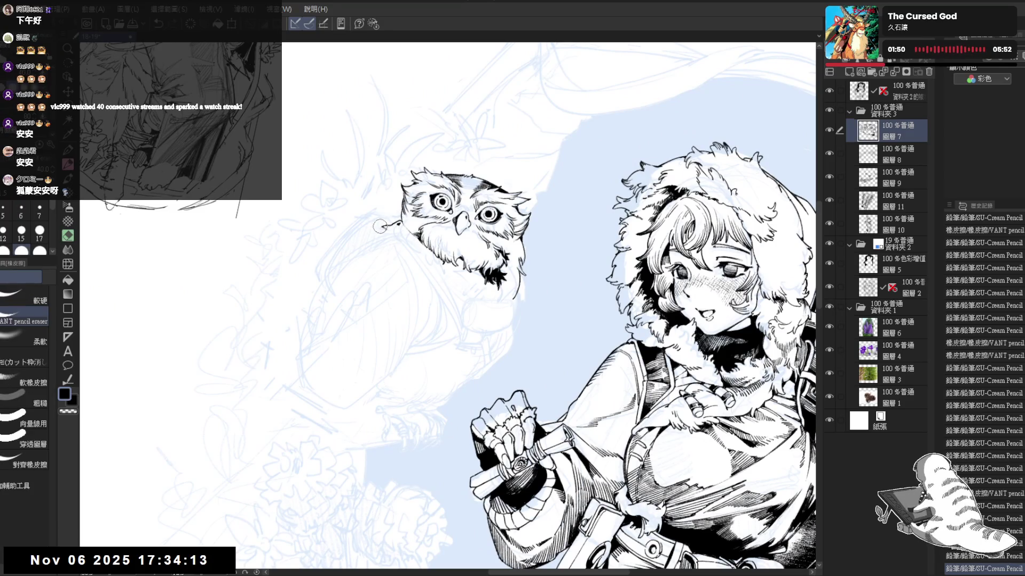
pyautogui.click(383, 231)
pyautogui.press('p')
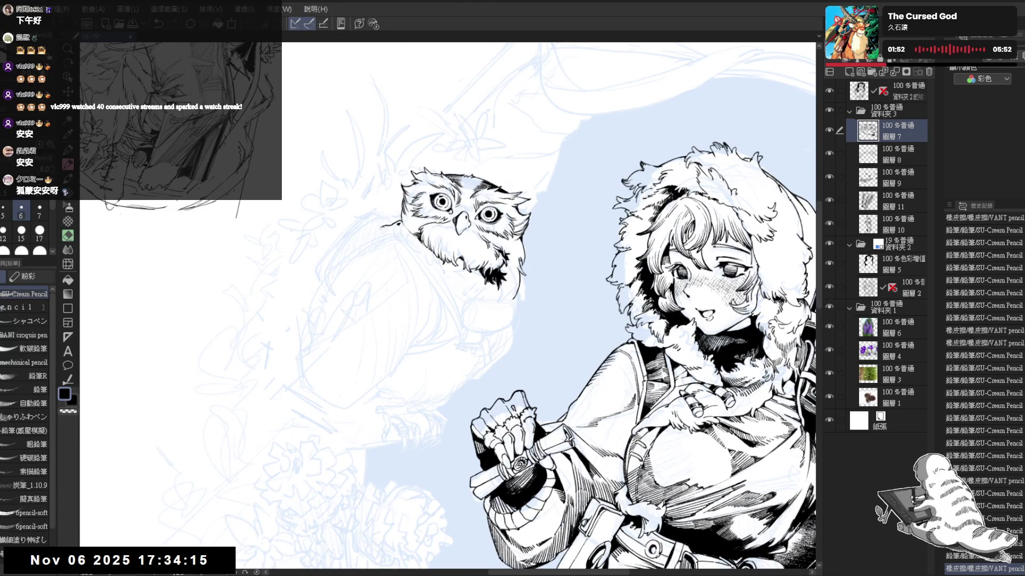
pyautogui.press('e')
pyautogui.click(384, 230)
pyautogui.press('p')
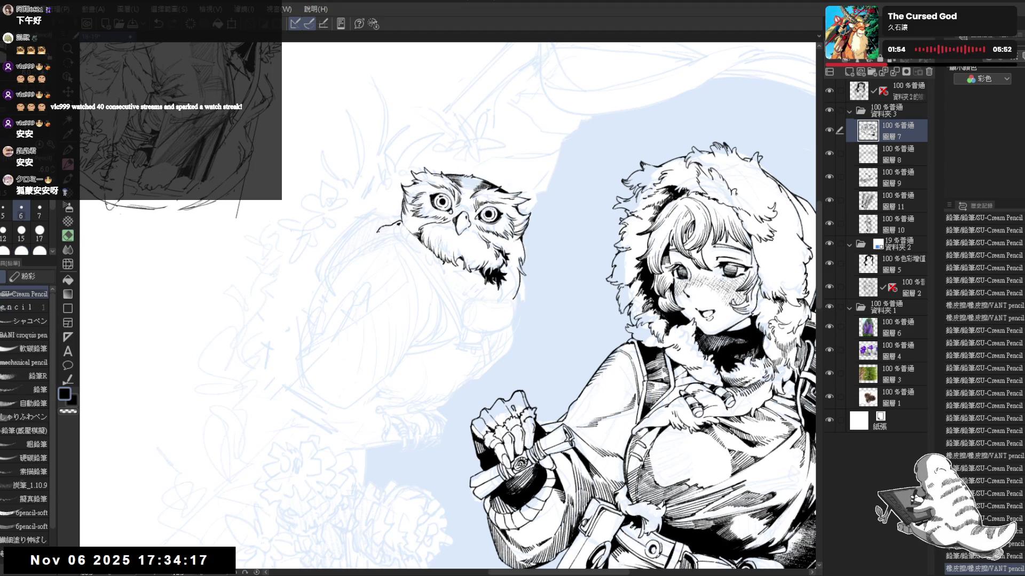
pyautogui.moveTo(382, 240); pyautogui.dragTo(400, 230)
# - Ink a short line on the owl's lower body, redrawing it at pencil size 7
pyautogui.moveTo(430, 273)
pyautogui.mouseDown()
pyautogui.moveTo(454, 331)
pyautogui.moveTo(504, 336)
pyautogui.mouseUp()
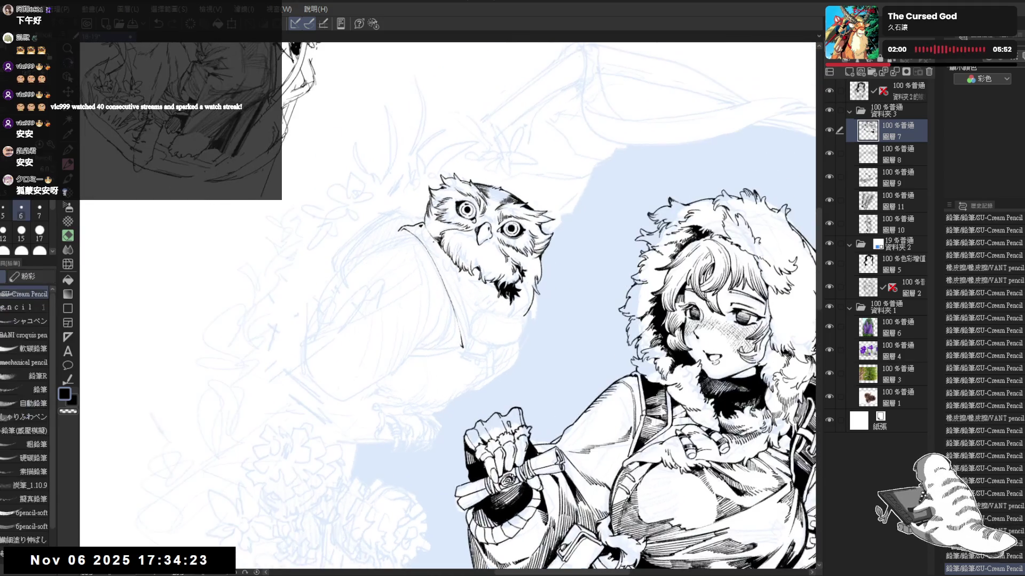
pyautogui.moveTo(464, 300); pyautogui.dragTo(465, 304)
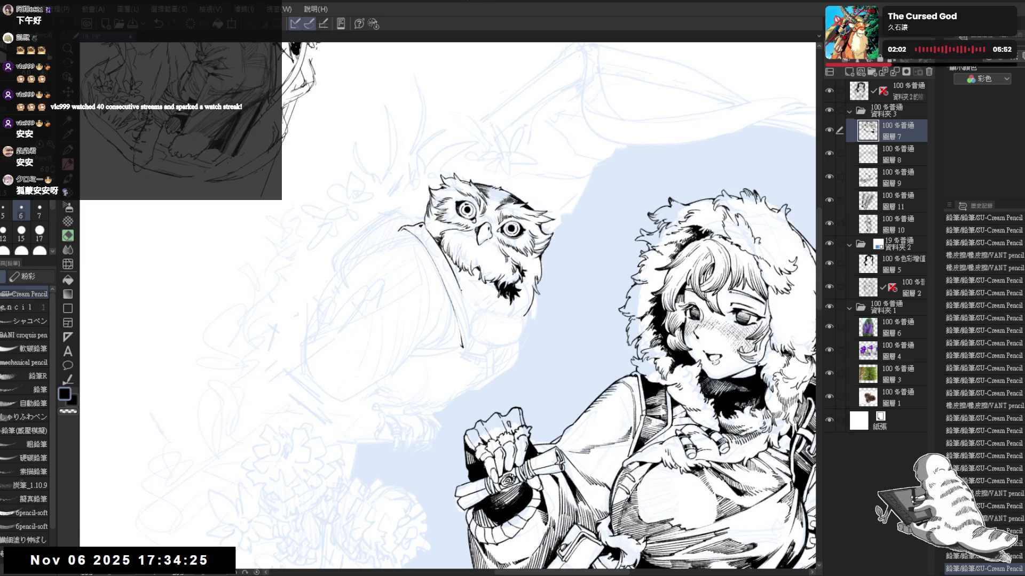
pyautogui.click(39, 212)
pyautogui.hotkey('ctrl', 'z')
pyautogui.moveTo(461, 292); pyautogui.dragTo(466, 310)
# - Zoom out to check the whole girl and owl, then fill a small enclosed gap in the ink
pyautogui.moveTo(398, 269)
pyautogui.mouseDown()
pyautogui.moveTo(460, 417)
pyautogui.moveTo(443, 254)
pyautogui.mouseUp()
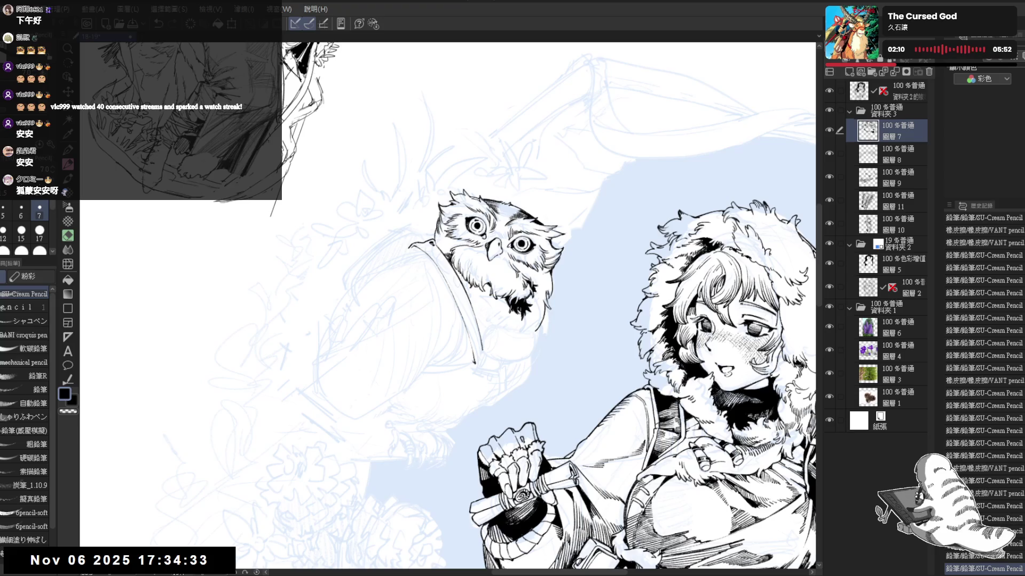
pyautogui.moveTo(432, 325); pyautogui.dragTo(412, 286)
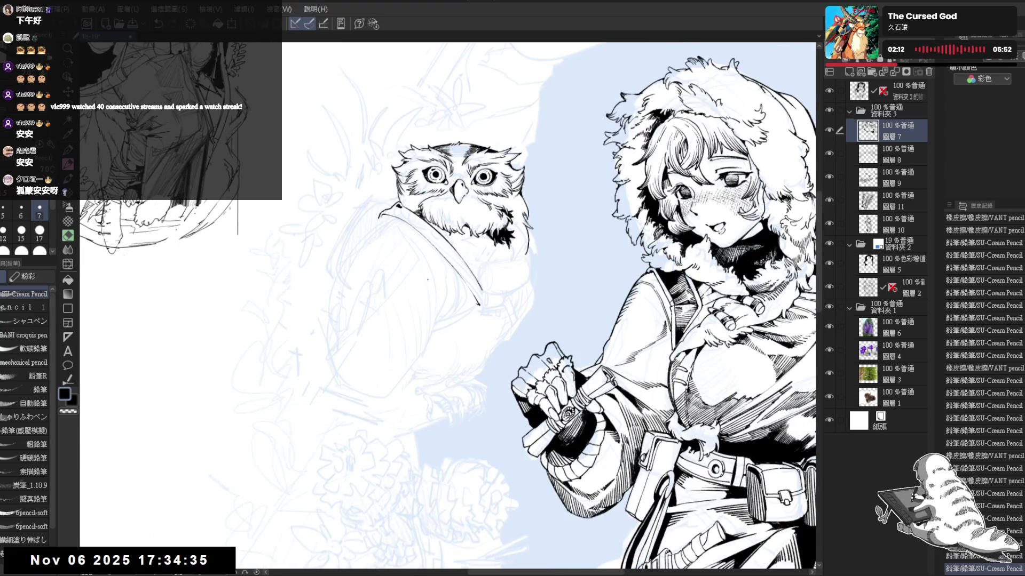
pyautogui.hotkey('ctrl', '-')
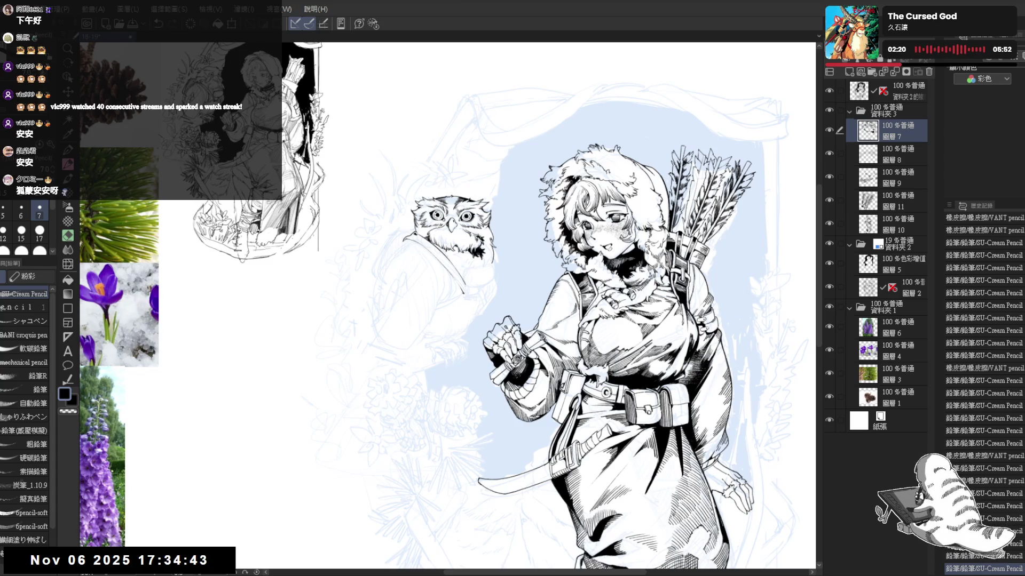
pyautogui.scroll(2, 392, 211)
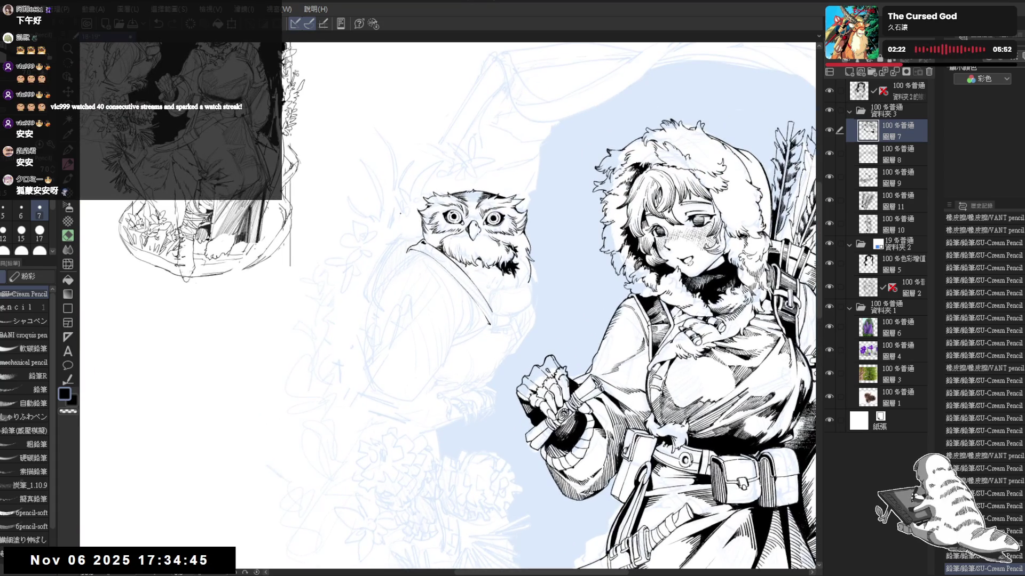
pyautogui.moveTo(448, 304); pyautogui.dragTo(405, 256)
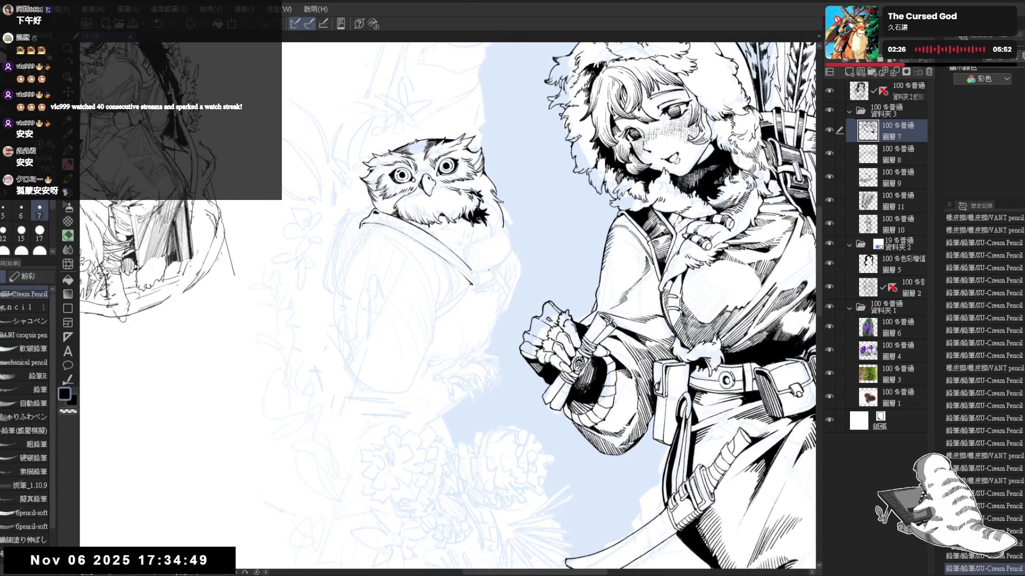
pyautogui.moveTo(533, 266); pyautogui.dragTo(566, 320)
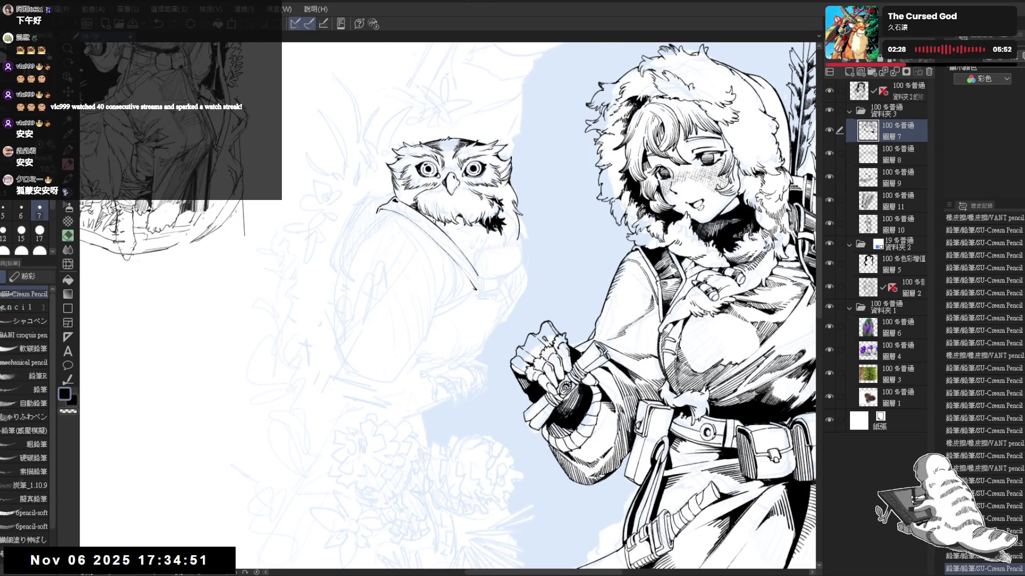
pyautogui.press('g')
pyautogui.click(476, 163)
pyautogui.press('p')
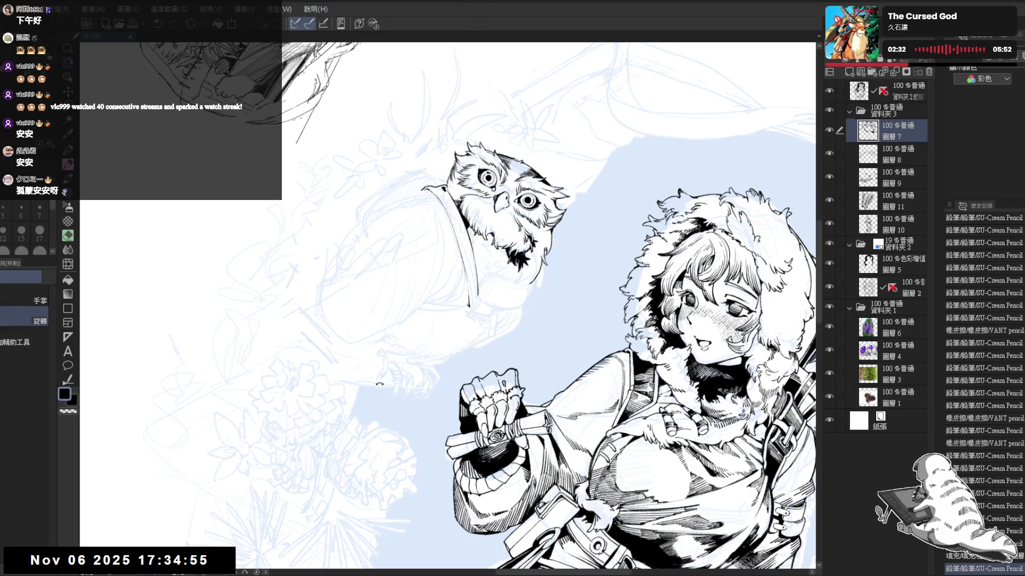
# - Ink lines along the owl's strap at a comfortable canvas angle
pyautogui.moveTo(533, 321); pyautogui.dragTo(481, 374)
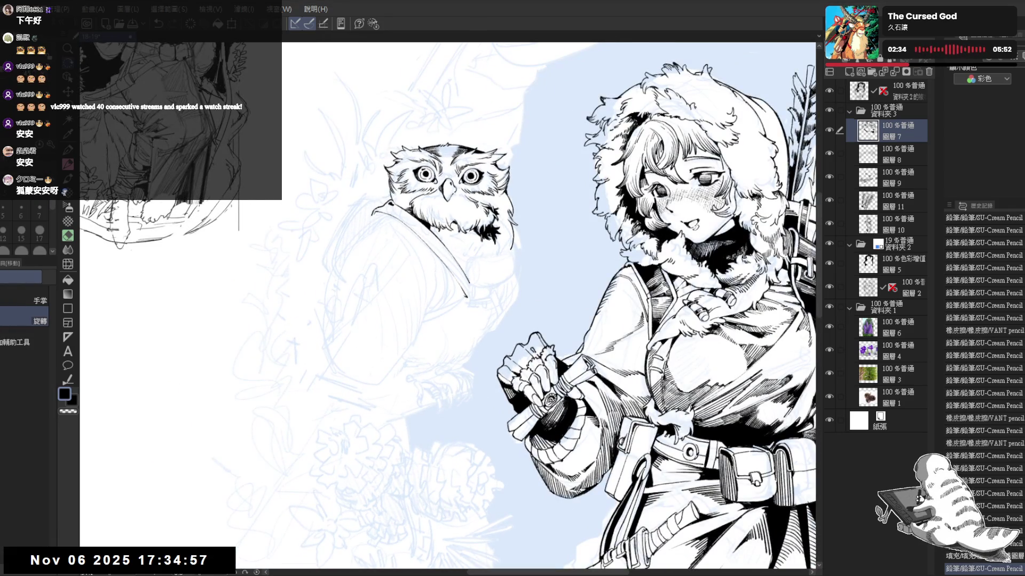
pyautogui.moveTo(480, 320); pyautogui.dragTo(427, 357)
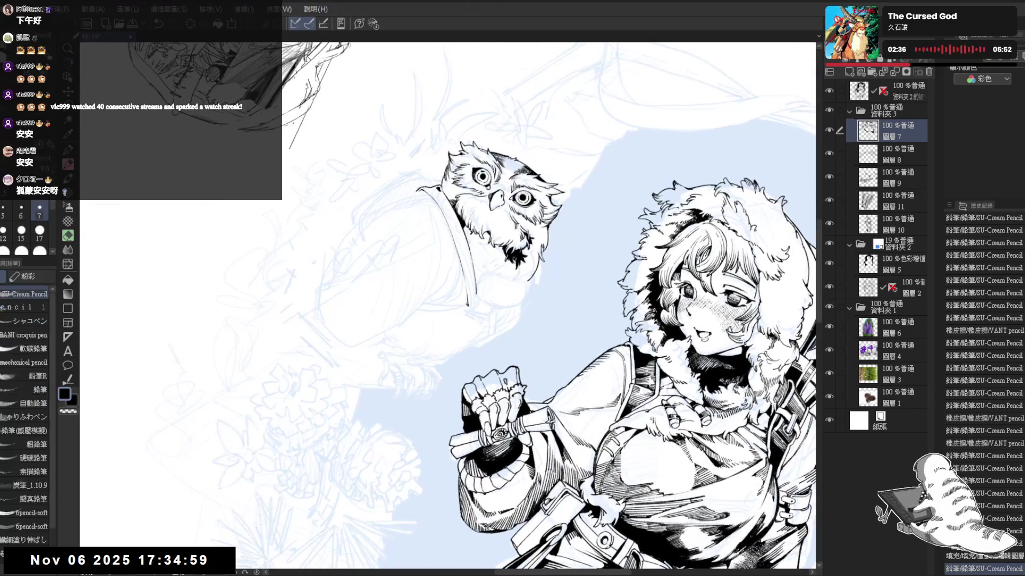
pyautogui.moveTo(462, 224); pyautogui.dragTo(469, 238)
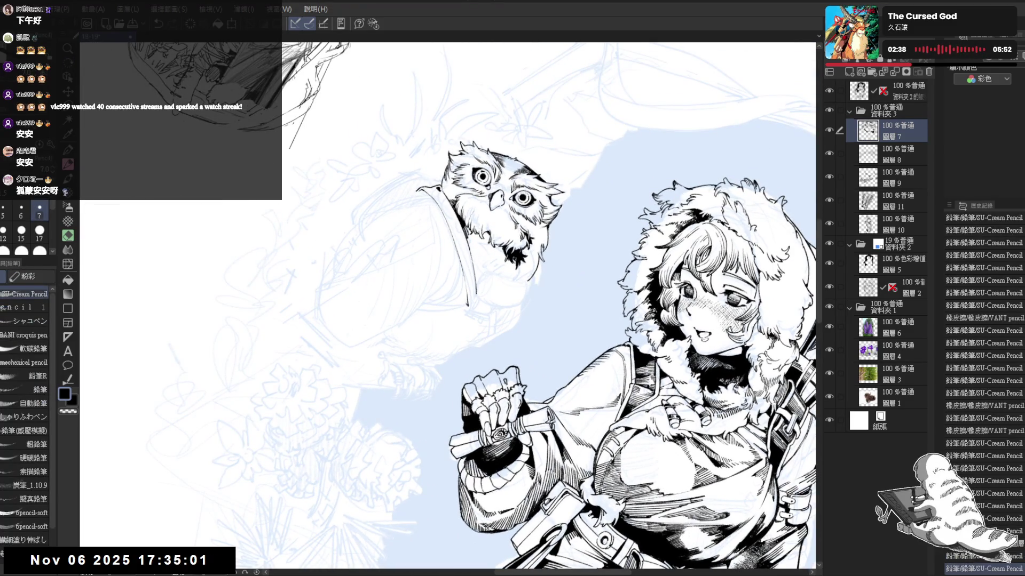
pyautogui.moveTo(437, 320)
pyautogui.mouseDown()
pyautogui.moveTo(424, 285)
pyautogui.moveTo(351, 311)
pyautogui.mouseUp()
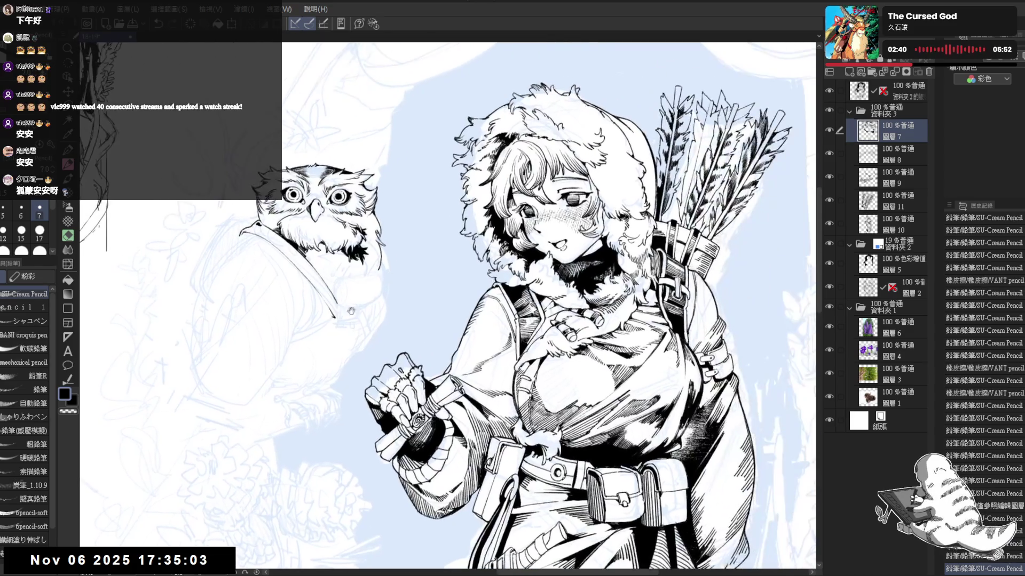
pyautogui.moveTo(392, 357)
pyautogui.mouseDown()
pyautogui.moveTo(395, 187)
pyautogui.moveTo(426, 271)
pyautogui.mouseUp()
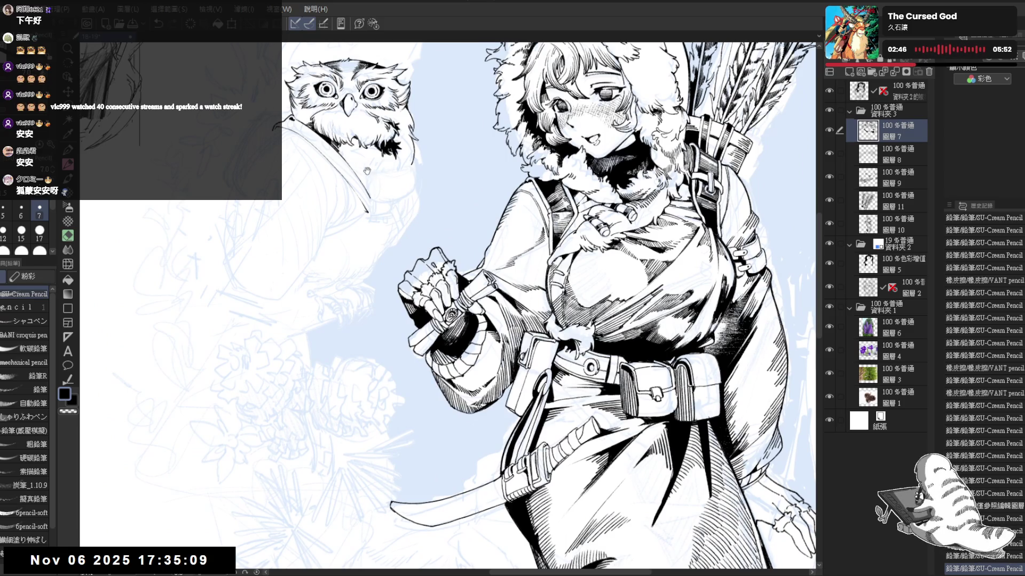
pyautogui.moveTo(367, 171); pyautogui.dragTo(466, 297)
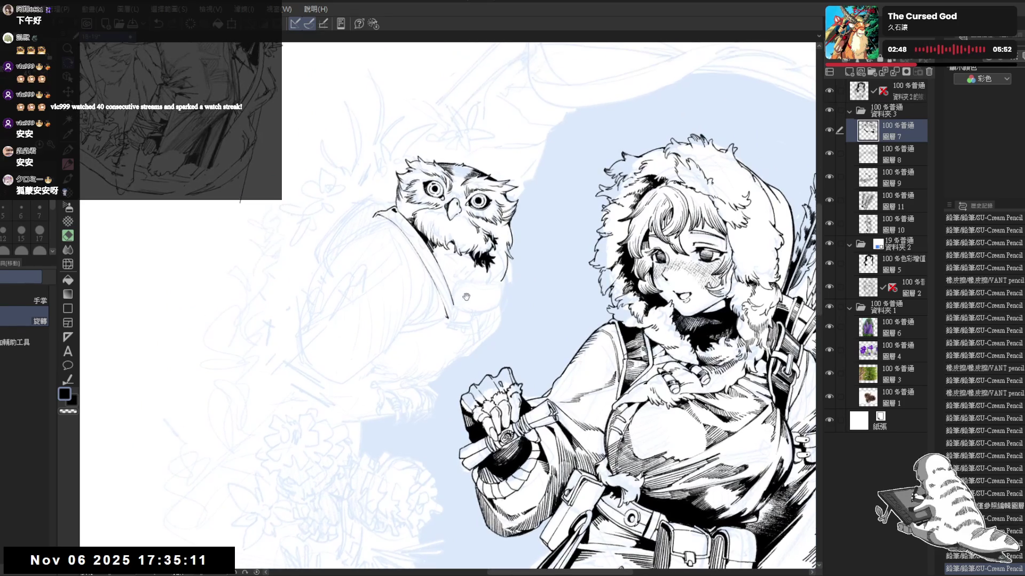
# - Draw a short line at the owl's neck, undoing and redoing it, and erase stray marks beside it
pyautogui.press('p')
pyautogui.moveTo(457, 255); pyautogui.dragTo(458, 272)
pyautogui.hotkey('ctrl', 'z')
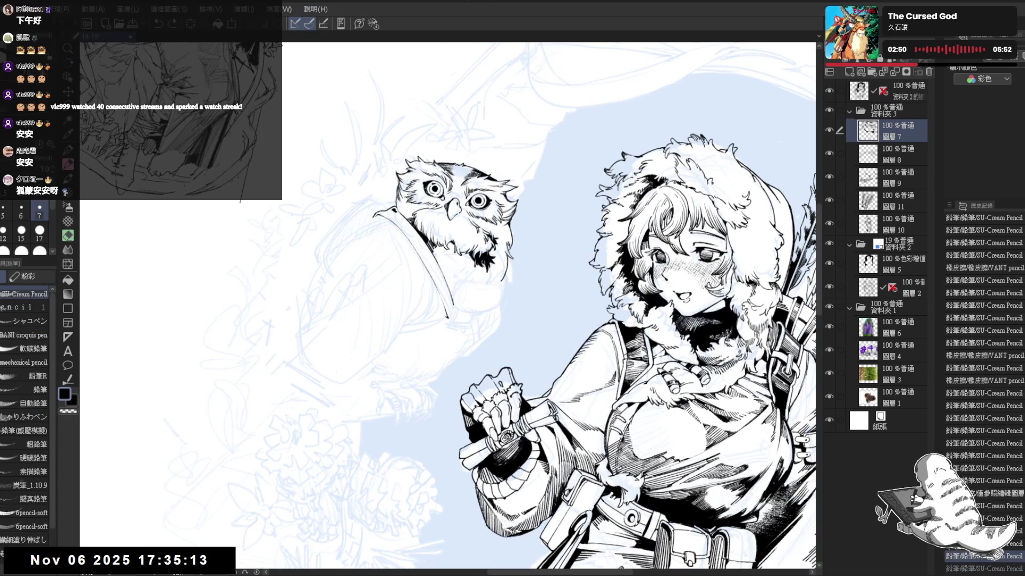
pyautogui.hotkey('ctrl', 'z')
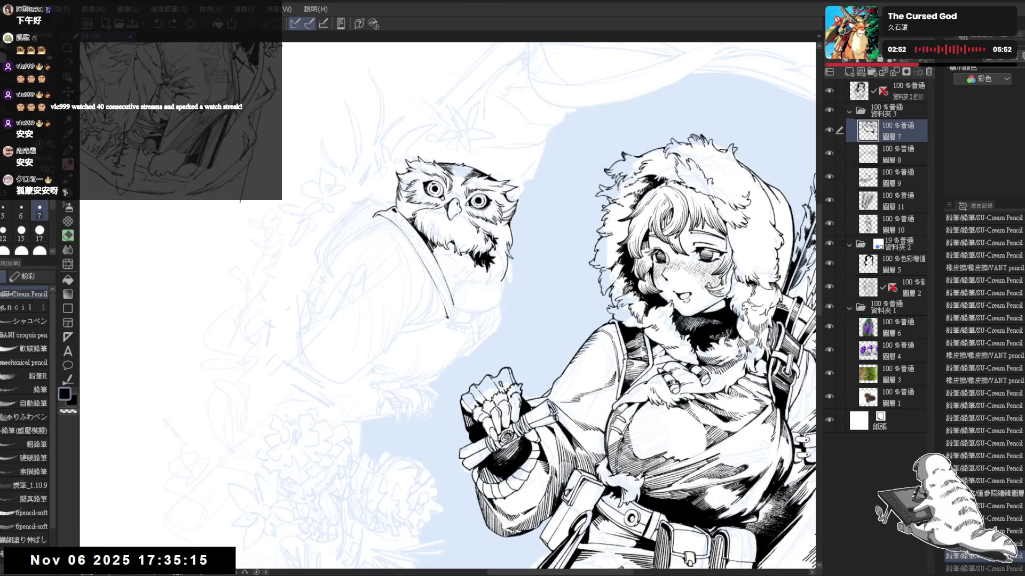
pyautogui.hotkey('ctrl', 'y')
pyautogui.hotkey('ctrl', 'y')
pyautogui.hotkey('ctrl', 'y')
pyautogui.hotkey('ctrl', 'y')
pyautogui.hotkey('ctrl', 'y')
pyautogui.hotkey('ctrl', 'y')
pyautogui.hotkey('ctrl', 'y')
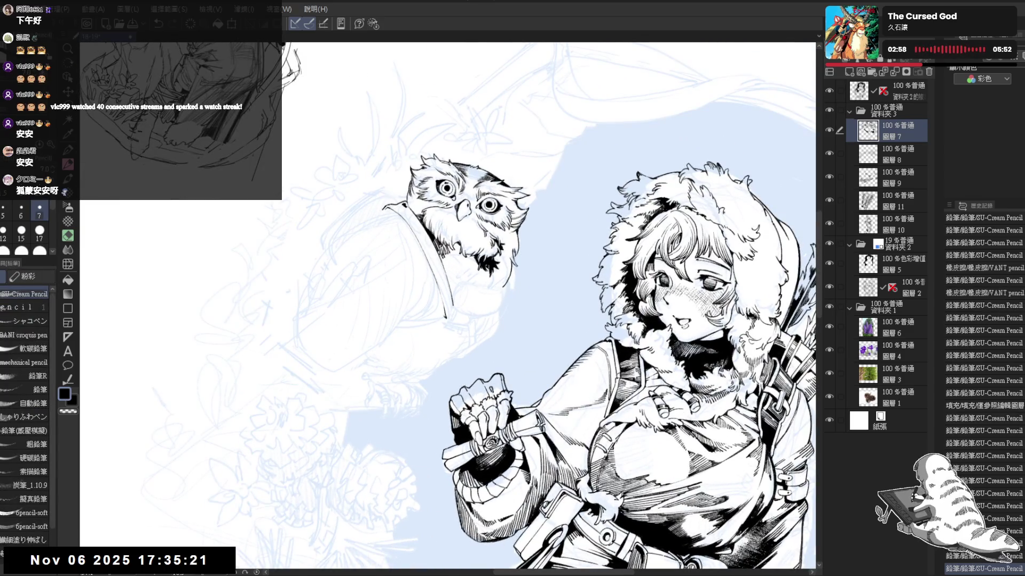
pyautogui.hotkey('ctrl', 'y')
pyautogui.hotkey('ctrl', 'y')
pyautogui.press('e')
pyautogui.moveTo(458, 278)
pyautogui.mouseDown()
pyautogui.moveTo(488, 262)
pyautogui.moveTo(491, 238)
pyautogui.moveTo(489, 351)
pyautogui.moveTo(442, 240)
pyautogui.moveTo(445, 270)
pyautogui.mouseUp()
pyautogui.press('p')
# - Redraw the line on the owl's body and straighten the canvas so the girl stands upright
pyautogui.press('e')
pyautogui.press('p')
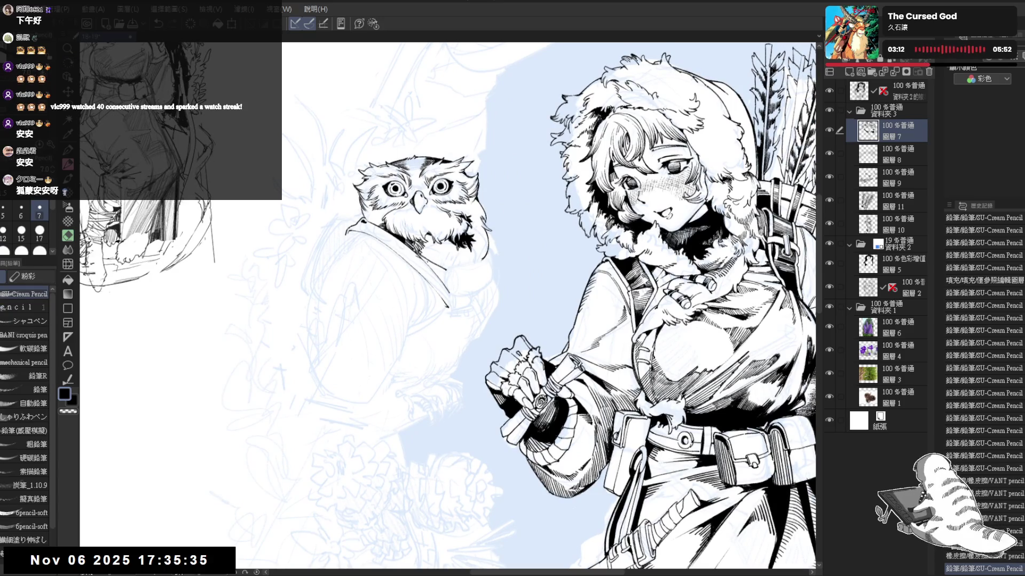
pyautogui.hotkey('ctrl', 'z')
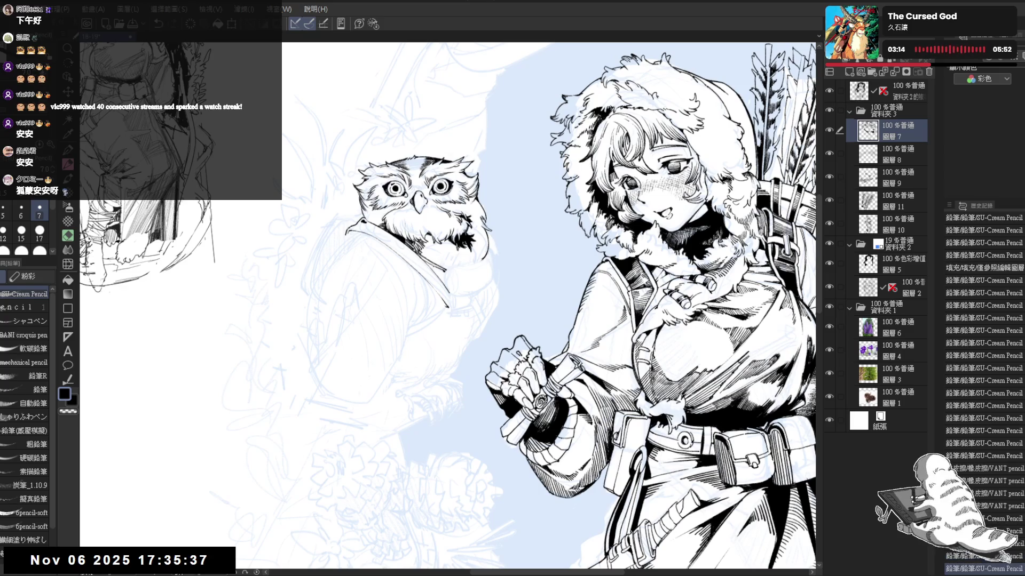
pyautogui.moveTo(428, 264); pyautogui.dragTo(446, 275)
pyautogui.moveTo(502, 304); pyautogui.dragTo(500, 294)
pyautogui.moveTo(516, 245); pyautogui.dragTo(513, 239)
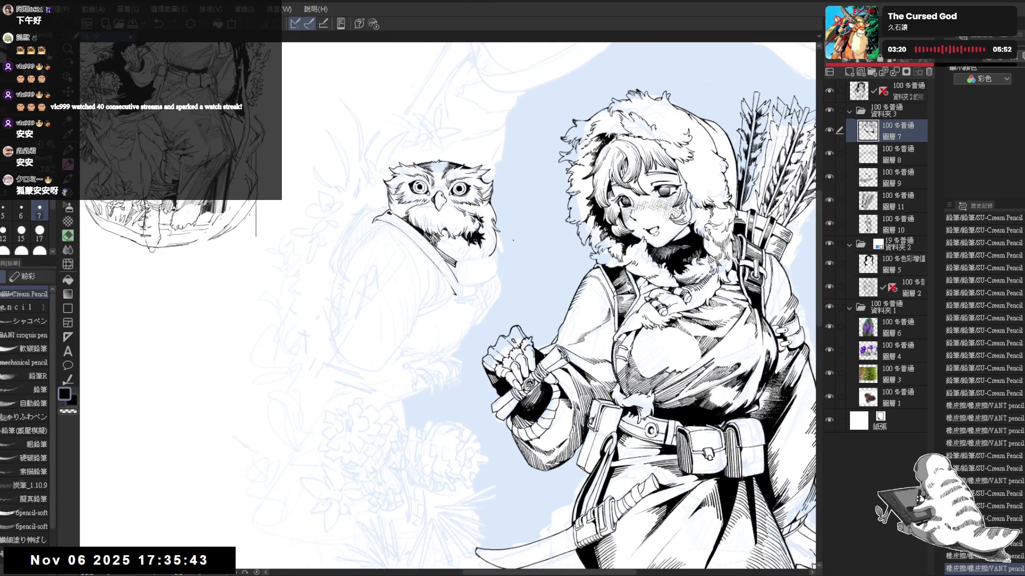
pyautogui.moveTo(459, 269); pyautogui.dragTo(464, 263)
# - Erase a bit of ink at the owl's chest and ink a small line on the strap
pyautogui.press('e')
pyautogui.moveTo(450, 300)
pyautogui.mouseDown()
pyautogui.moveTo(457, 304)
pyautogui.moveTo(462, 270)
pyautogui.mouseUp()
pyautogui.press('p')
pyautogui.press('e')
pyautogui.press('p')
pyautogui.press('e')
pyautogui.press('p')
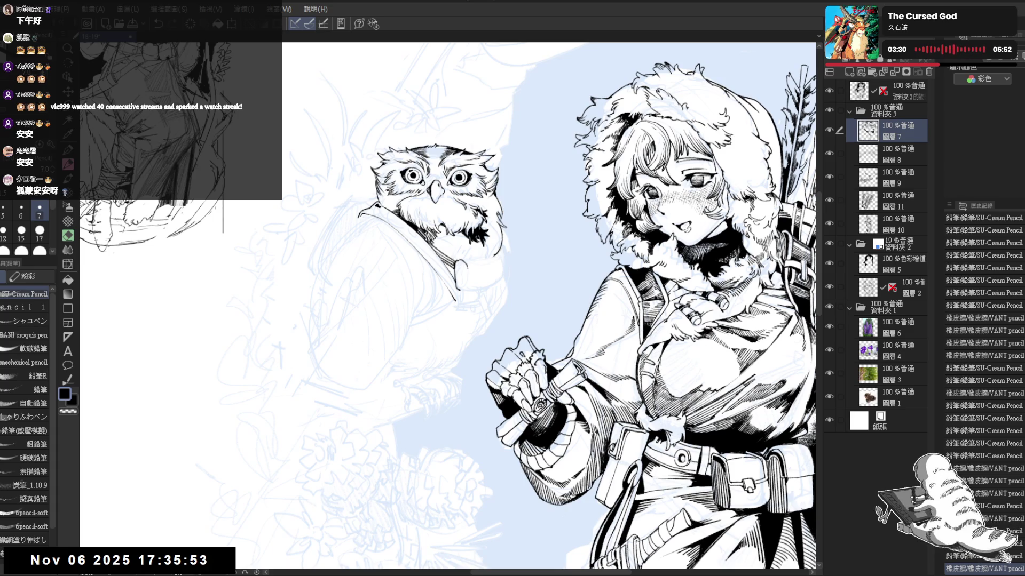
pyautogui.moveTo(462, 291); pyautogui.dragTo(469, 300)
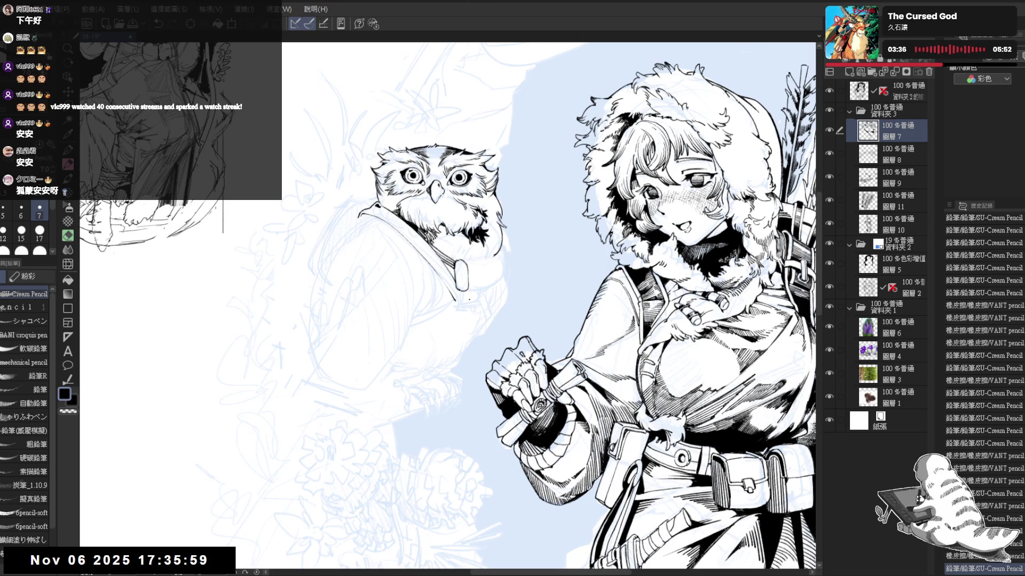
# - Erase a bit of ink near the owl's neck and try out the pouch's first outline stroke
pyautogui.press('e')
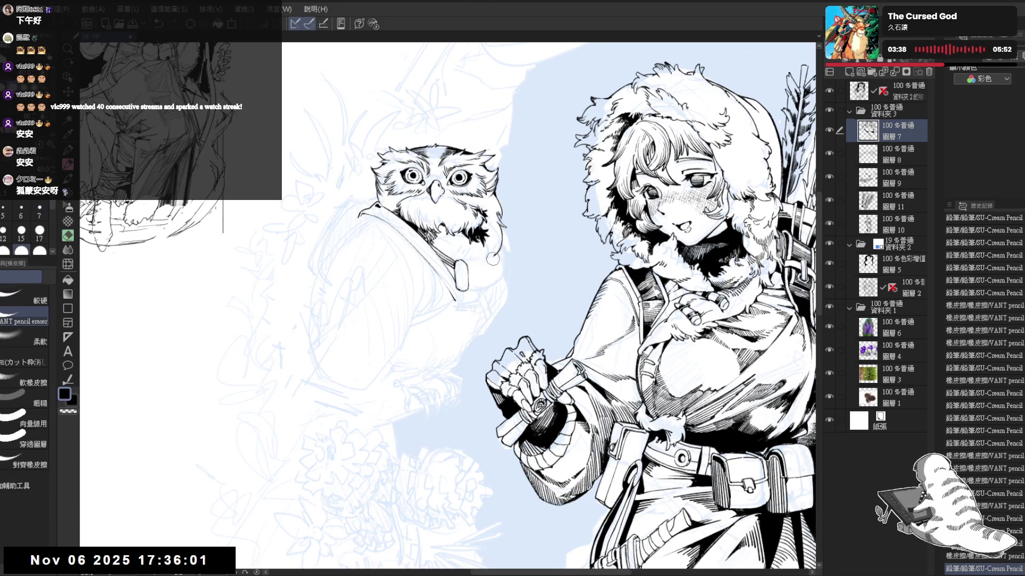
pyautogui.click(493, 253)
pyautogui.press('p')
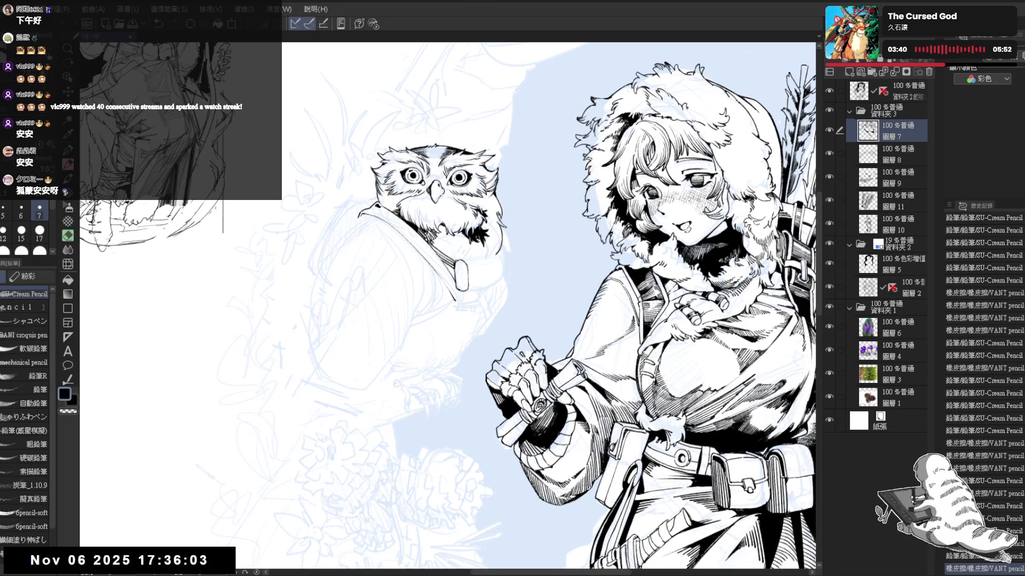
pyautogui.moveTo(484, 256); pyautogui.dragTo(480, 270)
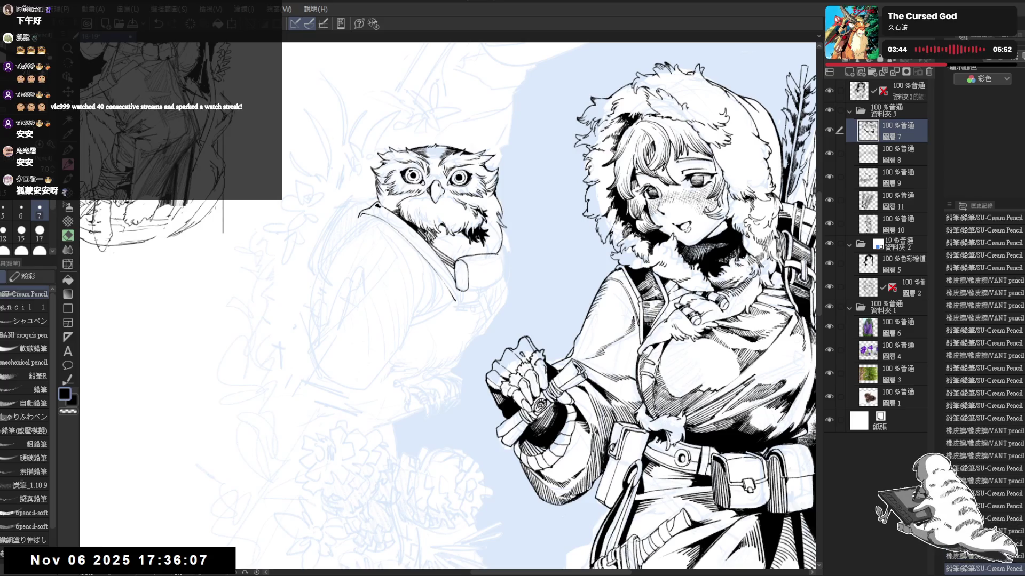
pyautogui.hotkey('ctrl', 'z')
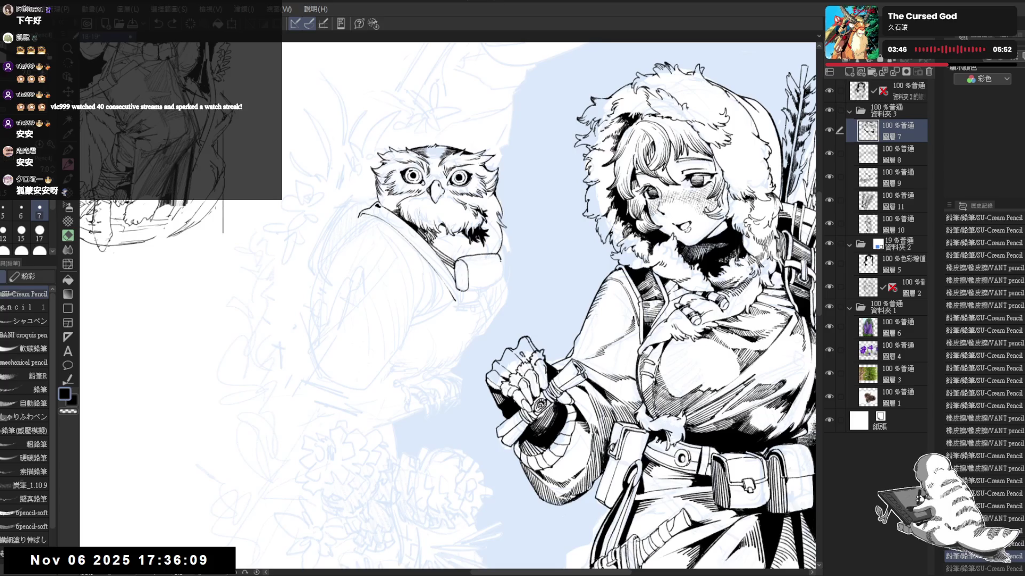
pyautogui.moveTo(499, 258); pyautogui.dragTo(503, 270)
pyautogui.hotkey('ctrl', 'z')
# - Ink the pouch's edges at the owl's collar, flipping the view to check proportions
pyautogui.press('-')
pyautogui.press('-')
pyautogui.press('-')
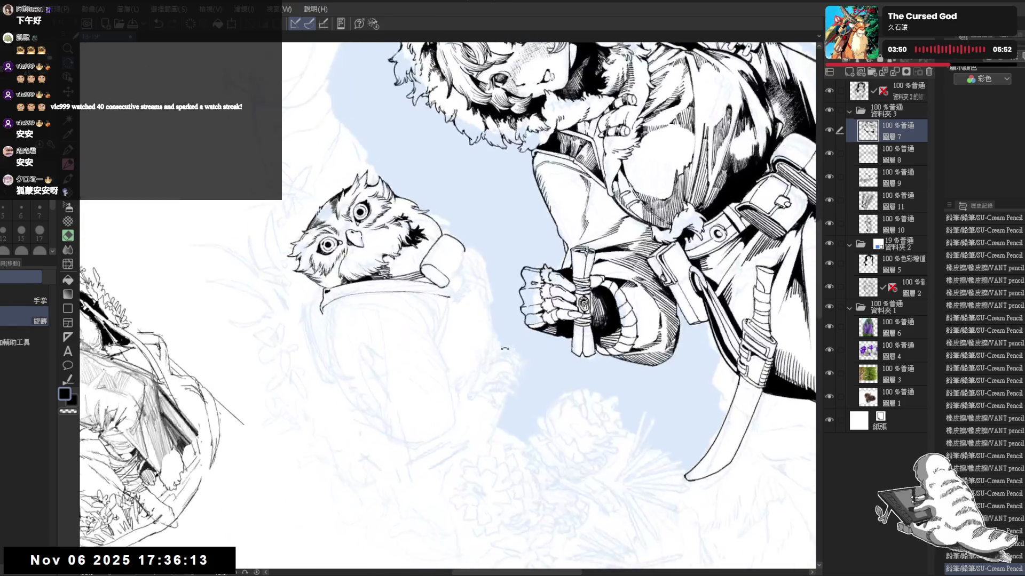
pyautogui.moveTo(463, 249); pyautogui.dragTo(459, 269)
pyautogui.press('@')
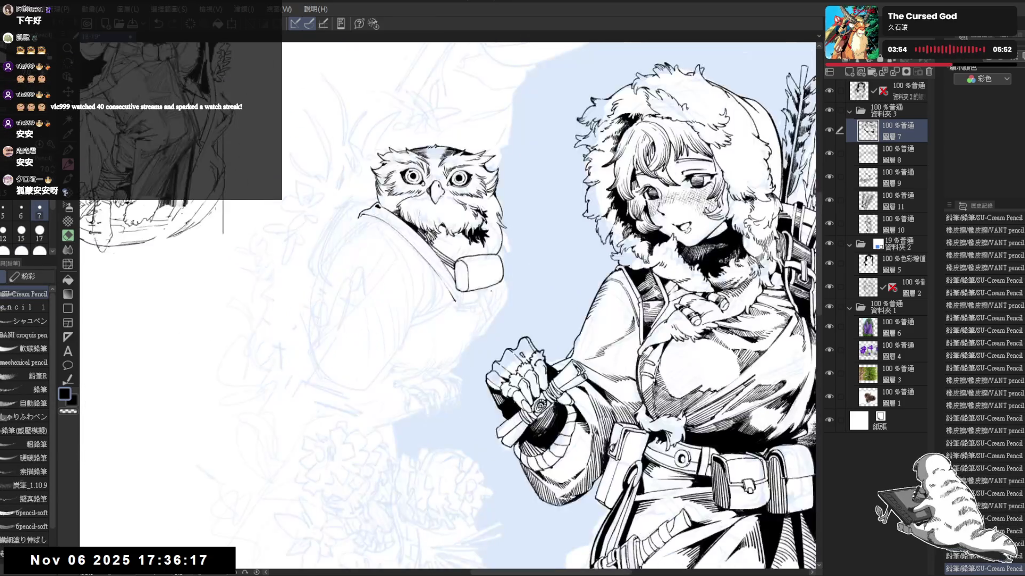
pyautogui.press('h')
pyautogui.press('h')
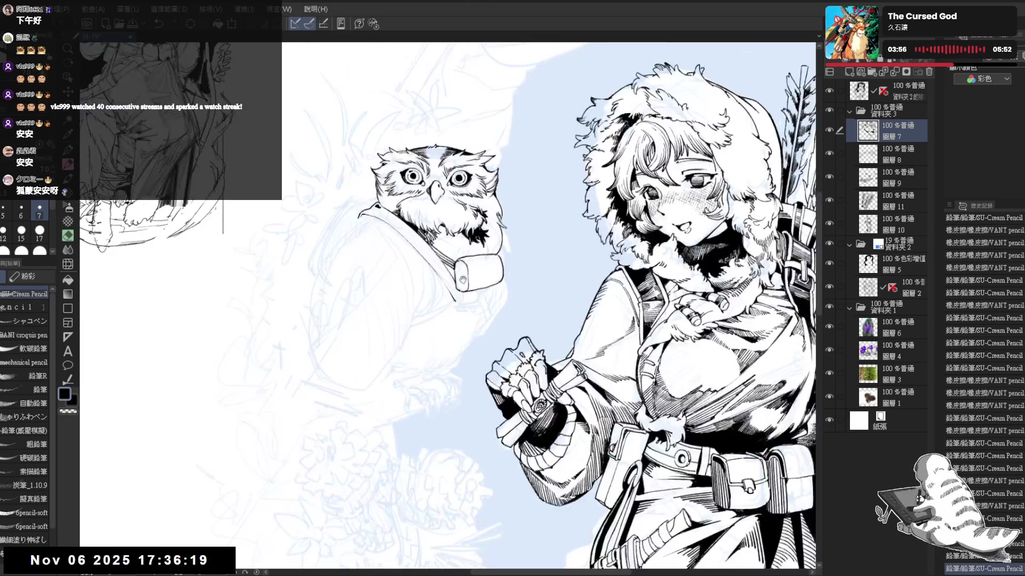
pyautogui.moveTo(506, 280); pyautogui.dragTo(505, 250)
pyautogui.moveTo(495, 313); pyautogui.dragTo(555, 352)
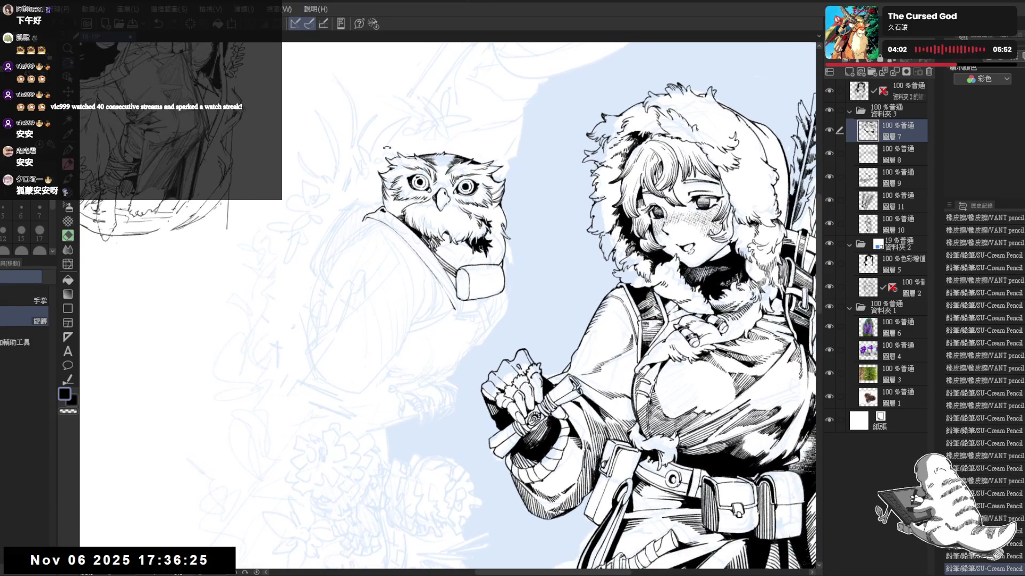
# - Erase a stray bit by the collar, fill a small enclosed area black, and add more pouch lines
pyautogui.press('e')
pyautogui.moveTo(446, 256)
pyautogui.mouseDown()
pyautogui.moveTo(438, 248)
pyautogui.moveTo(451, 264)
pyautogui.mouseUp()
pyautogui.press('p')
pyautogui.moveTo(533, 321)
pyautogui.mouseDown()
pyautogui.moveTo(533, 296)
pyautogui.moveTo(483, 325)
pyautogui.moveTo(534, 299)
pyautogui.mouseUp()
pyautogui.press('g')
pyautogui.click(443, 256)
pyautogui.press('p')
pyautogui.moveTo(483, 320); pyautogui.dragTo(486, 324)
# - Undo the last collar stroke, add a tiny ink dot by the pouch, and zoom out
pyautogui.press('-')
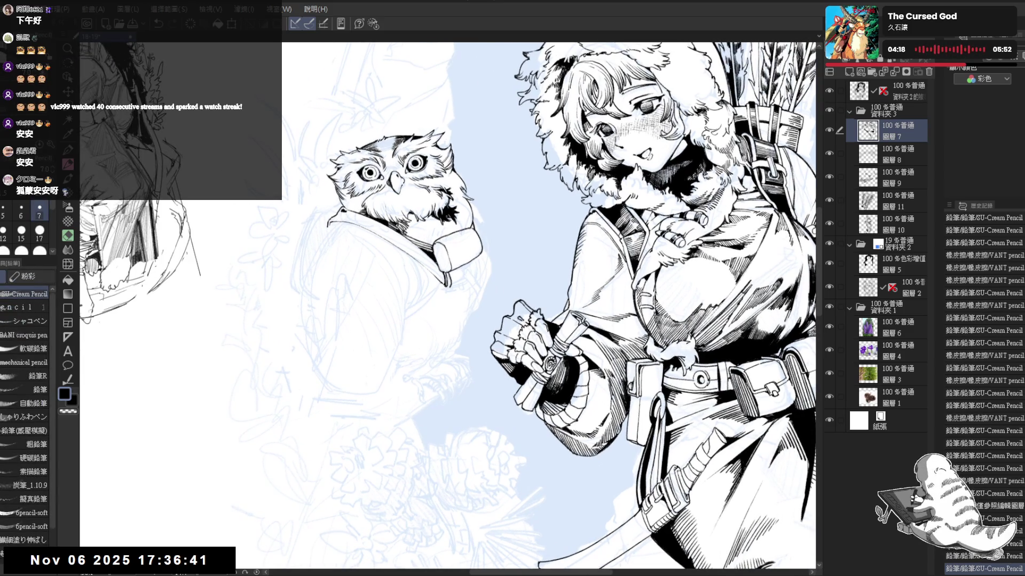
pyautogui.press('e')
pyautogui.press('p')
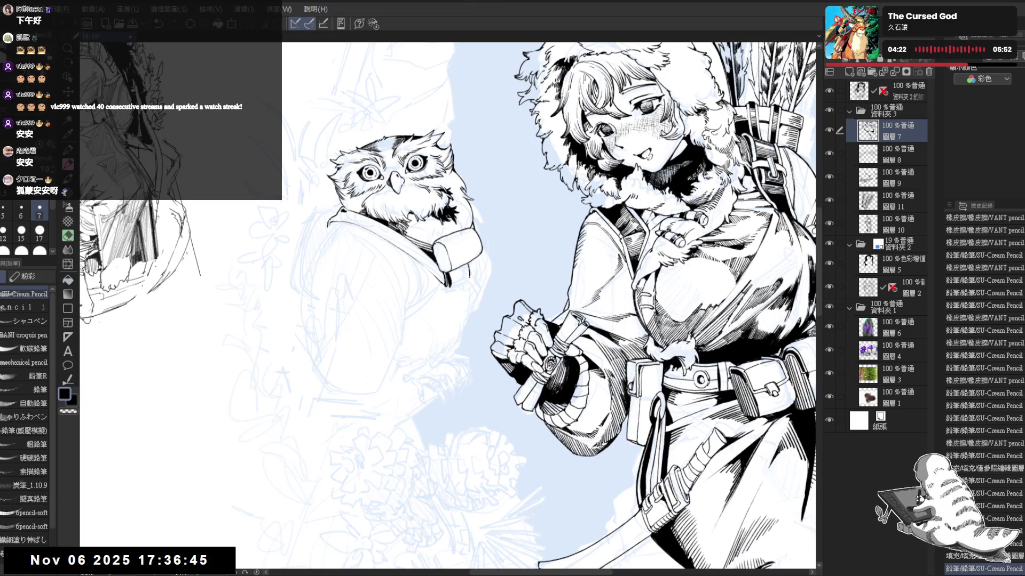
pyautogui.press('^')
pyautogui.hotkey('ctrl', 'z')
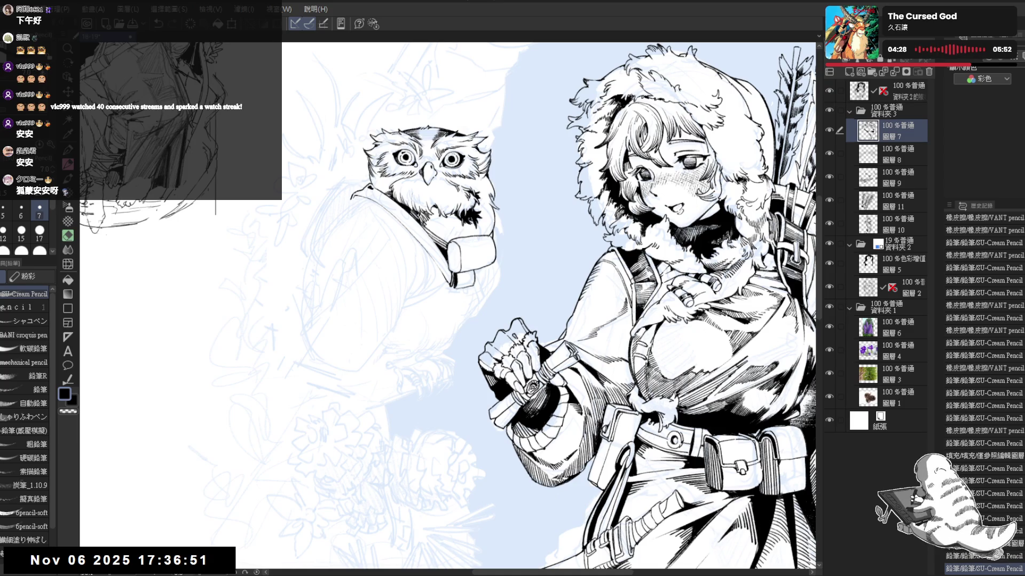
pyautogui.click(471, 321)
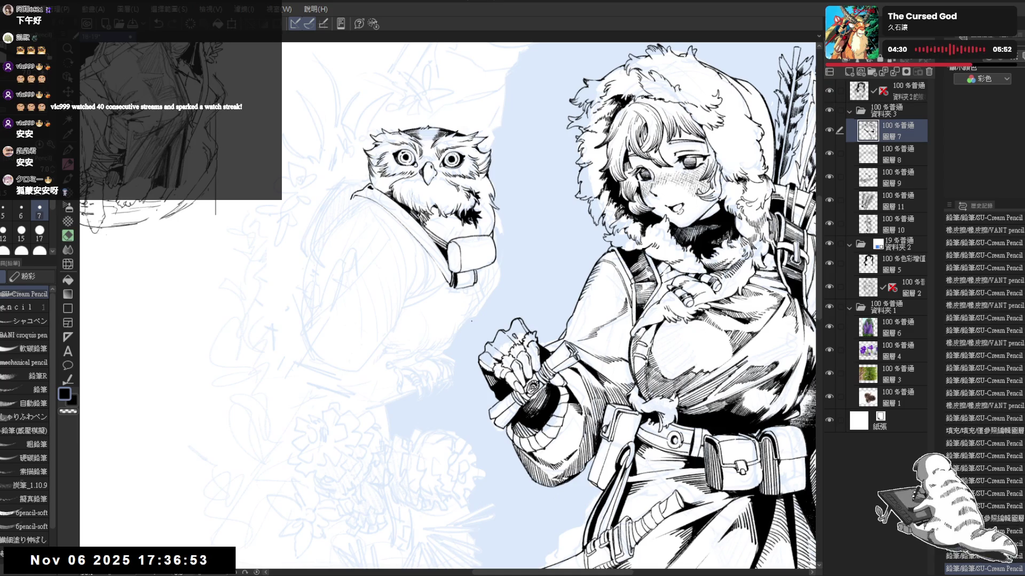
pyautogui.hotkey('ctrl', '-')
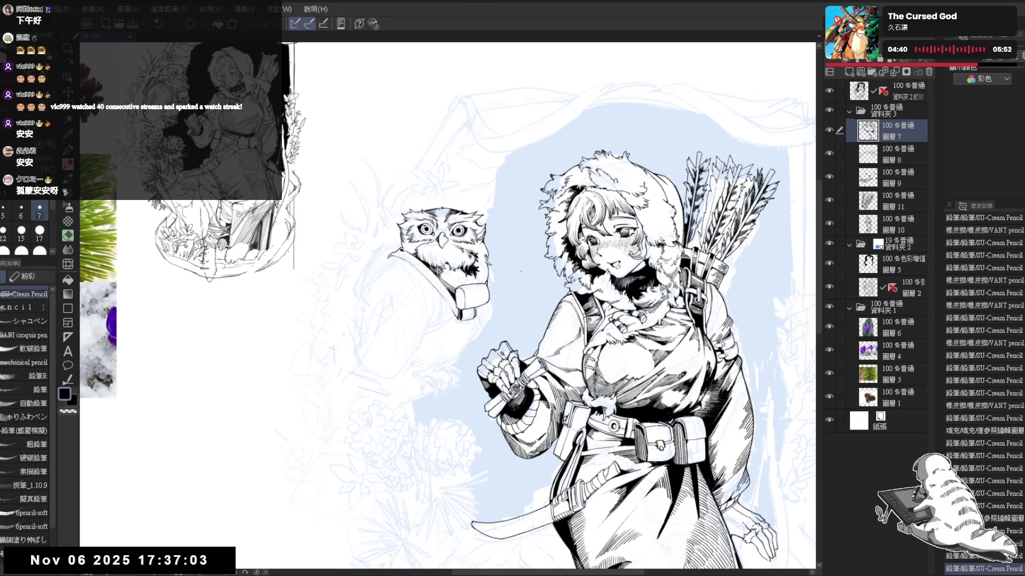
# - Draw a short stroke at the owl's collar, undo and redo it, then trim it with the eraser
pyautogui.scroll(1, 521, 271)
pyautogui.scroll(1, 521, 271)
pyautogui.moveTo(474, 300)
pyautogui.mouseDown()
pyautogui.moveTo(480, 347)
pyautogui.moveTo(432, 357)
pyautogui.mouseUp()
pyautogui.hotkey('ctrl', 'z')
pyautogui.hotkey('ctrl', 'y')
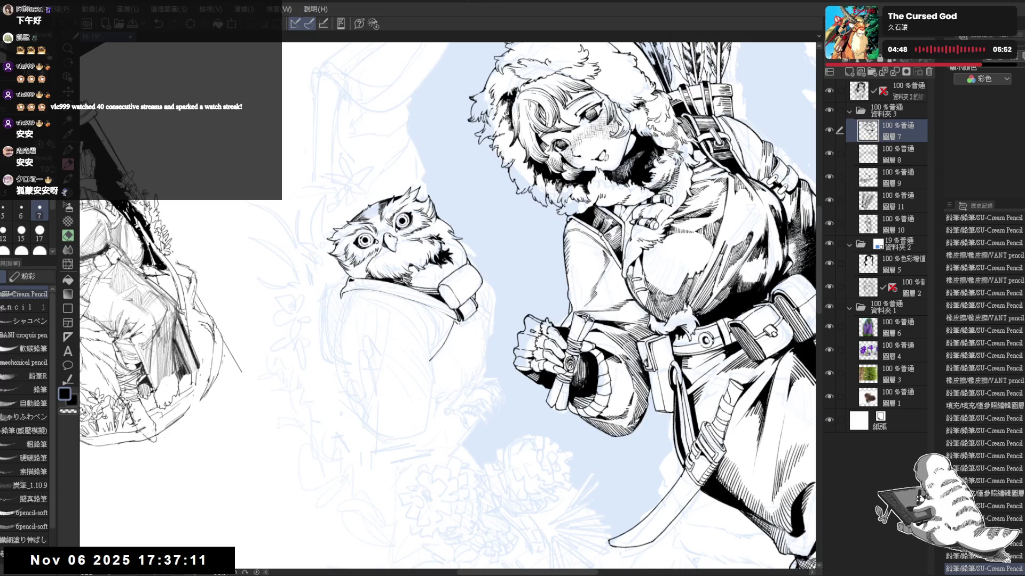
pyautogui.press('e')
pyautogui.click(455, 322)
pyautogui.press('p')
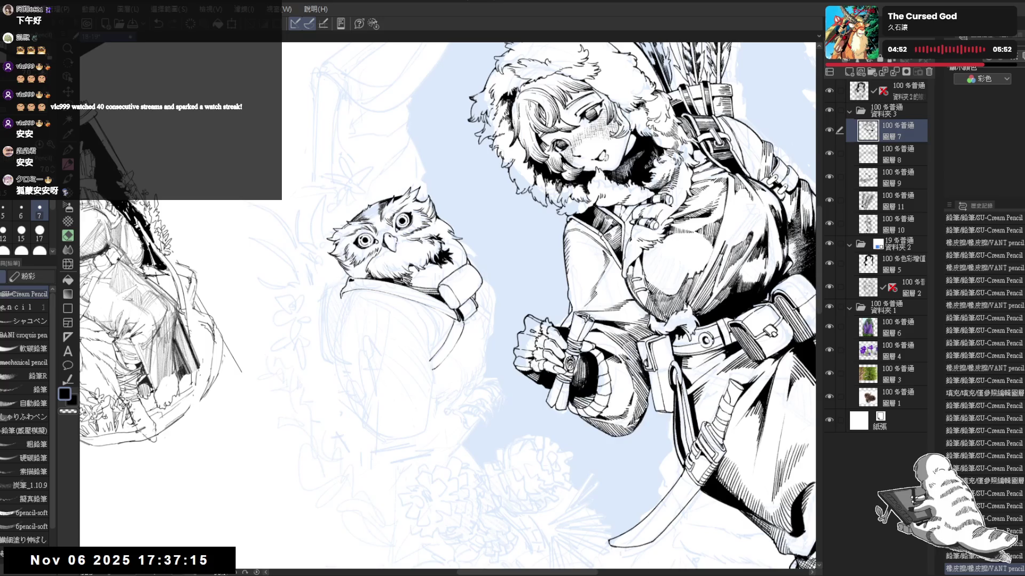
pyautogui.hotkey('ctrl', '@')
# - Ink a short stroke and a tiny mark below the owl's collar, checking them in a mirrored view
pyautogui.moveTo(477, 324); pyautogui.dragTo(484, 332)
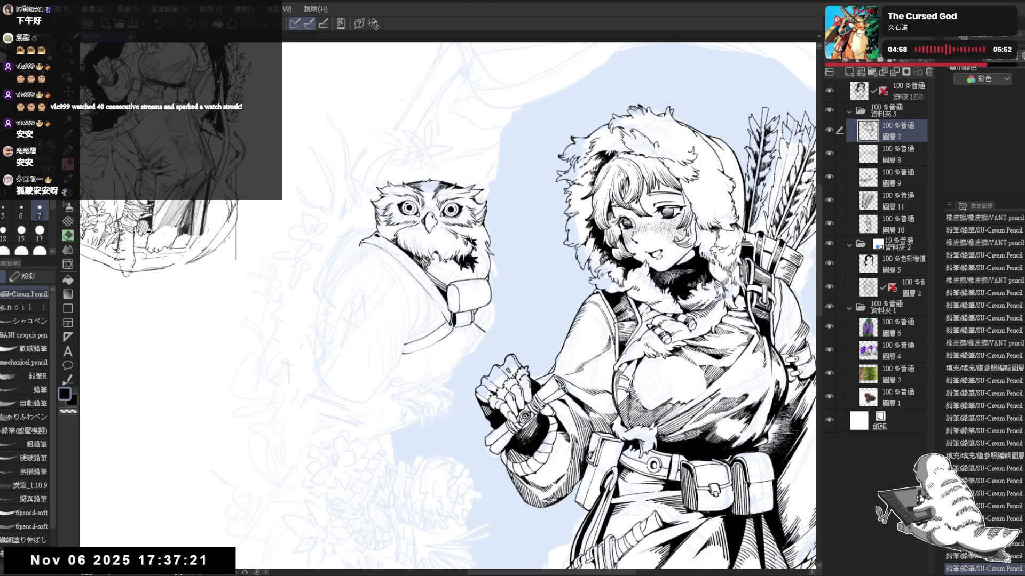
pyautogui.click(479, 332)
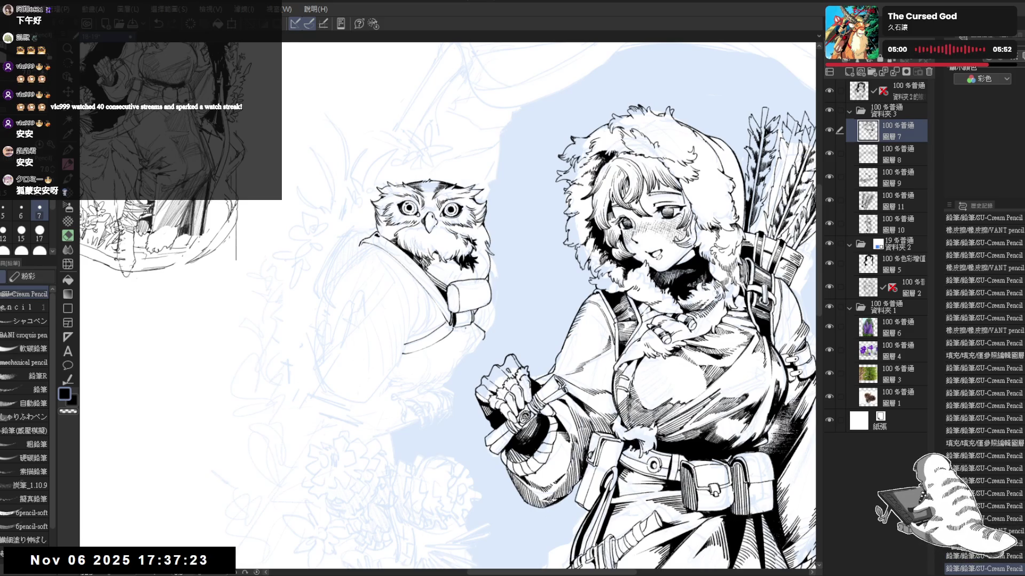
pyautogui.press('h')
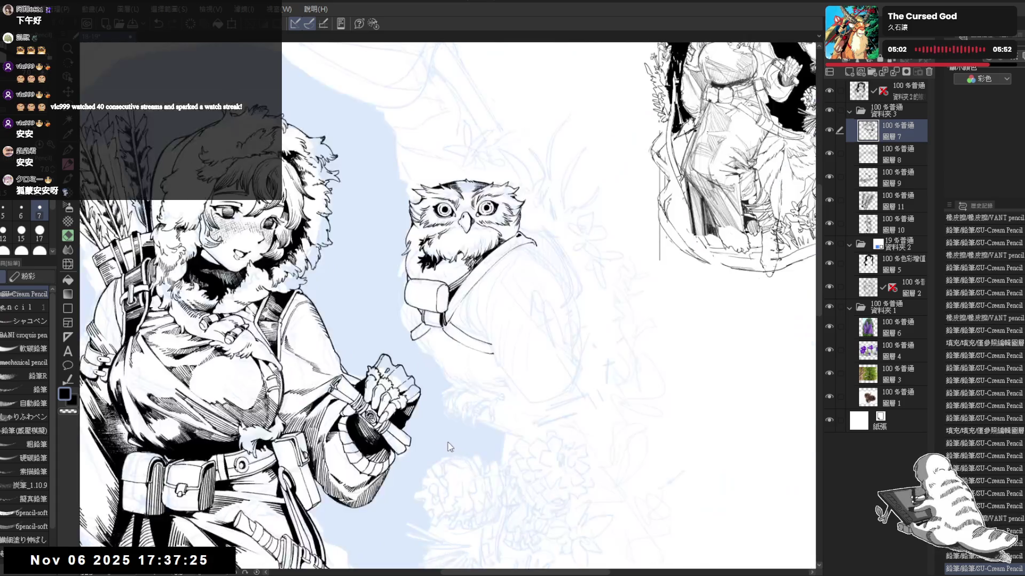
pyautogui.press('h')
pyautogui.click(482, 316)
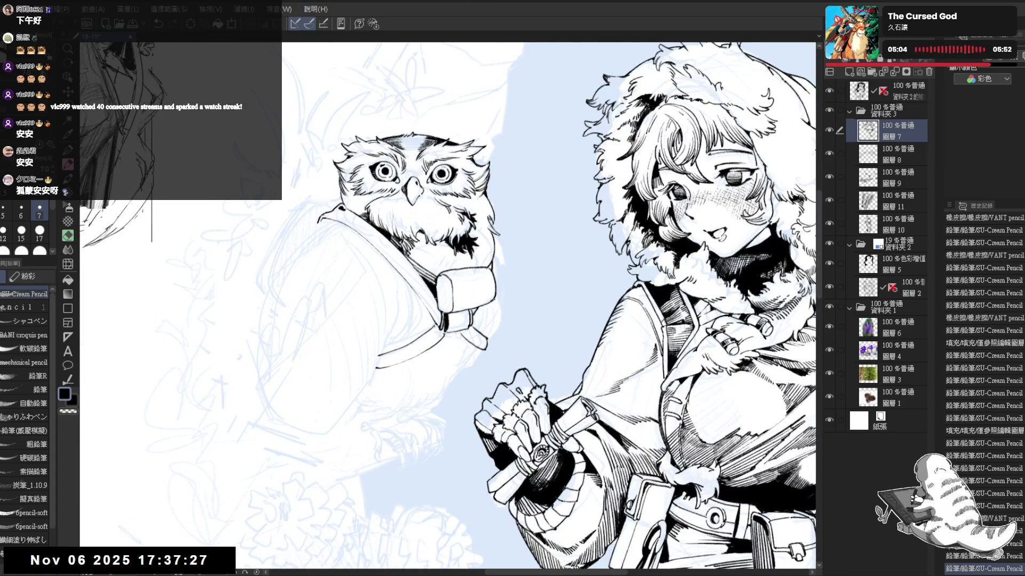
# - Ink two lines along the collar's right edge, then erase a stray line after a mirrored check
pyautogui.moveTo(498, 308); pyautogui.dragTo(501, 320)
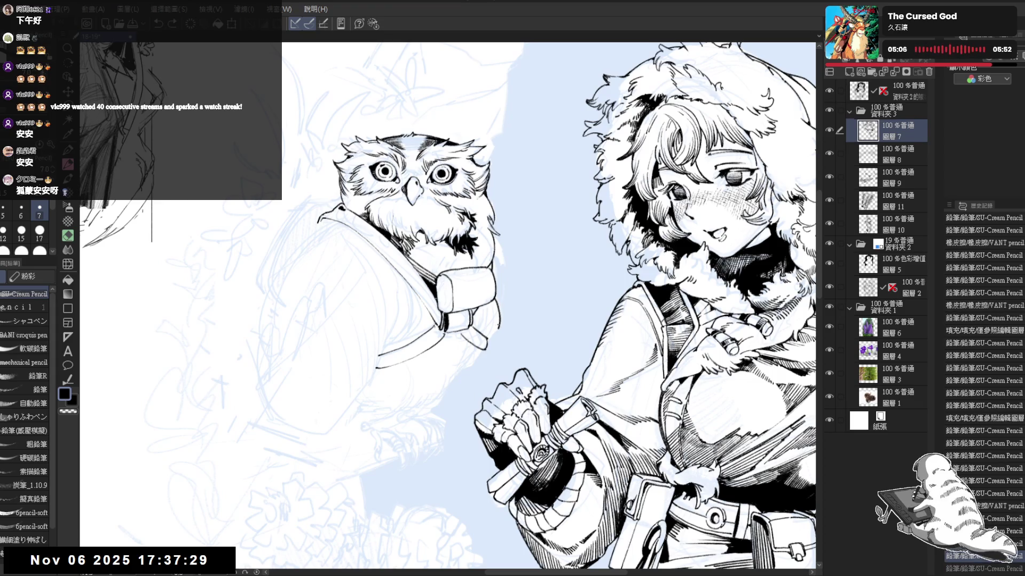
pyautogui.hotkey('ctrl', 'y')
pyautogui.hotkey('ctrl', 'z')
pyautogui.moveTo(494, 298); pyautogui.dragTo(498, 323)
pyautogui.moveTo(493, 297); pyautogui.dragTo(496, 331)
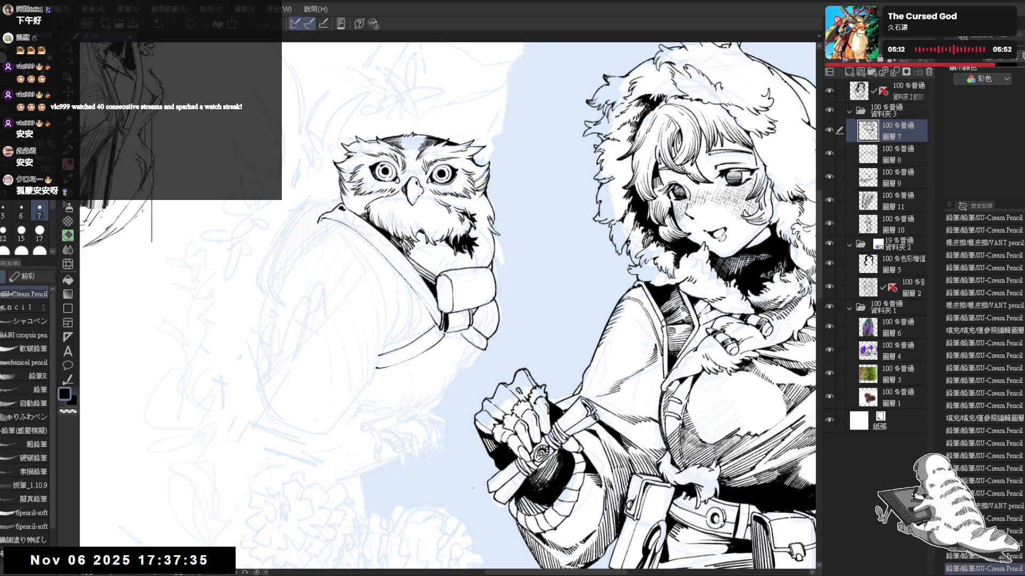
pyautogui.press('h')
pyautogui.press('h')
pyautogui.press('e')
pyautogui.moveTo(495, 298)
pyautogui.mouseDown()
pyautogui.moveTo(492, 261)
pyautogui.moveTo(466, 335)
pyautogui.moveTo(470, 251)
pyautogui.mouseUp()
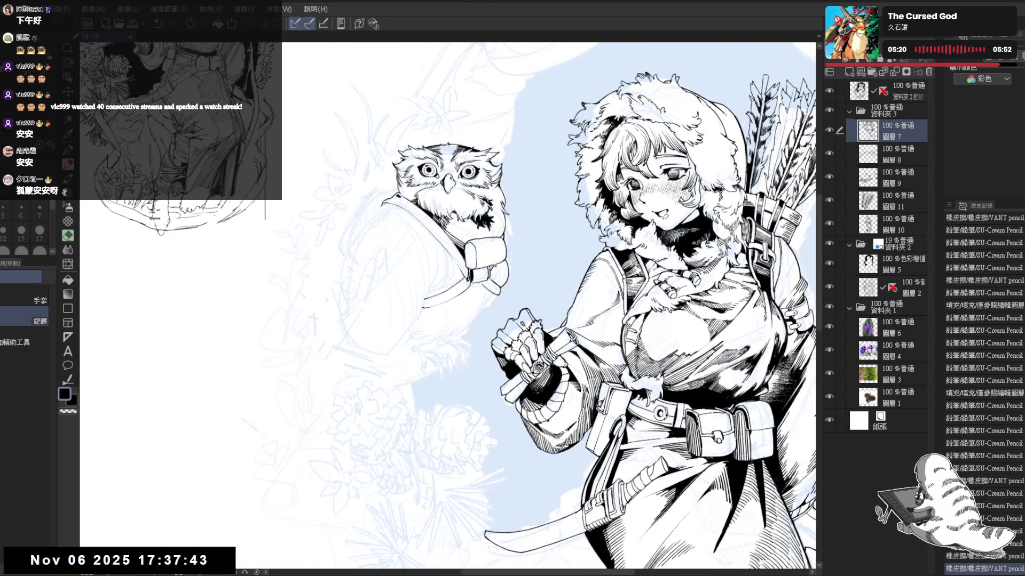
pyautogui.scroll(1, 475, 240)
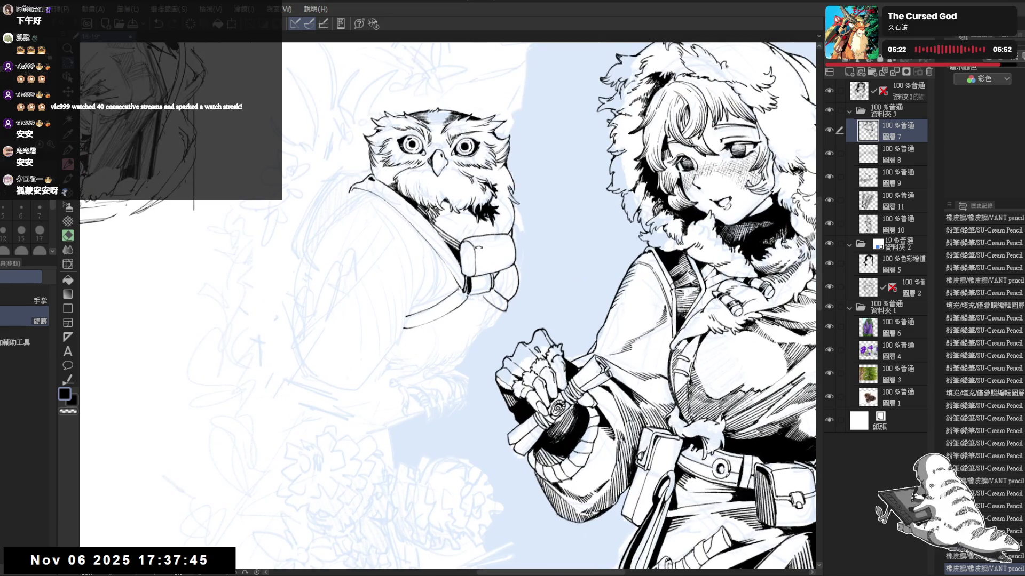
# - Ink short feathery strokes and a small mark at the owl's strap tip
pyautogui.moveTo(479, 247); pyautogui.dragTo(451, 425)
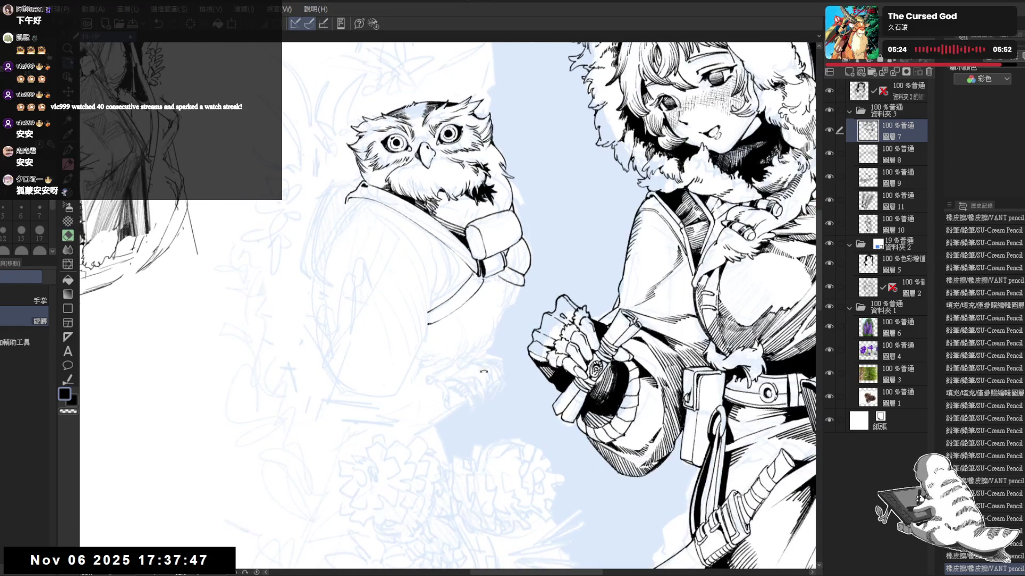
pyautogui.press('p')
pyautogui.moveTo(522, 288); pyautogui.dragTo(524, 298)
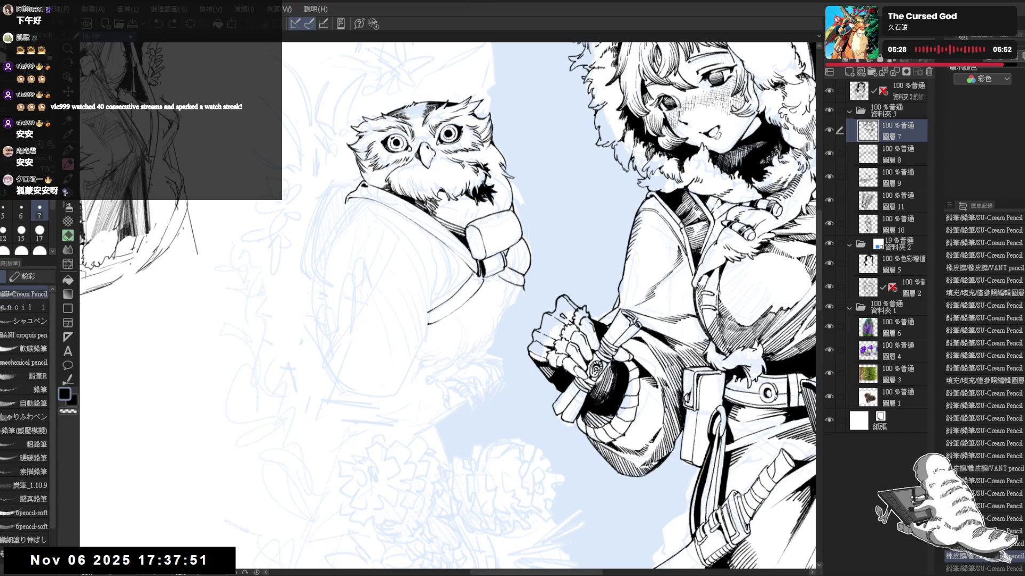
pyautogui.click(515, 288)
pyautogui.moveTo(516, 290)
pyautogui.mouseDown()
pyautogui.moveTo(526, 293)
pyautogui.moveTo(501, 319)
pyautogui.mouseUp()
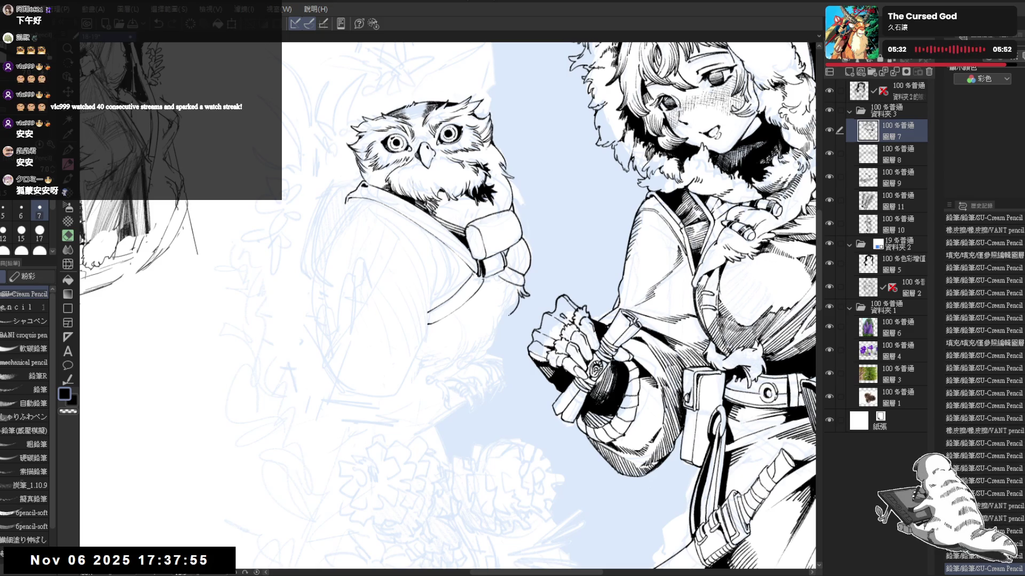
pyautogui.hotkey('ctrl', 'z')
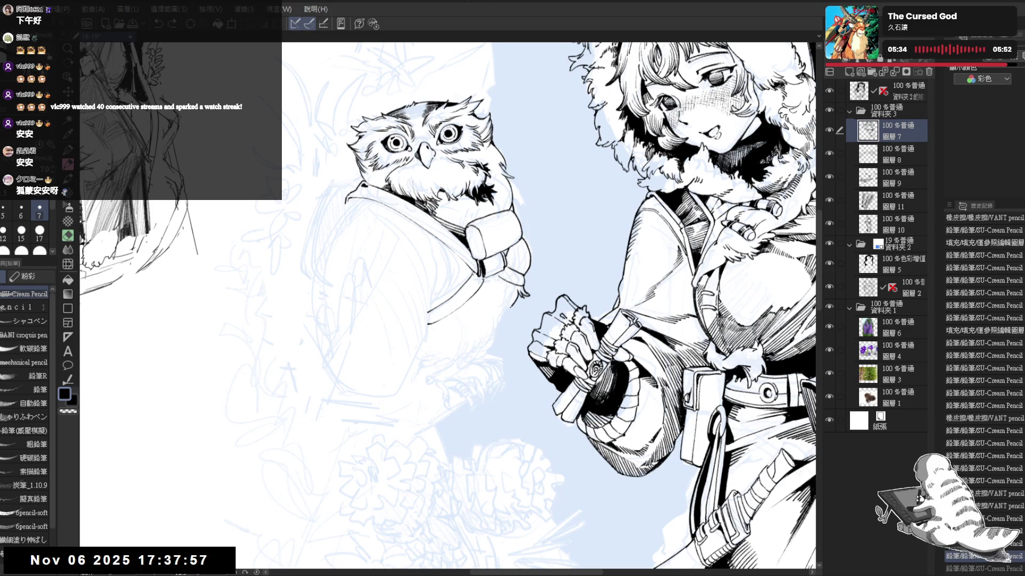
pyautogui.hotkey('ctrl', 'y')
# - Add a few more small strokes near the strap end, then check them in a mirrored view
pyautogui.moveTo(499, 370); pyautogui.dragTo(483, 384)
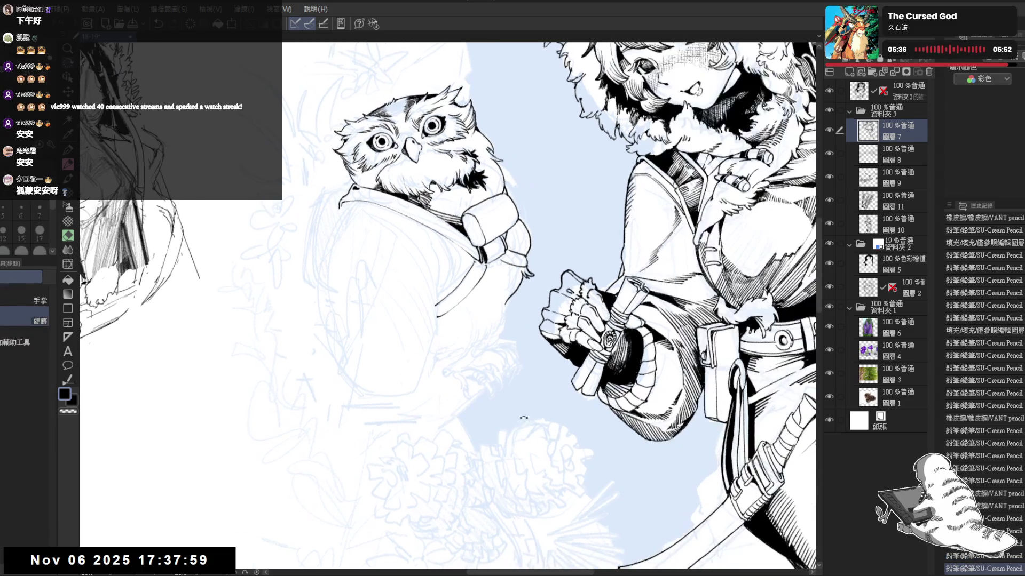
pyautogui.moveTo(131, 230); pyautogui.dragTo(134, 264)
pyautogui.moveTo(500, 308); pyautogui.dragTo(507, 326)
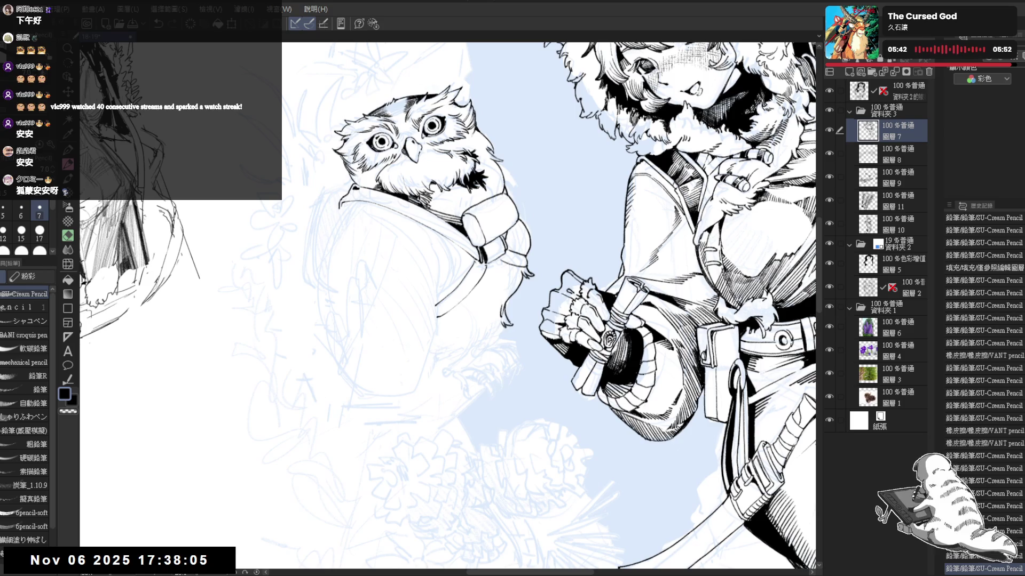
pyautogui.scroll(1, 544, 243)
pyautogui.scroll(1, 545, 243)
pyautogui.press('h')
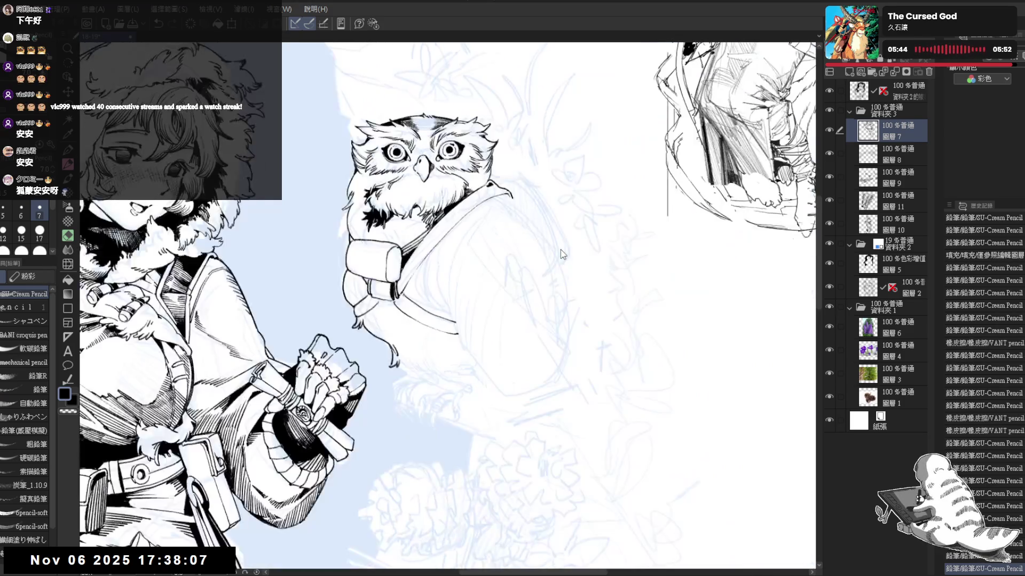
pyautogui.press('h')
pyautogui.moveTo(510, 287); pyautogui.dragTo(541, 254)
pyautogui.scroll(-2, 542, 254)
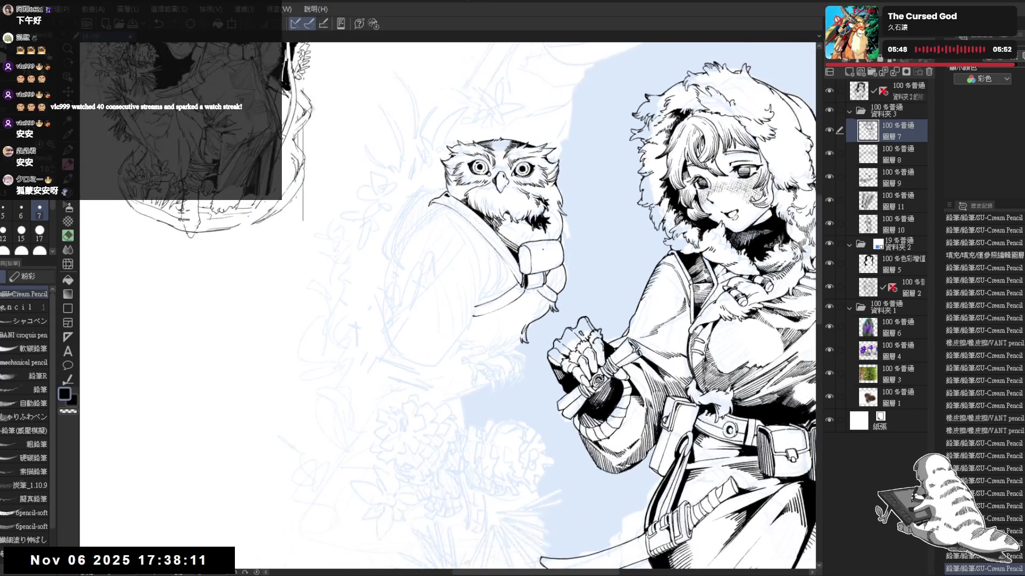
pyautogui.moveTo(475, 205)
pyautogui.mouseDown()
pyautogui.moveTo(450, 229)
pyautogui.moveTo(469, 371)
pyautogui.mouseUp()
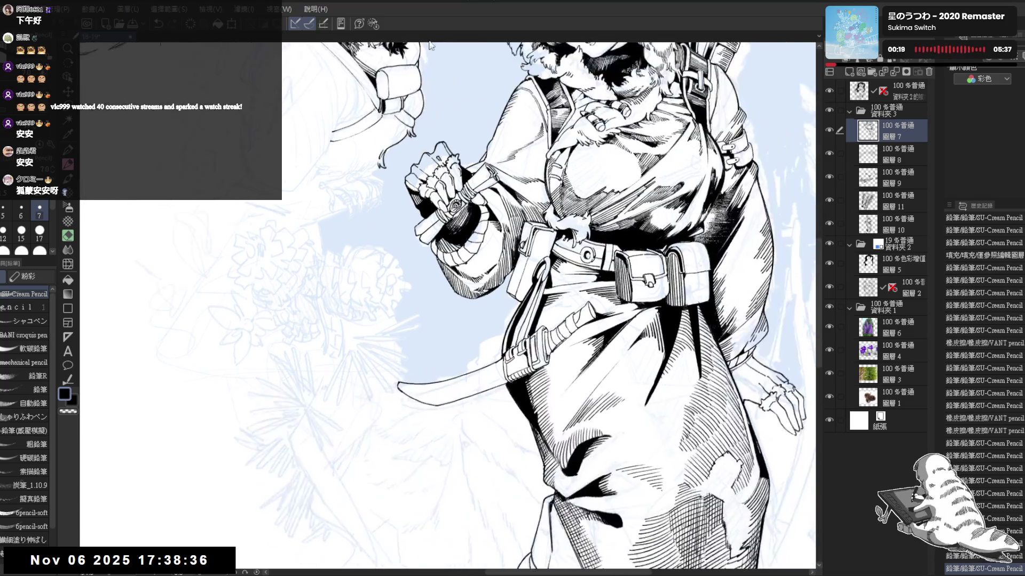
pyautogui.moveTo(541, 317); pyautogui.dragTo(559, 306)
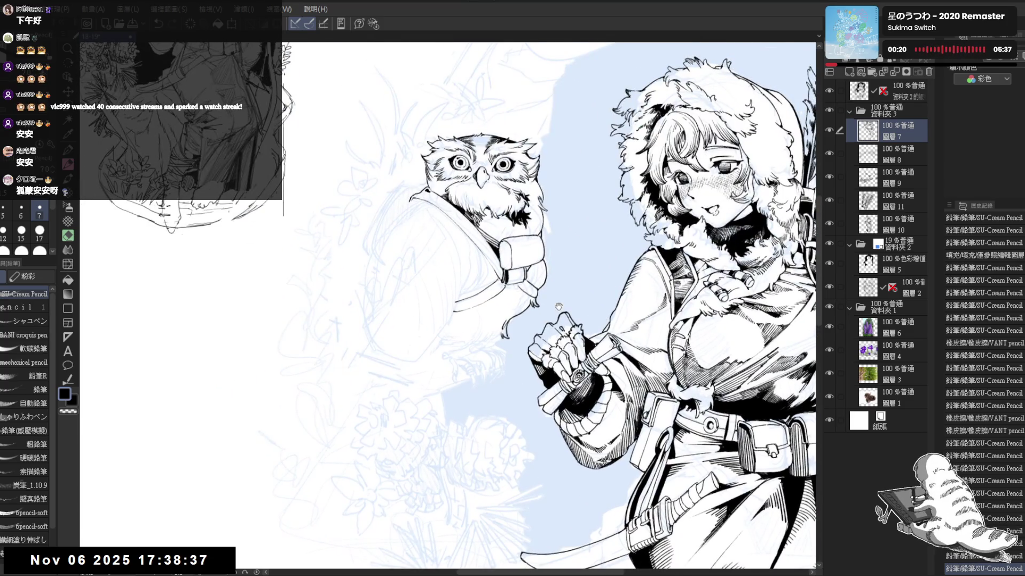
pyautogui.scroll(-3, 559, 306)
pyautogui.scroll(2, 546, 330)
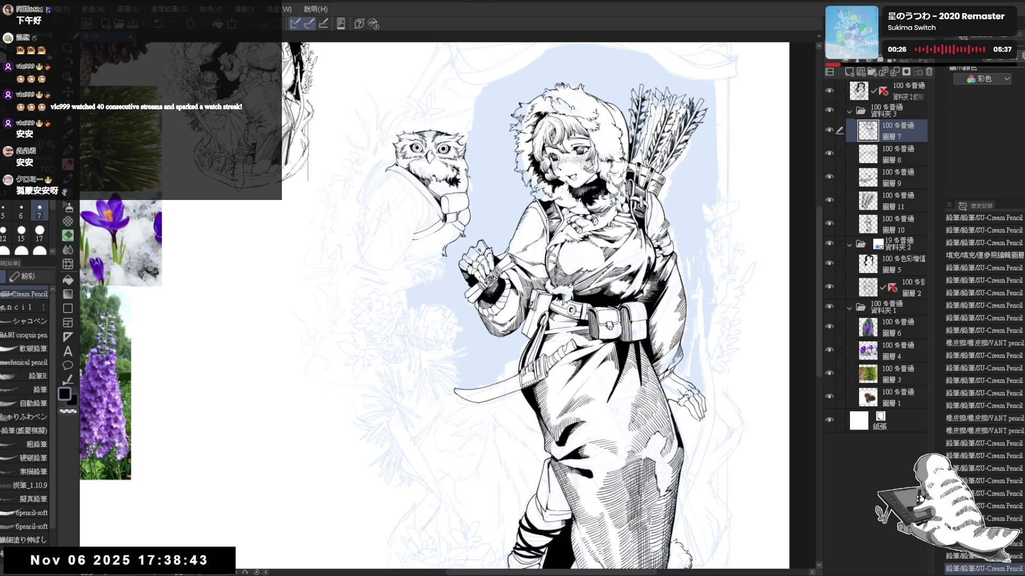
pyautogui.scroll(-2, 485, 272)
pyautogui.moveTo(483, 249); pyautogui.dragTo(492, 316)
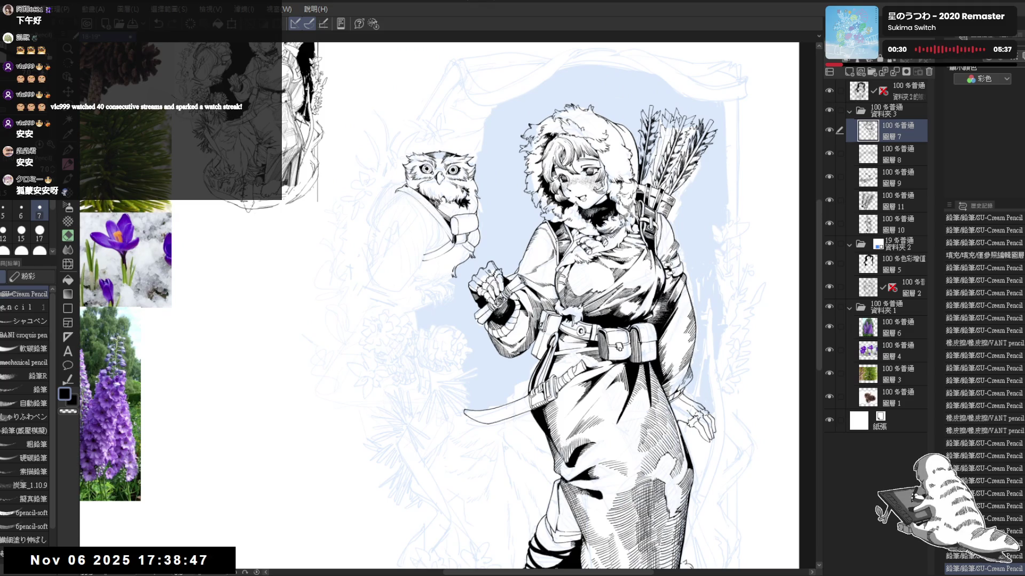
pyautogui.scroll(-1, 502, 331)
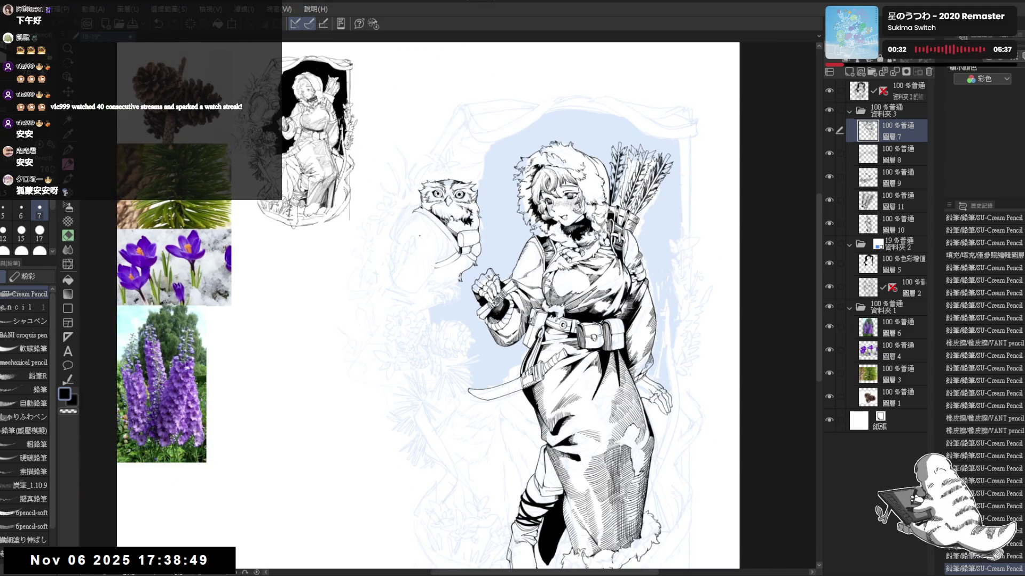
pyautogui.scroll(1, 495, 273)
pyautogui.scroll(1, 496, 274)
pyautogui.scroll(1, 495, 274)
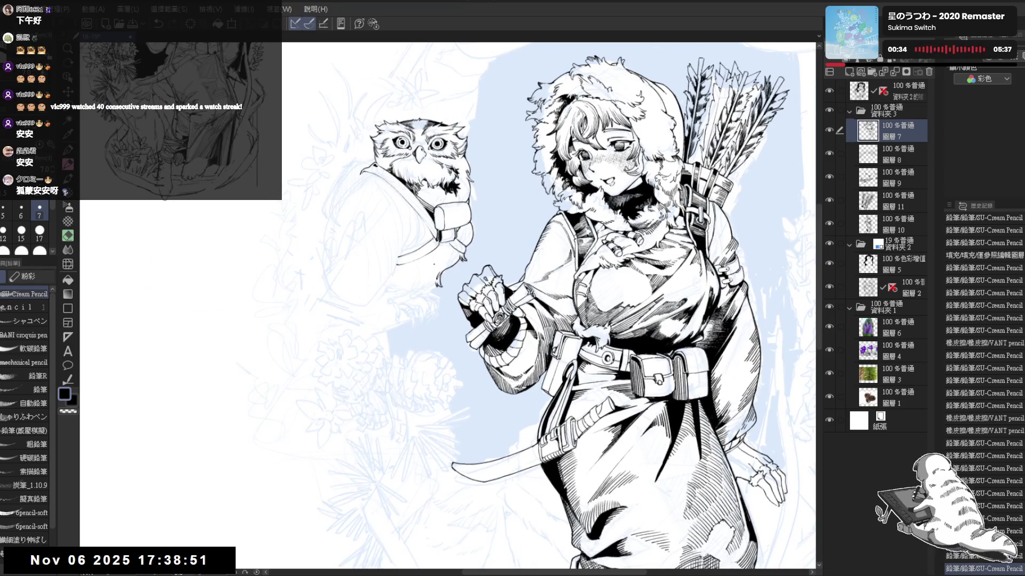